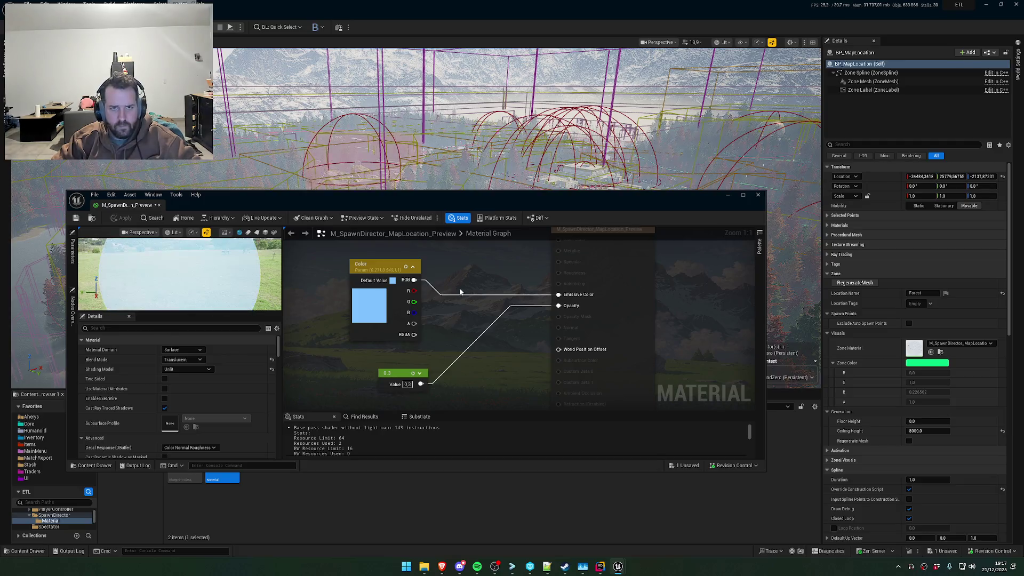
Move the material editor window aside and frame the red Quarry zone from above in the viewport
drag(421, 200, 531, 379)
key(f)
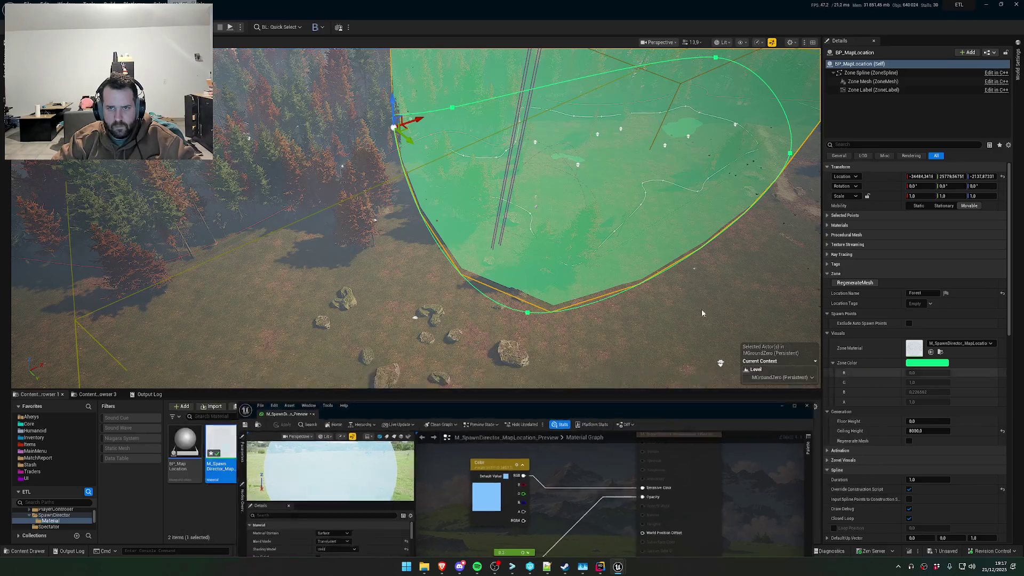
right_click(744, 329)
scroll(416, 213, up, 3)
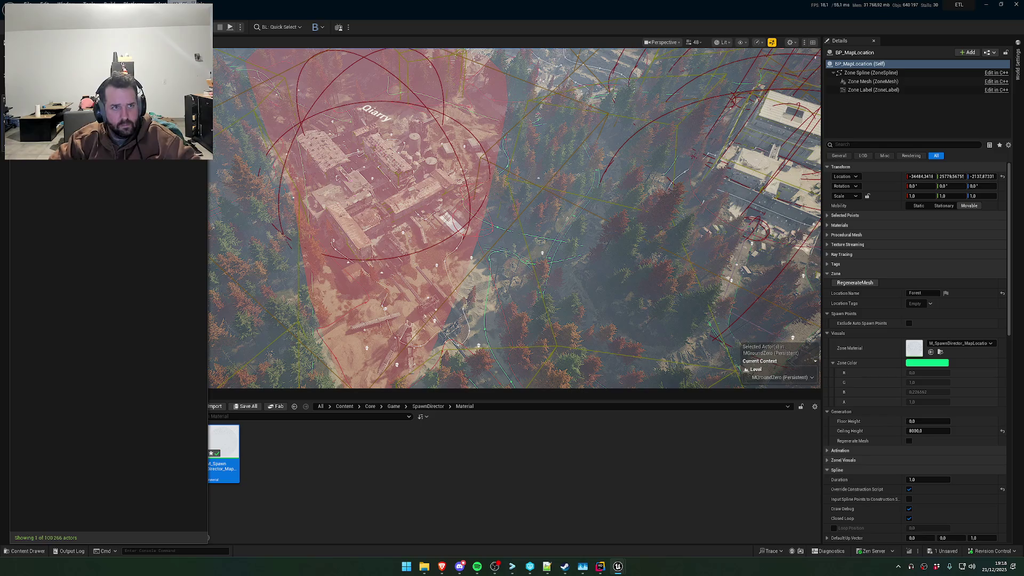
key(Return)
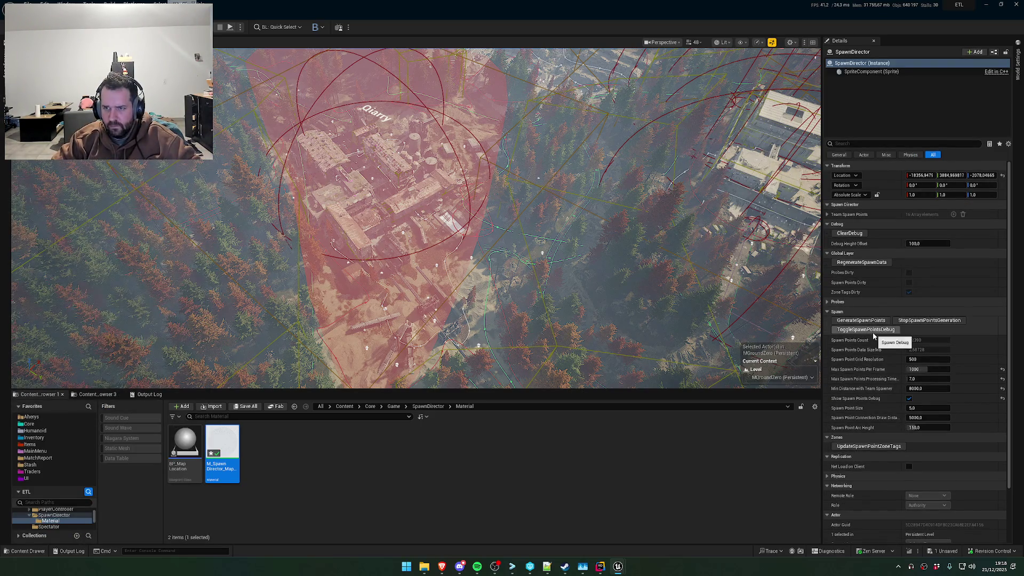
Show the spawn-point debug dots, then drag a BP_MapLocation2 Zone Spline point to reshape the Quarry zone
click(872, 330)
click(584, 233)
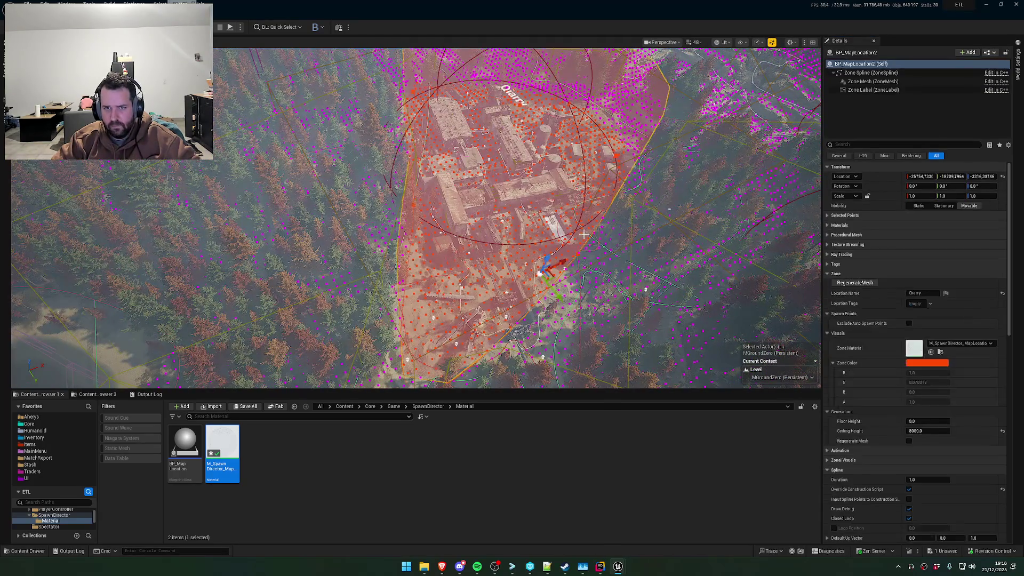
click(579, 260)
mouse_move(592, 280)
mouse_down()
mouse_move(631, 297)
mouse_move(657, 288)
mouse_move(657, 99)
mouse_up()
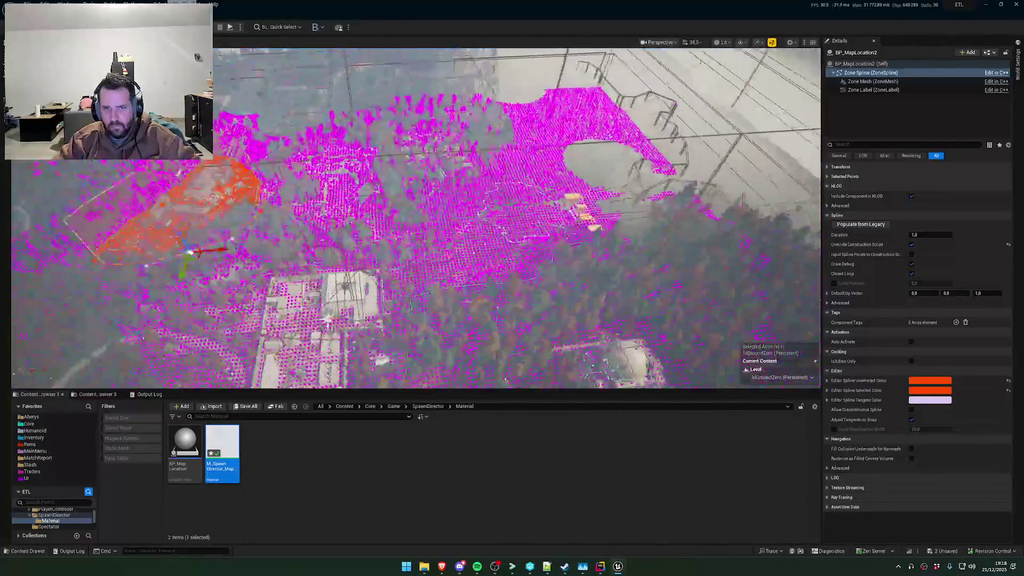
drag(657, 99, 657, 90)
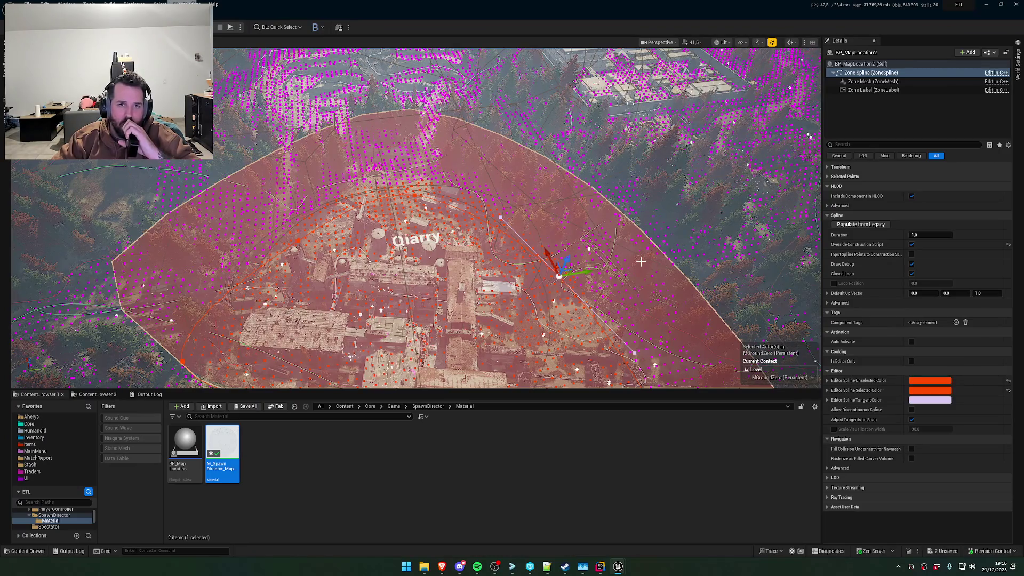
mouse_move(658, 99)
mouse_down()
mouse_move(658, 75)
mouse_move(658, 101)
mouse_move(658, 74)
mouse_move(658, 96)
mouse_move(658, 80)
mouse_move(685, 80)
mouse_up()
scroll(657, 91, up, 3)
scroll(658, 91, down, 5)
scroll(658, 90, up, 3)
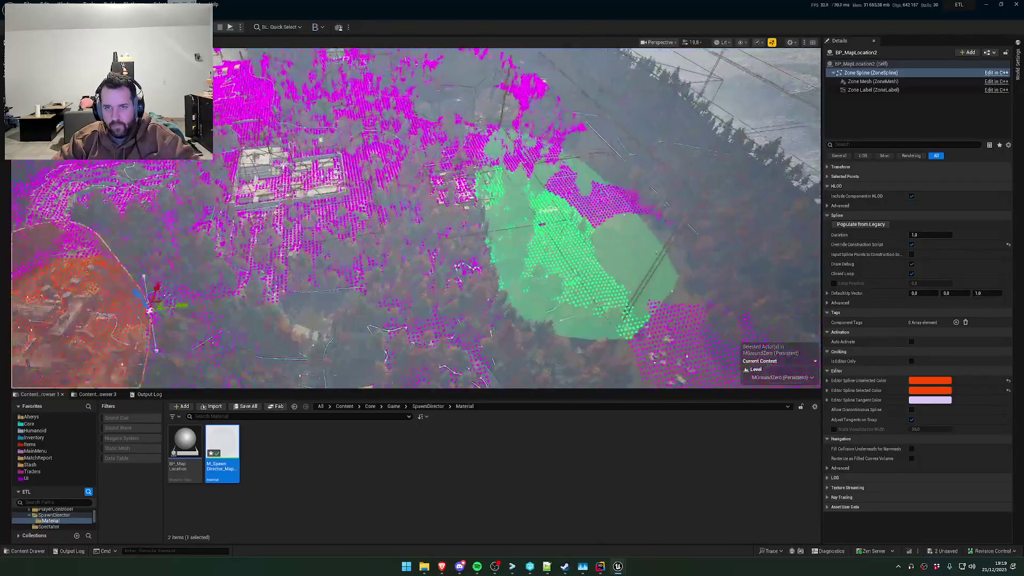
Drag a new BP_MapLocation zone from the Content Browser into the level and raise it above ground
drag(185, 442, 507, 264)
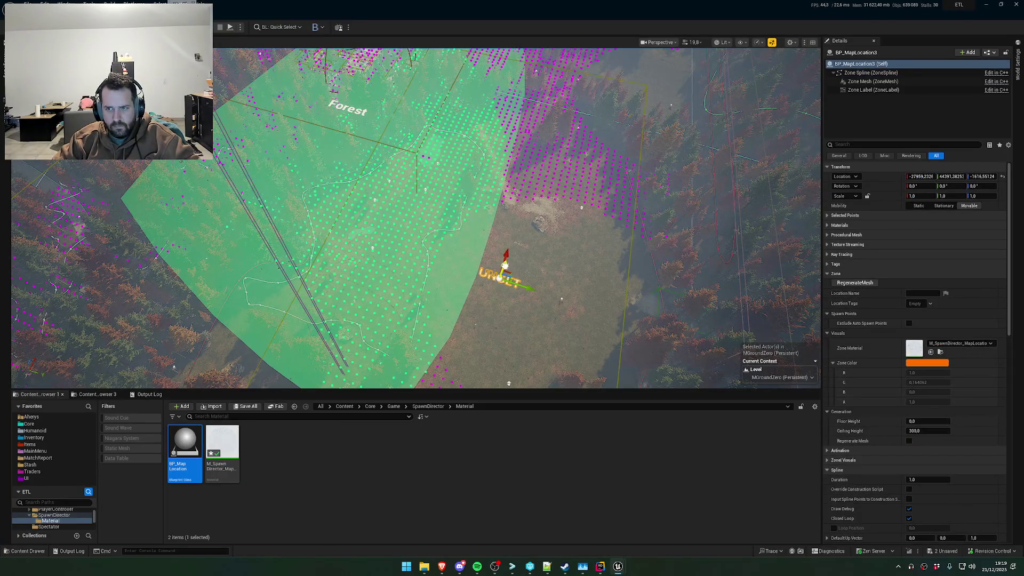
drag(509, 383, 548, 256)
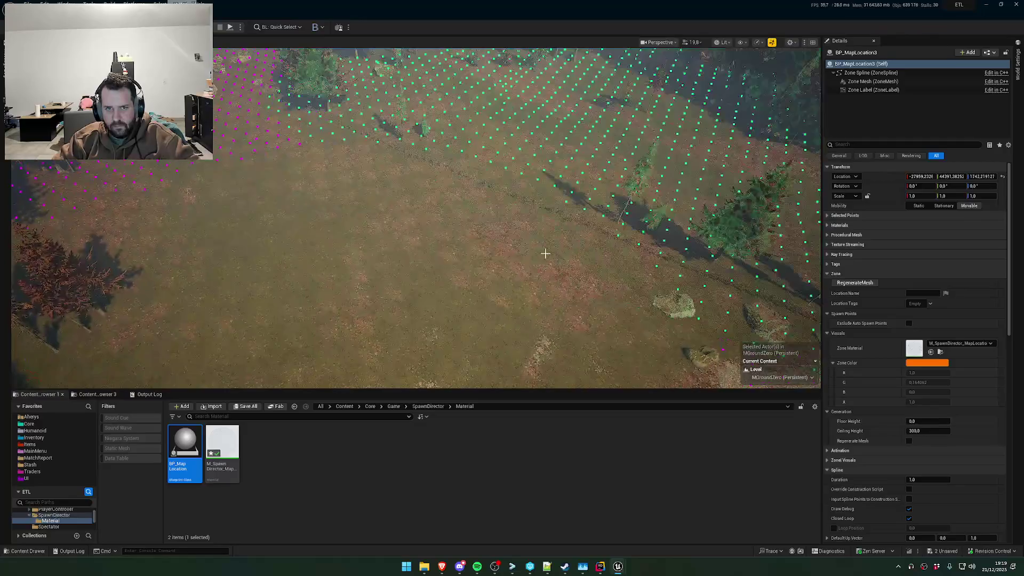
click(457, 155)
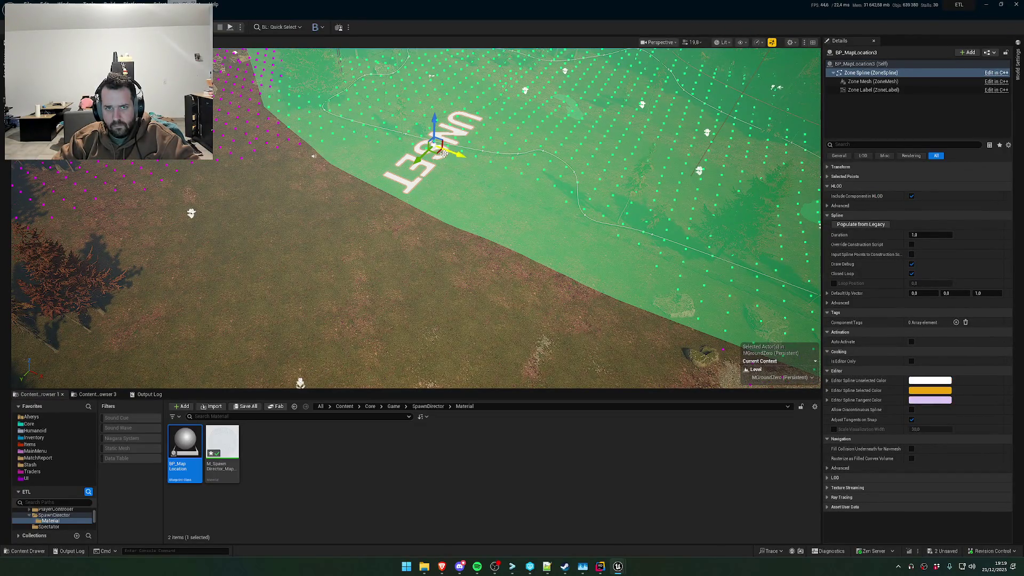
scroll(421, 205, up, 3)
scroll(421, 205, up, 5)
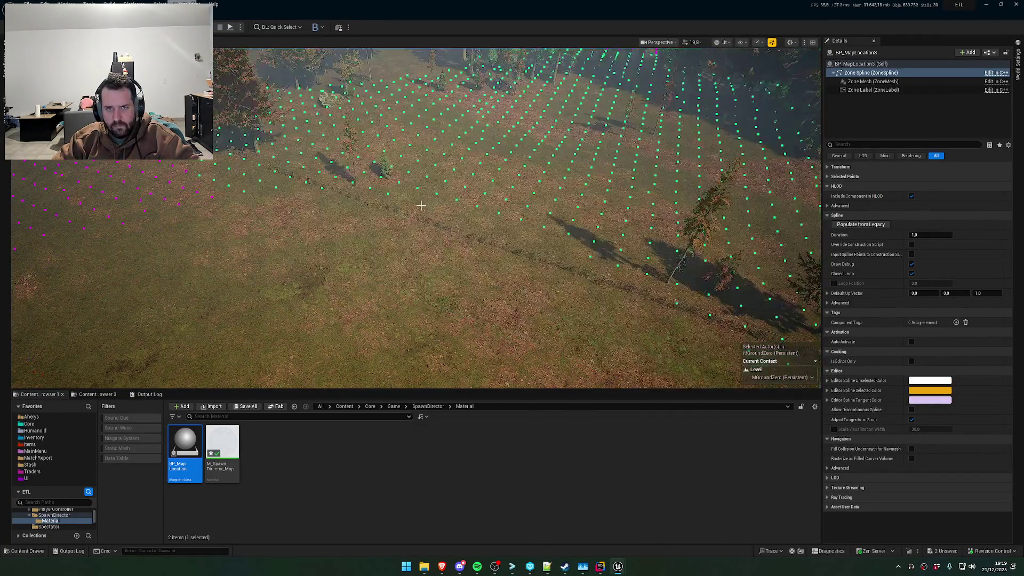
scroll(421, 206, down, 8)
Stretch the UNSET zone's outline by dragging two spline points outward
click(376, 226)
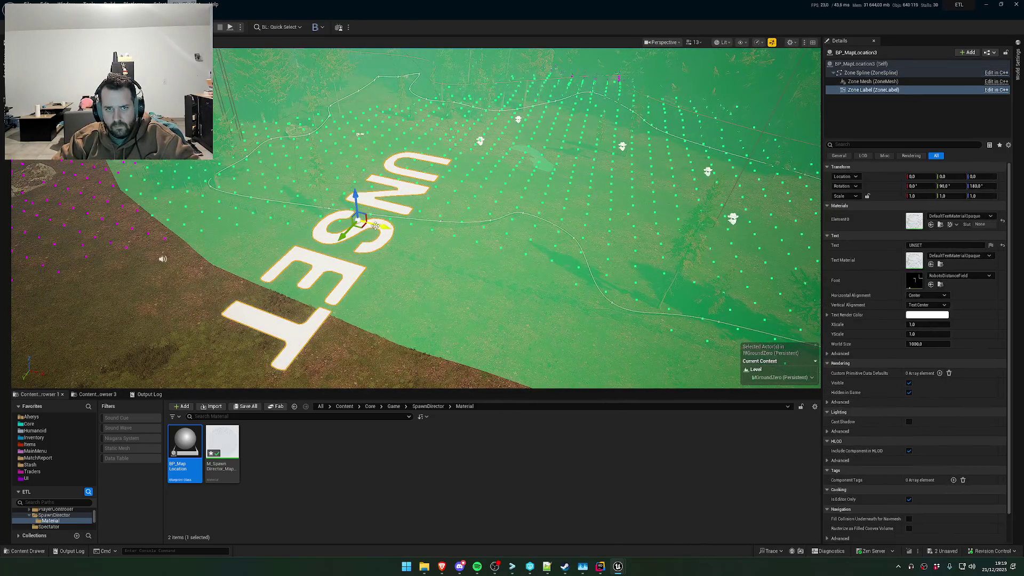
ctrl+click(368, 223)
drag(366, 222, 693, 310)
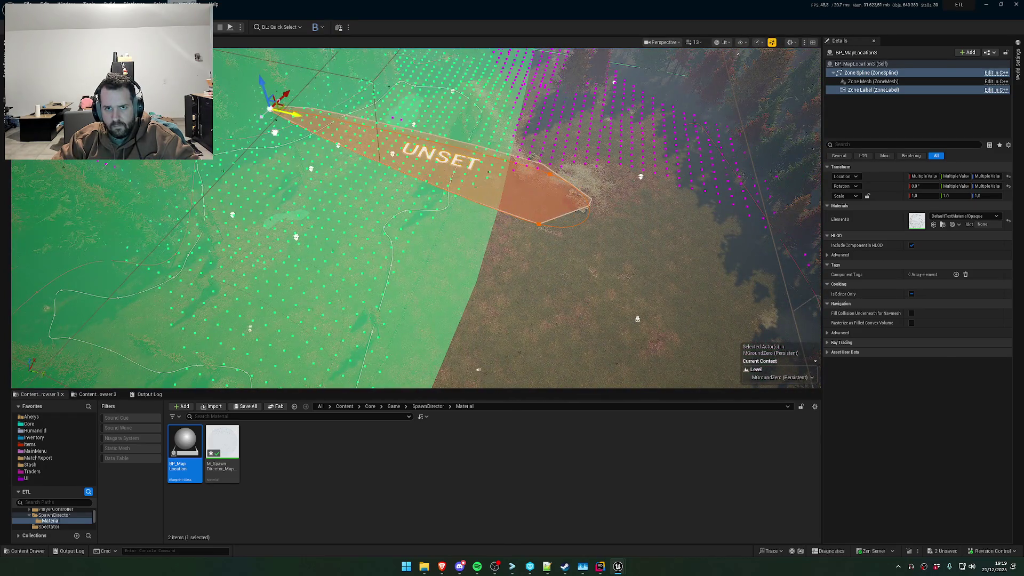
mouse_move(275, 132)
mouse_down()
mouse_move(261, 134)
mouse_move(136, 261)
mouse_up()
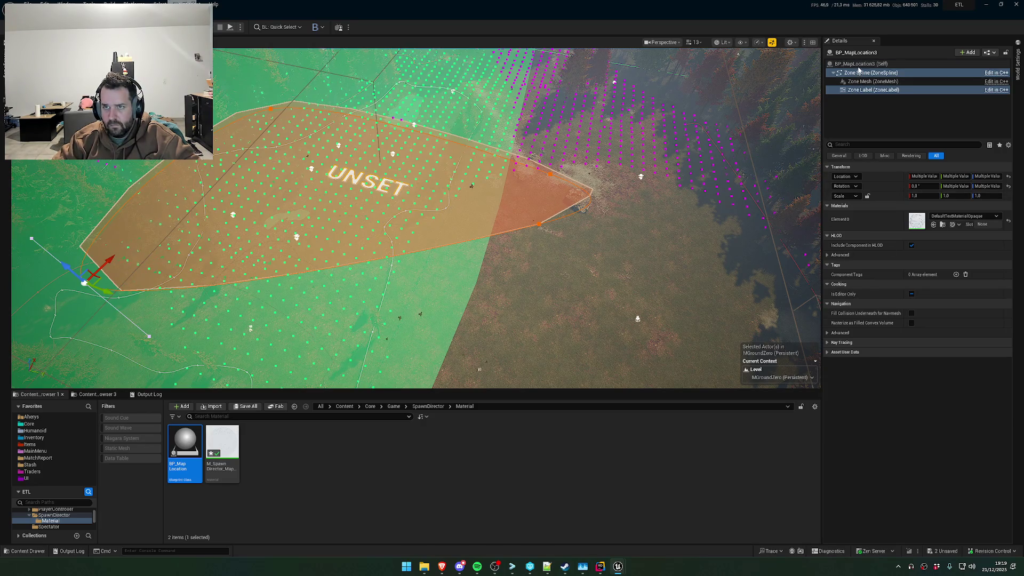
Set the zone's Floor Height to 0 and Ceiling Height to 5000
click(859, 64)
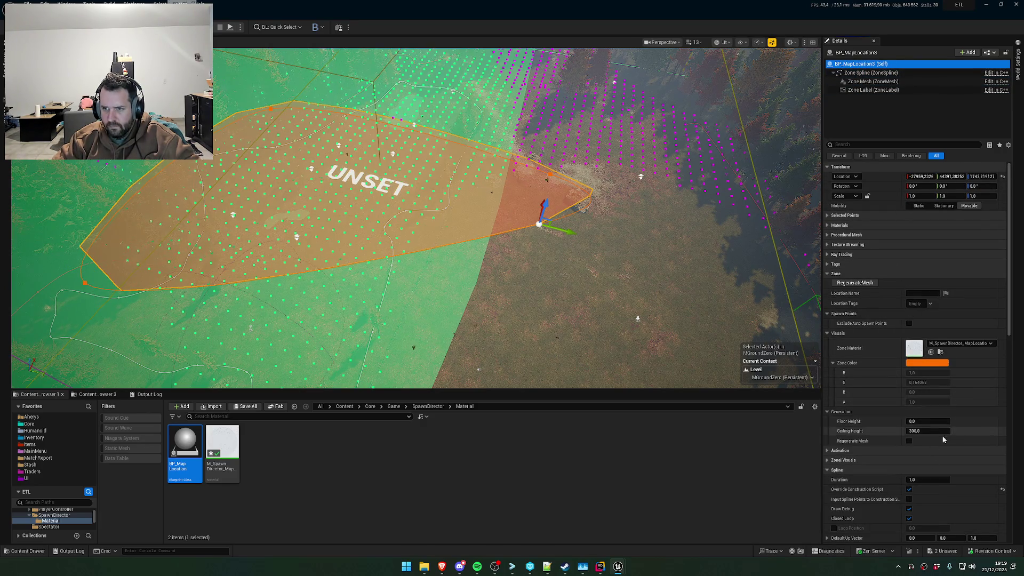
scroll(943, 439, down, 3)
click(928, 353)
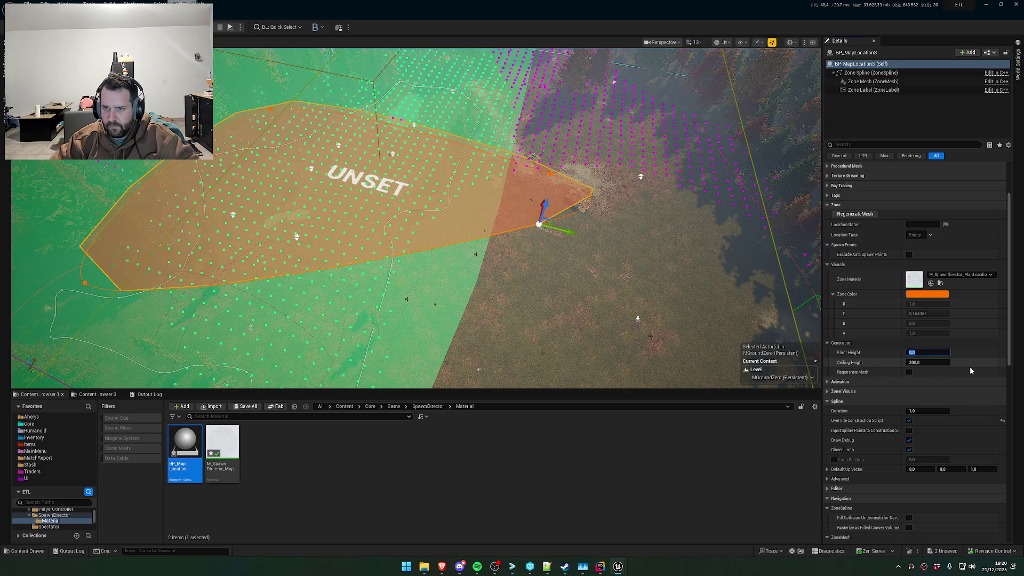
text(5000)
key(BackSpace)
key(BackSpace)
key(BackSpace)
text(0)
key(Tab)
text(5000)
key(Return)
Fly over to the Forest zone and drag an UNSET zone outline point to reshape it
mouse_move(647, 220)
mouse_down()
mouse_move(613, 250)
mouse_move(533, 213)
mouse_up()
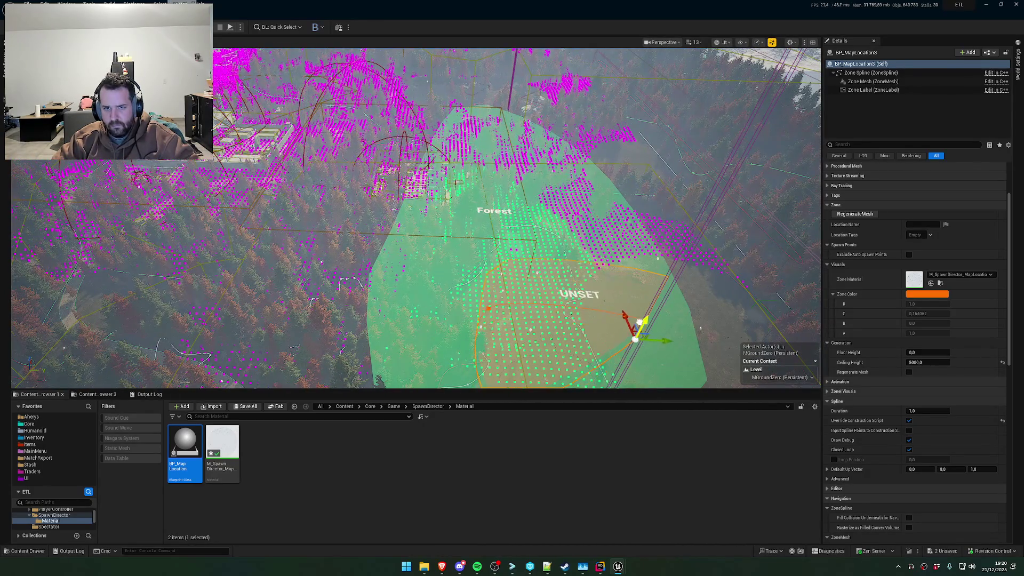
drag(704, 304, 703, 345)
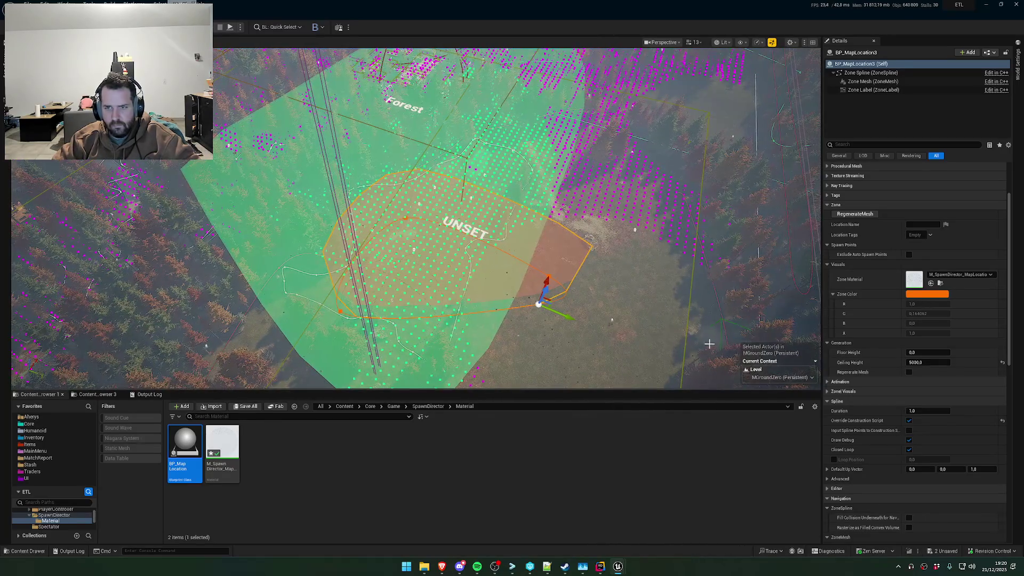
drag(705, 295, 629, 295)
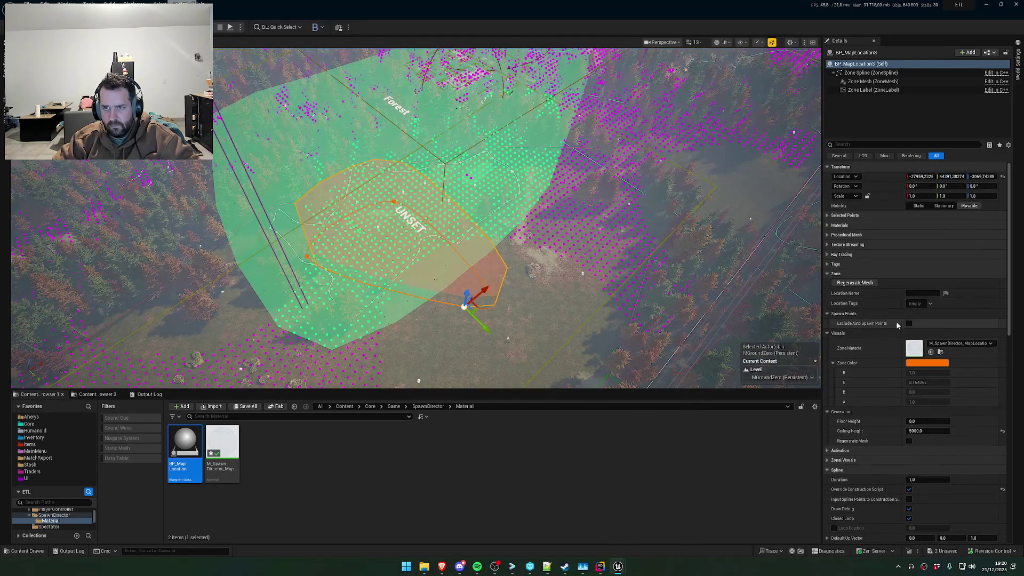
scroll(896, 324, down, 3)
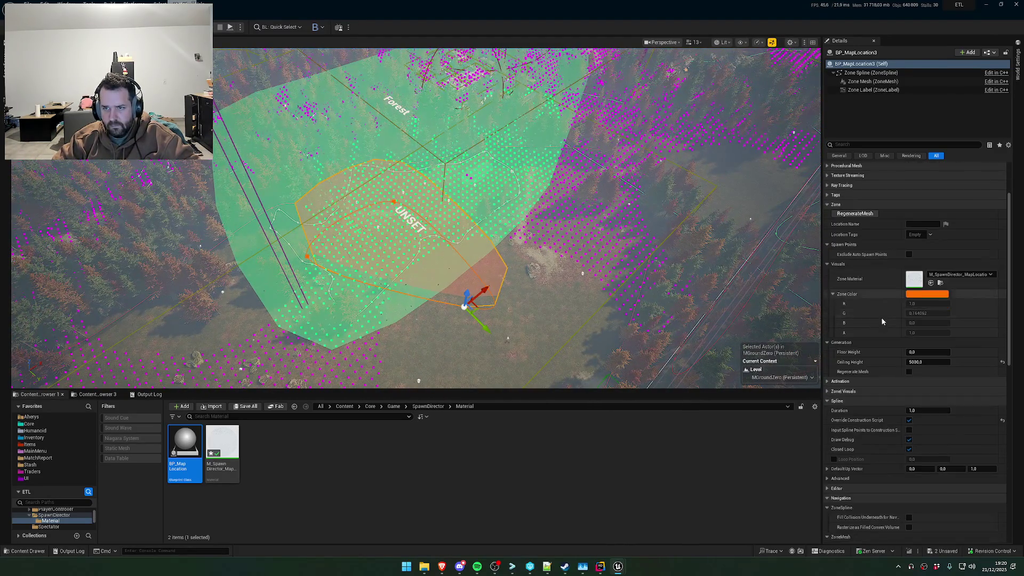
click(395, 201)
drag(395, 202, 436, 179)
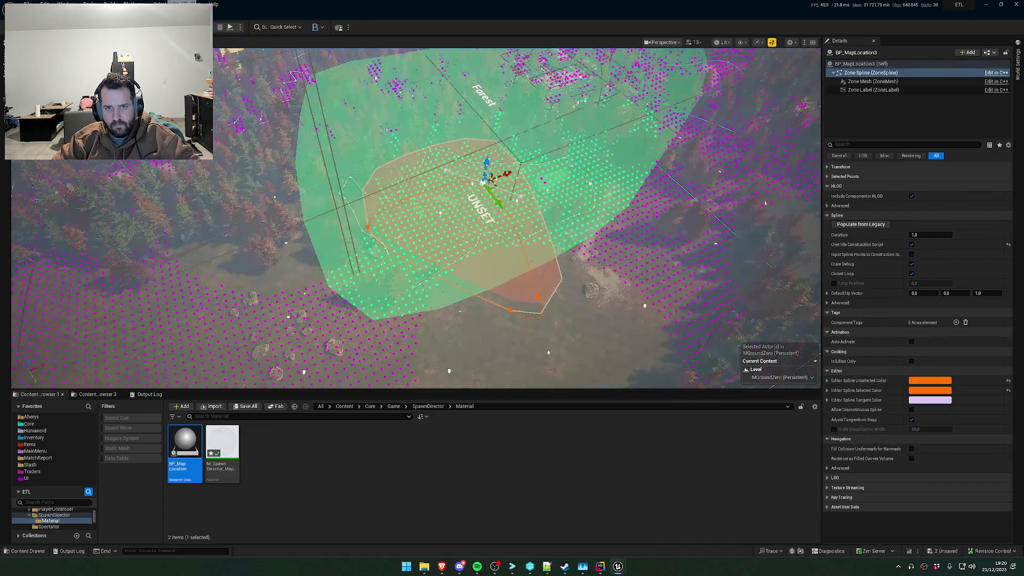
Zoom in and out to check how the UNSET zone covers the magenta spawn points
mouse_move(485, 249)
mouse_down()
mouse_move(86, 361)
mouse_move(89, 302)
mouse_move(122, 278)
mouse_up()
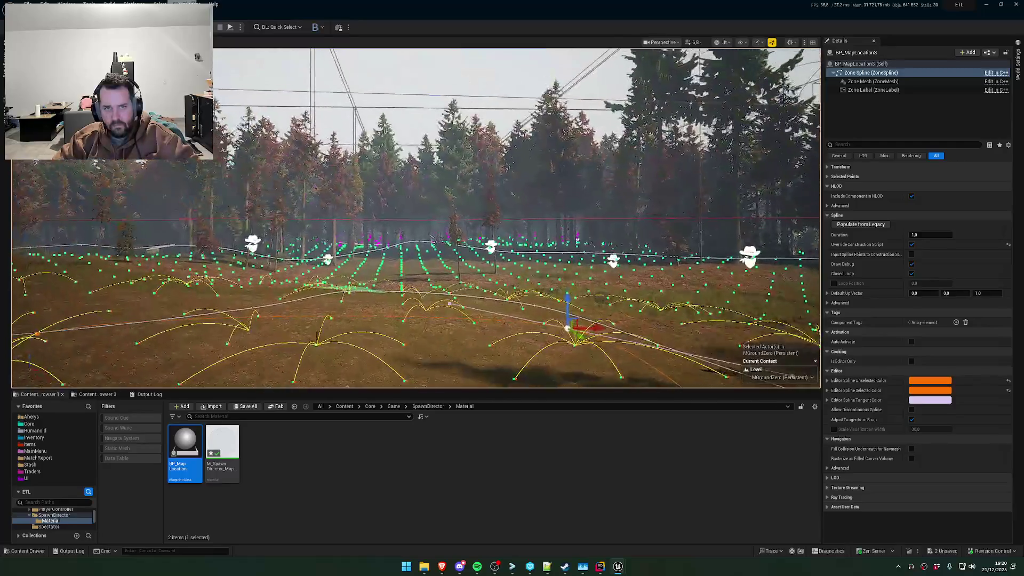
scroll(416, 218, up, 2)
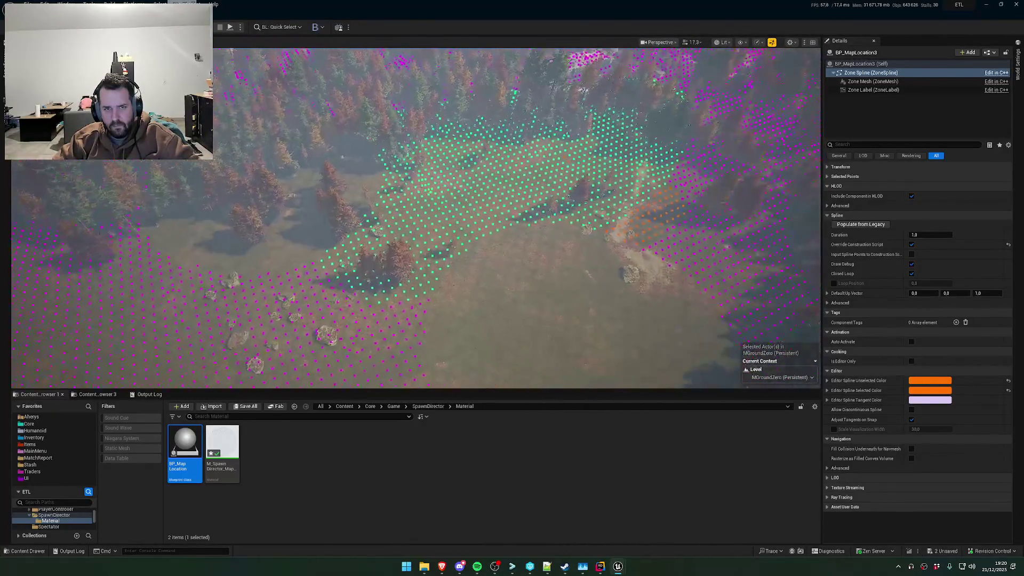
scroll(416, 214, up, 3)
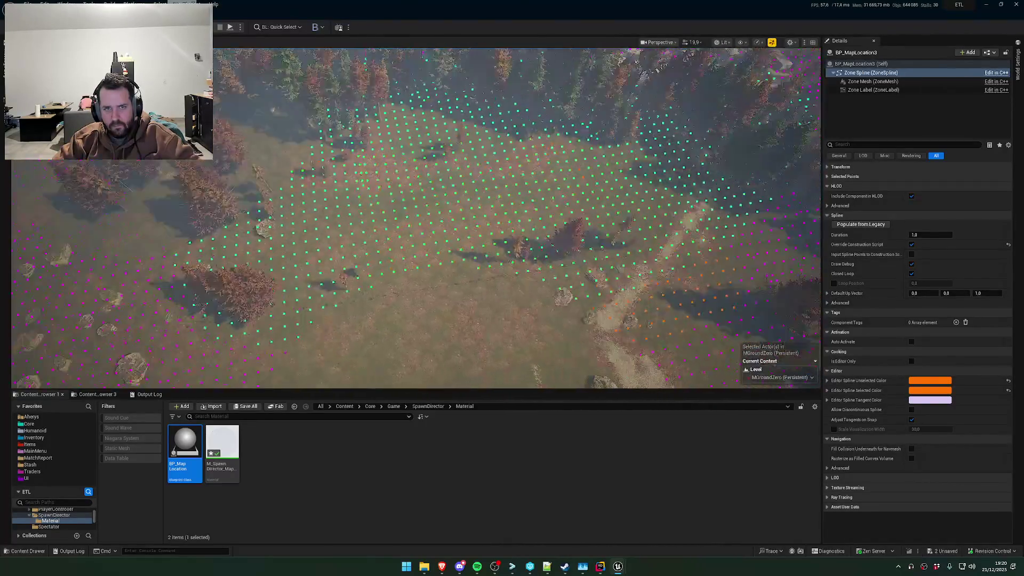
scroll(415, 213, up, 5)
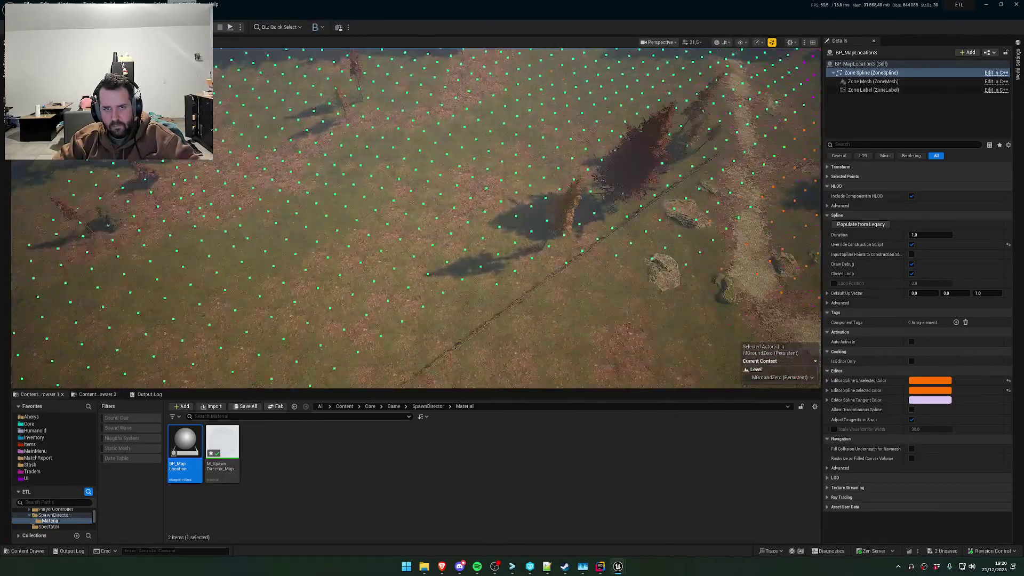
scroll(416, 213, down, 8)
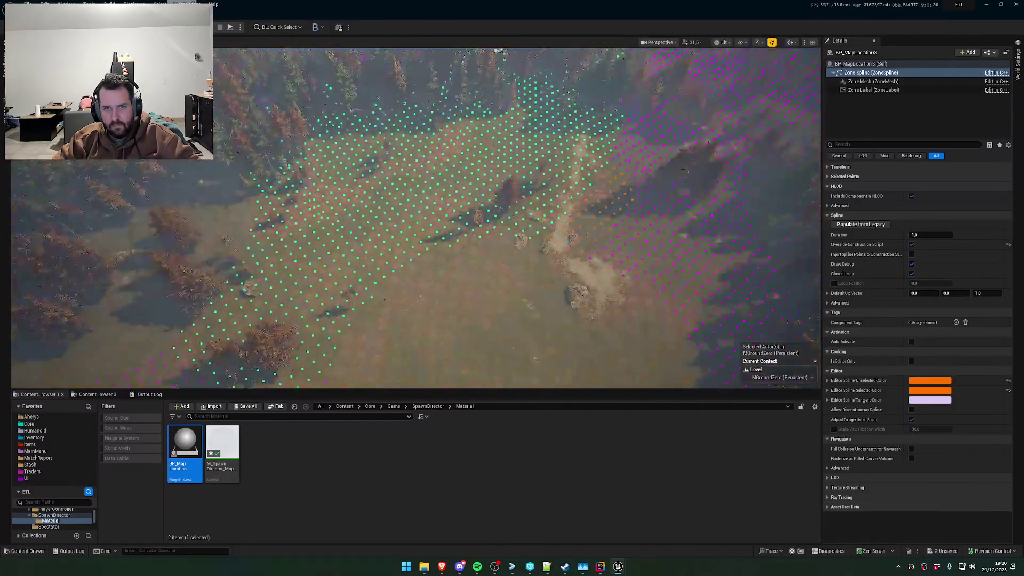
scroll(554, 298, down, 5)
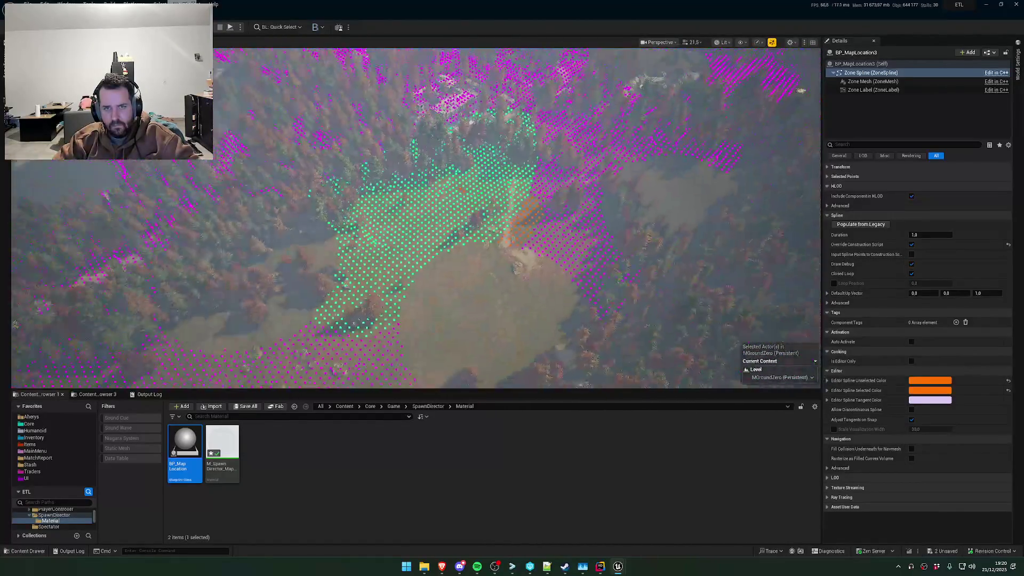
scroll(521, 291, down, 5)
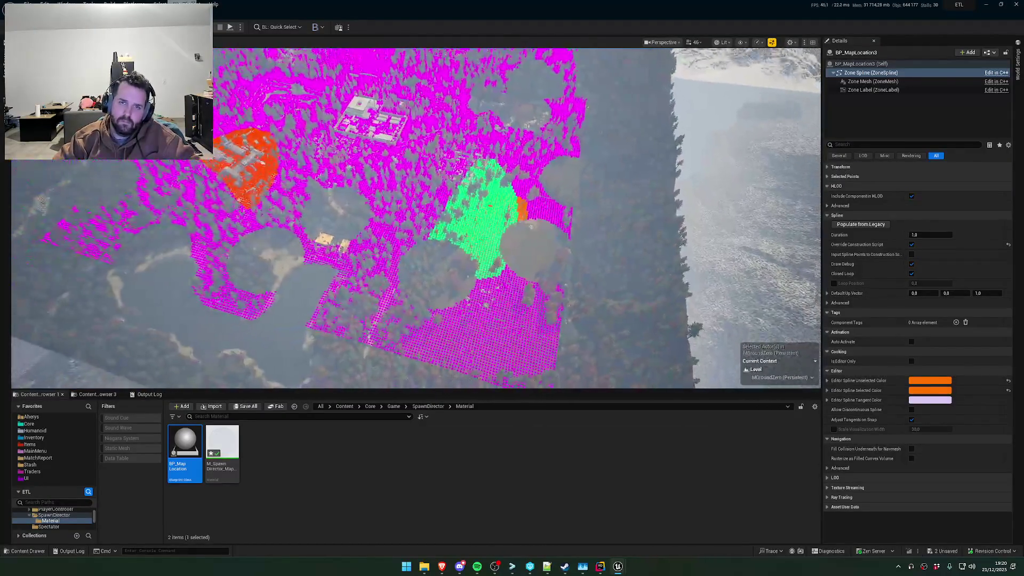
scroll(515, 370, up, 4)
scroll(515, 370, up, 5)
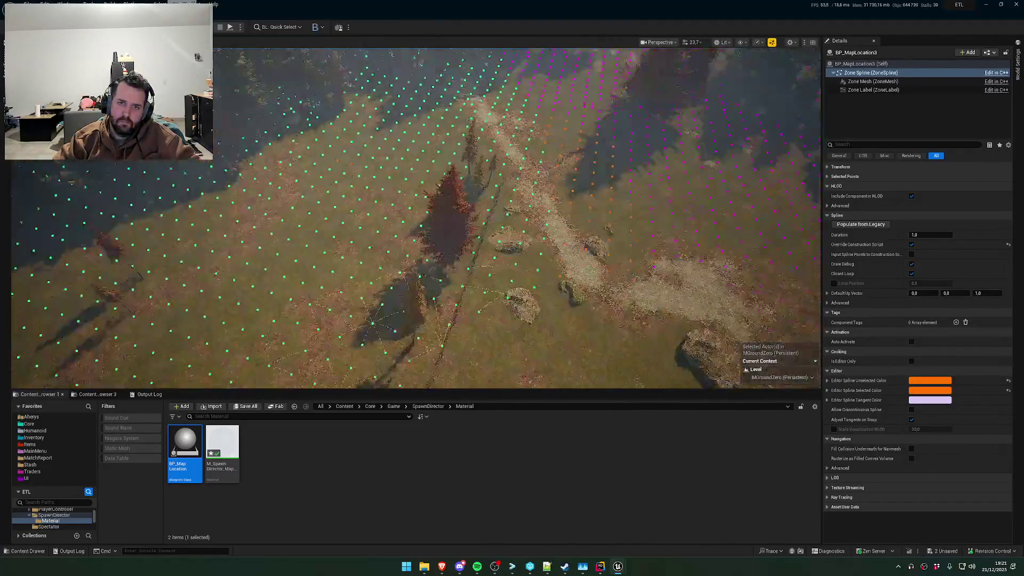
scroll(521, 291, down, 8)
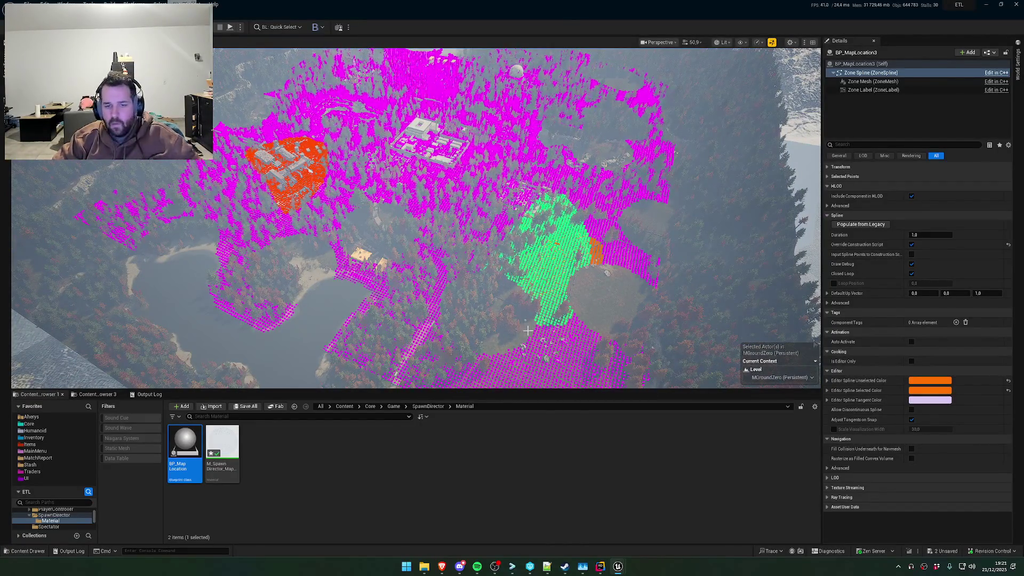
scroll(526, 303, up, 3)
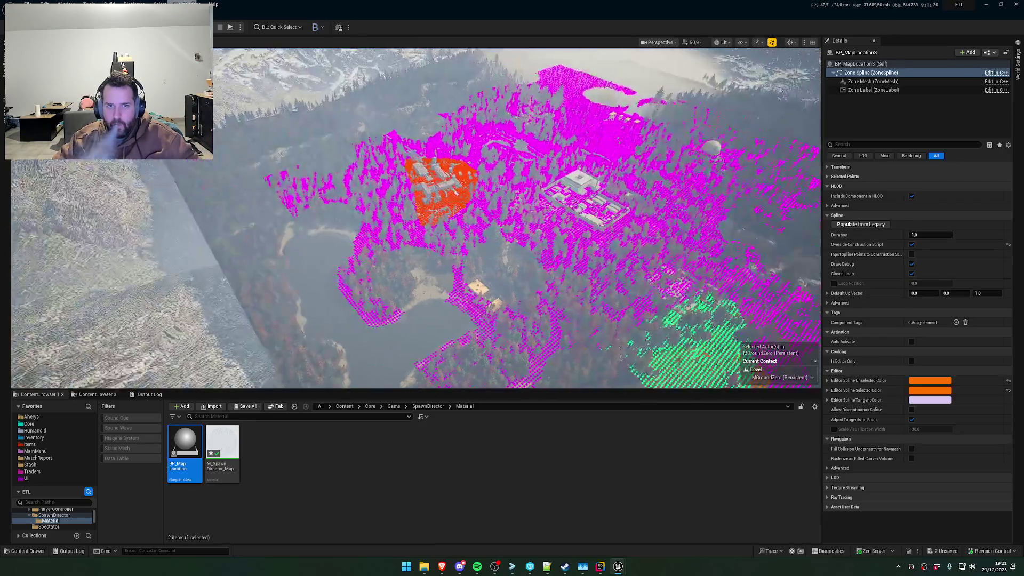
Switch to MapLocation.cpp and place the caret on the ScheduleDebouncedZoneUpdate call
click(600, 567)
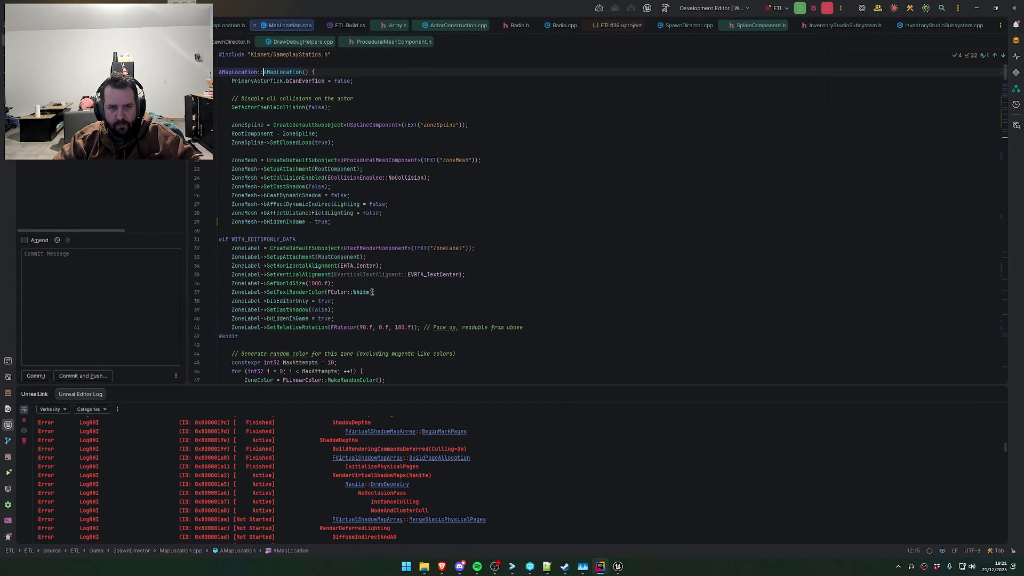
key(ctrl+Tab)
click(389, 320)
key(ctrl+Tab)
key(ctrl+alt+Left)
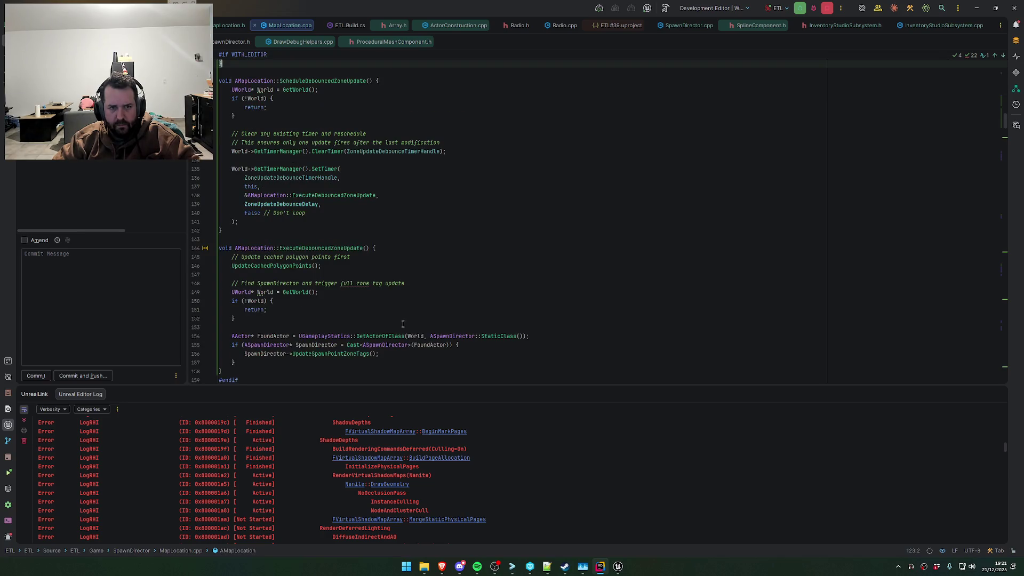
scroll(375, 308, up, 6)
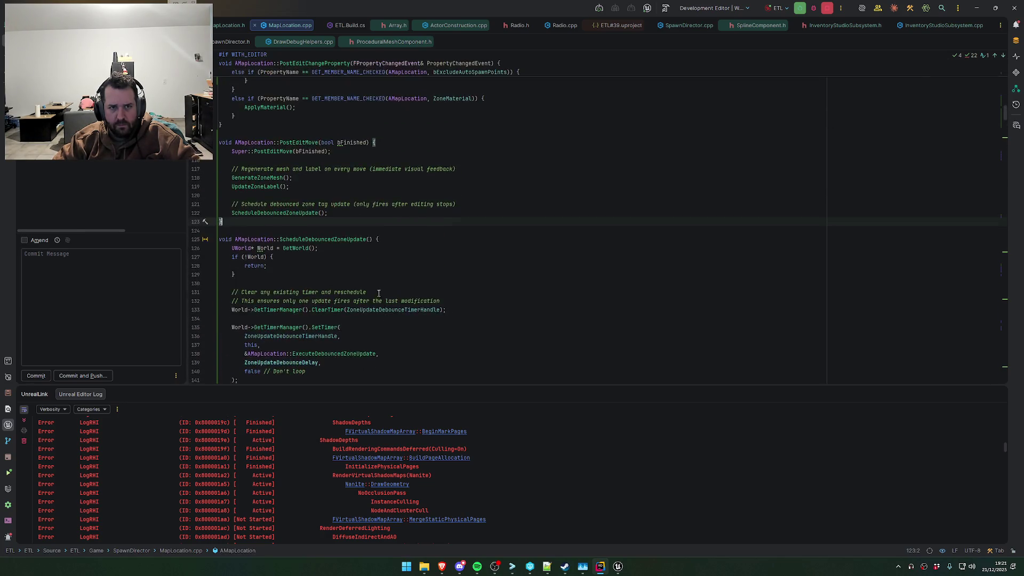
click(273, 213)
Scroll down through the zone-label code to NotifySpawnDirectorUpdate at the file's end
scroll(281, 195, down, 20)
scroll(326, 261, down, 20)
scroll(334, 257, down, 20)
scroll(341, 251, down, 20)
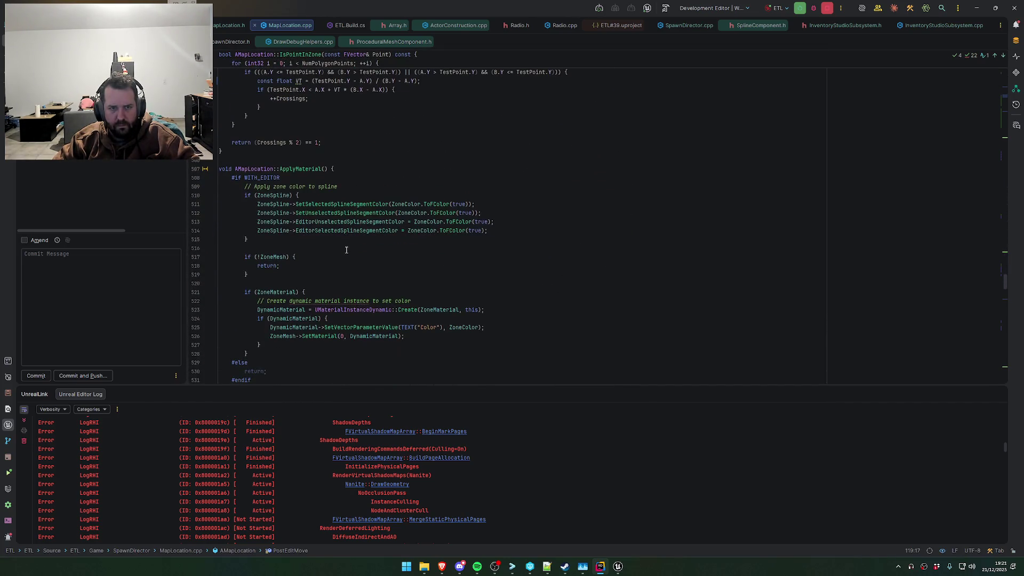
scroll(347, 251, down, 6)
scroll(349, 253, up, 5)
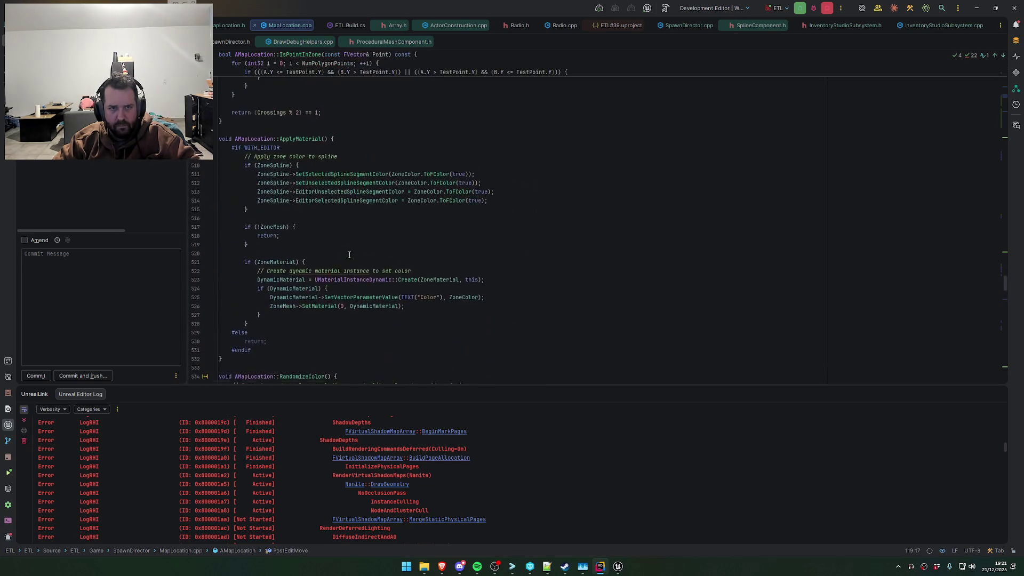
scroll(351, 253, down, 12)
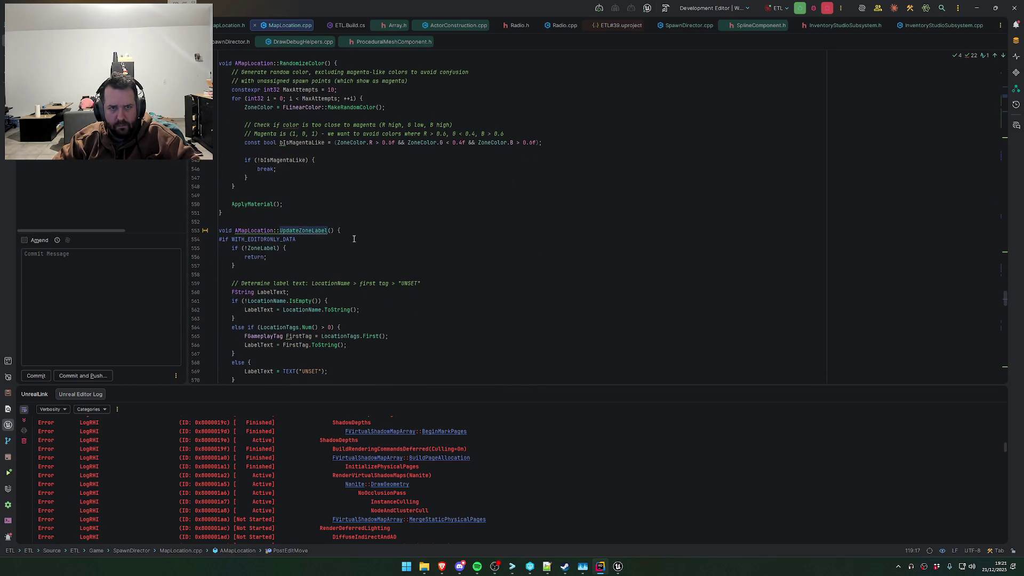
scroll(361, 255, up, 4)
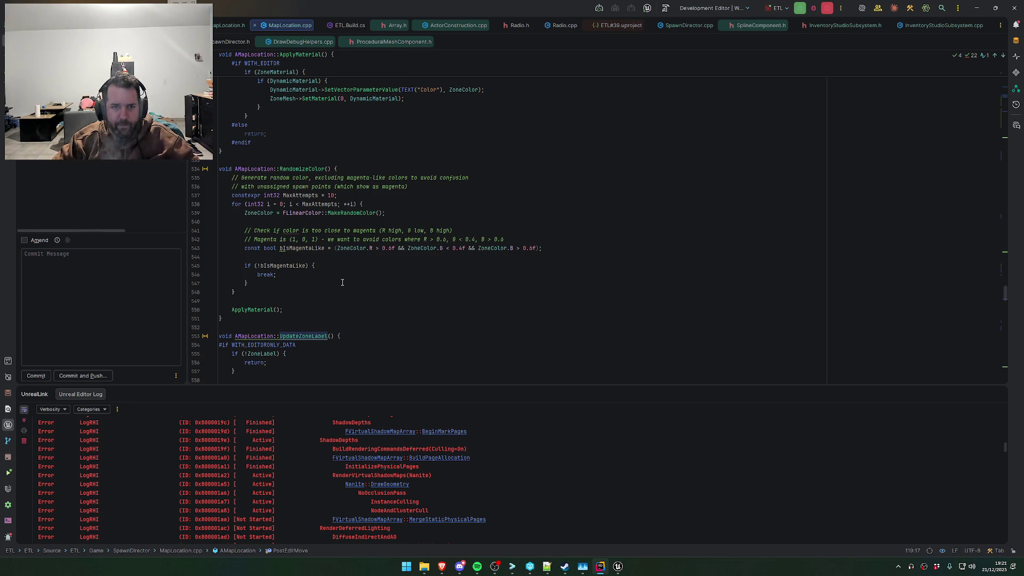
scroll(342, 282, down, 5)
scroll(395, 266, down, 7)
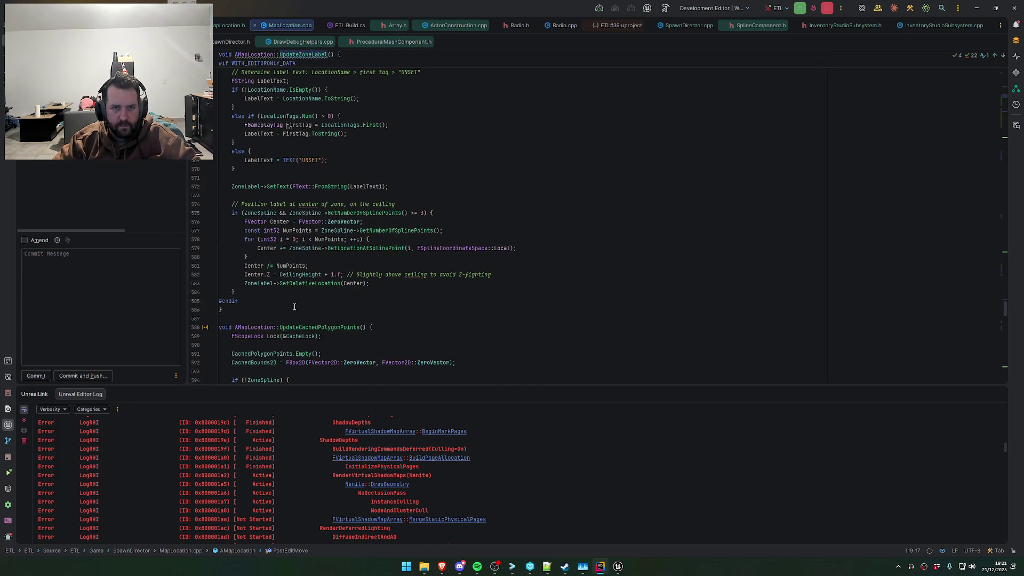
scroll(293, 306, down, 6)
scroll(304, 295, down, 20)
scroll(313, 297, down, 17)
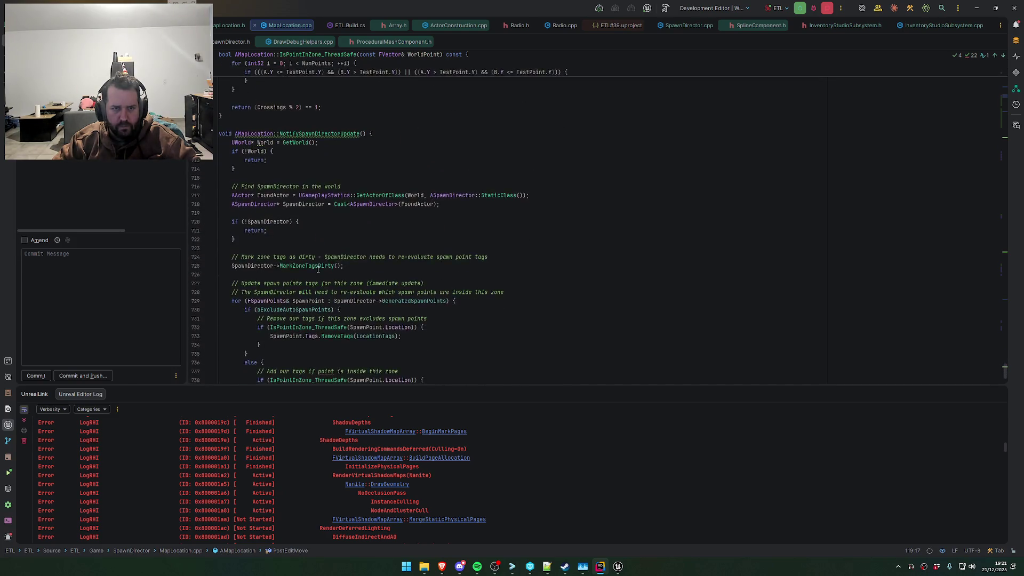
scroll(318, 269, down, 4)
Review PostEditChangeProperty and GenerateZoneMesh, jumping into UpdateCachedPolygonPoints and back
mouse_move(1007, 379)
mouse_down()
mouse_move(987, 139)
mouse_move(947, 91)
mouse_up()
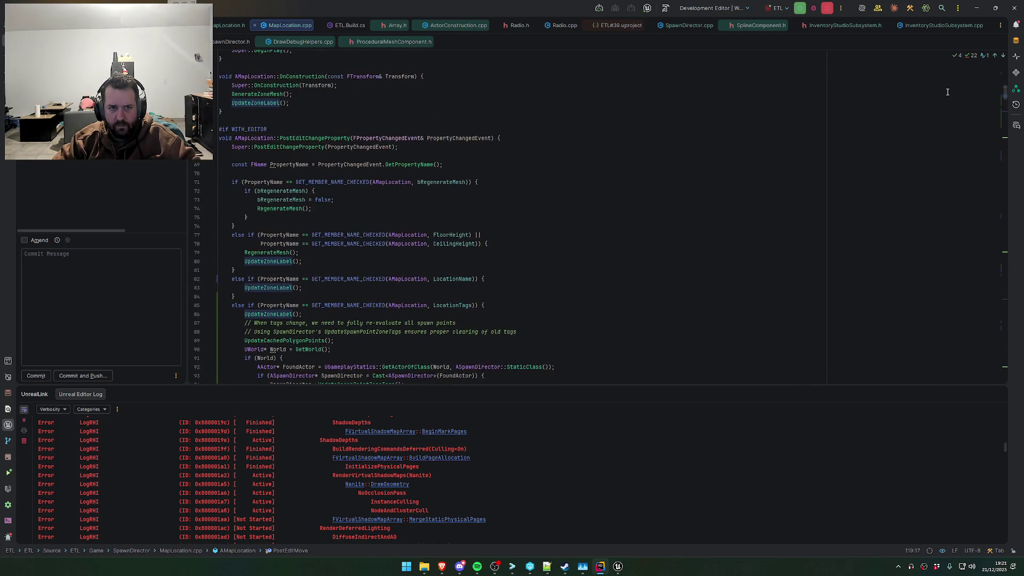
scroll(558, 266, down, 6)
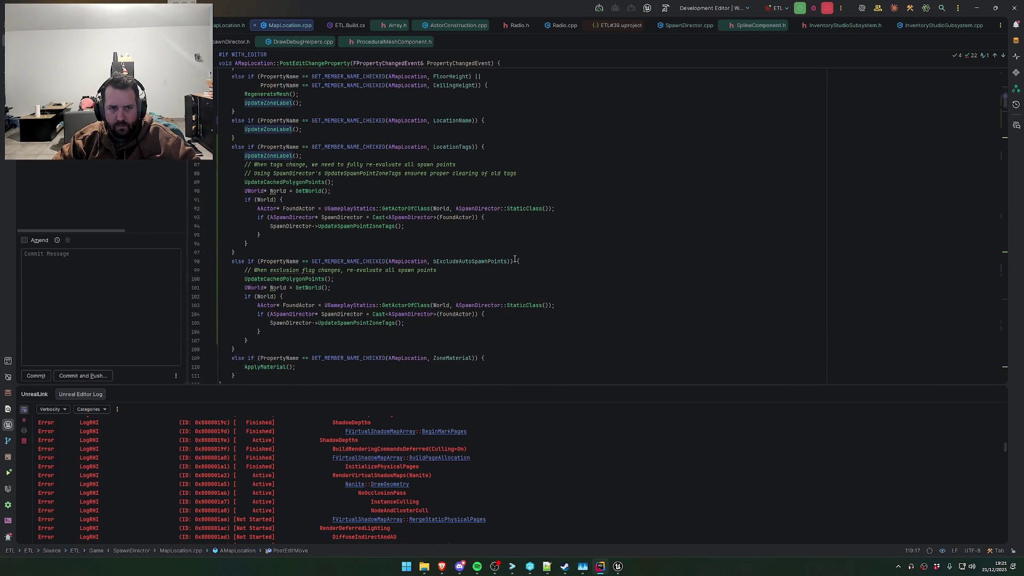
scroll(378, 278, up, 5)
scroll(380, 258, down, 12)
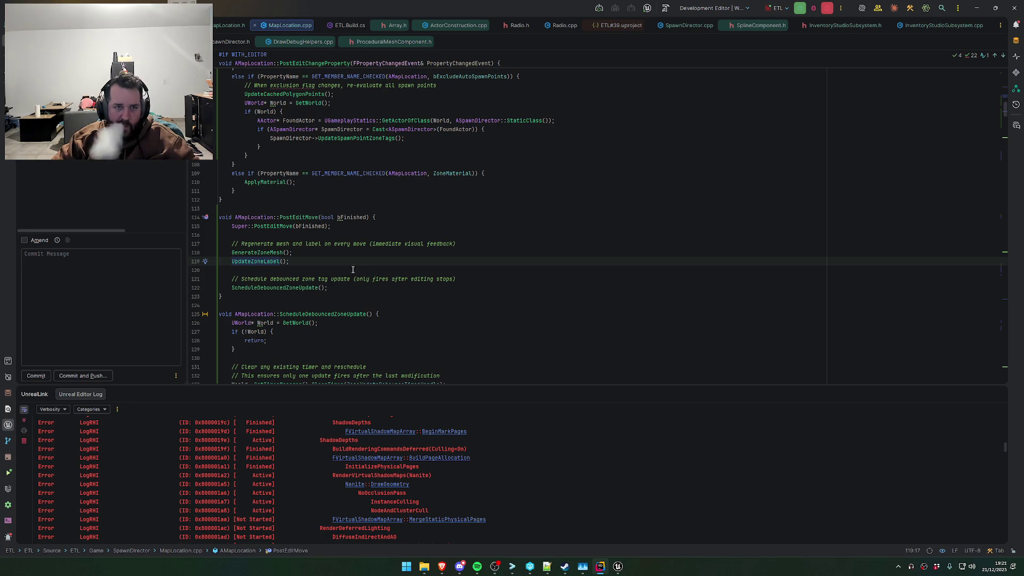
click(254, 254)
scroll(298, 273, up, 5)
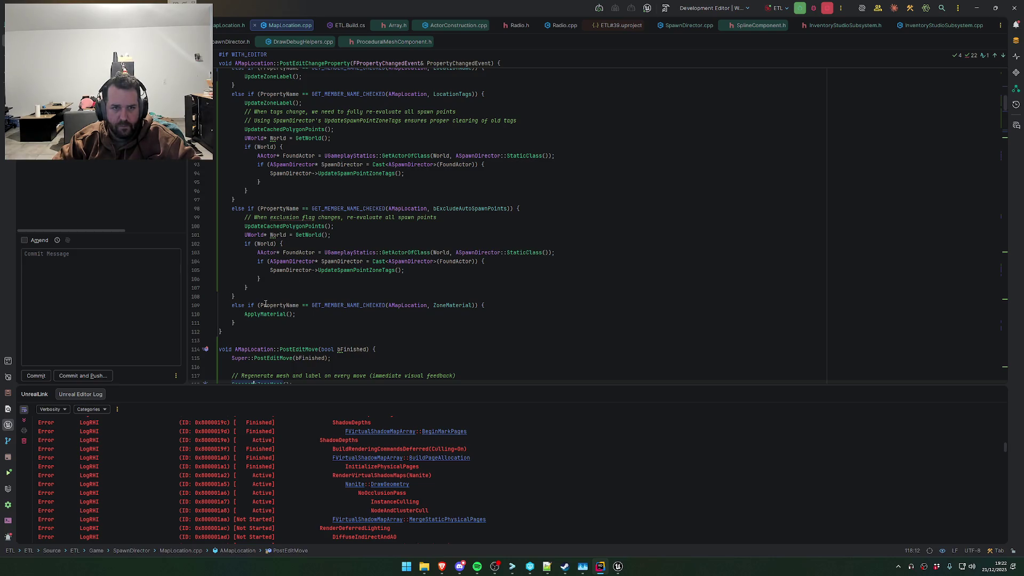
ctrl+click(315, 230)
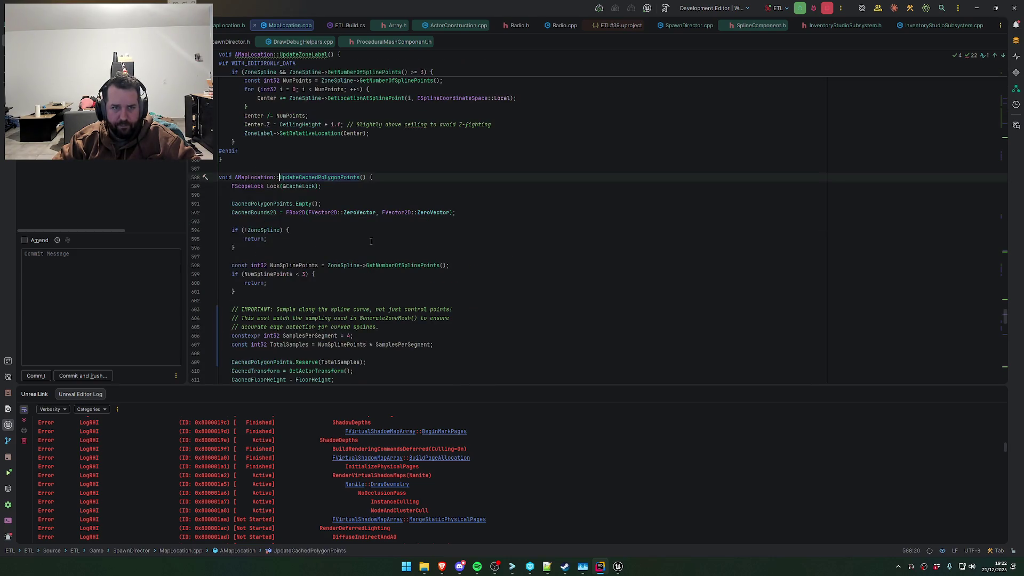
scroll(371, 241, down, 12)
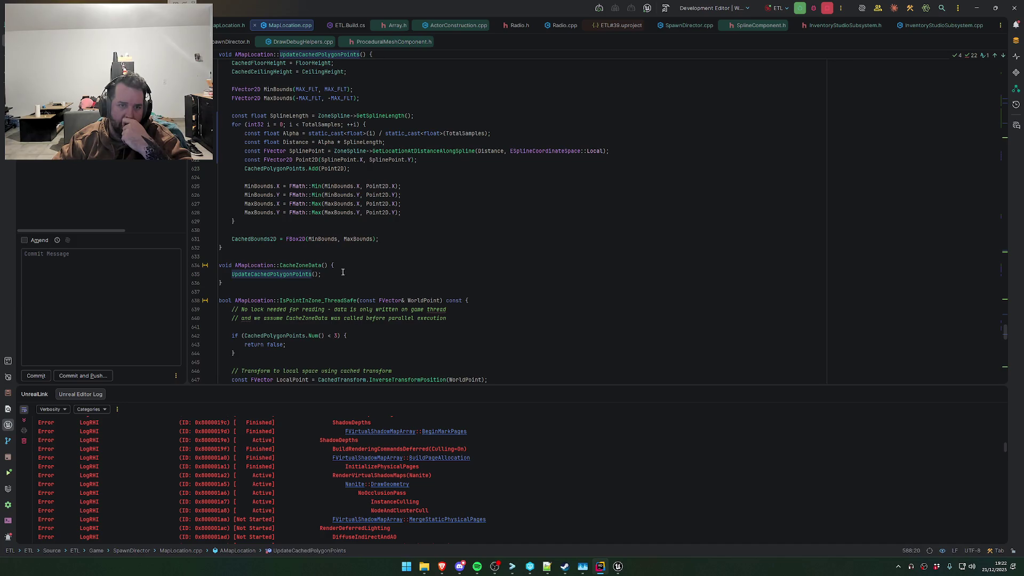
key(ctrl+minus)
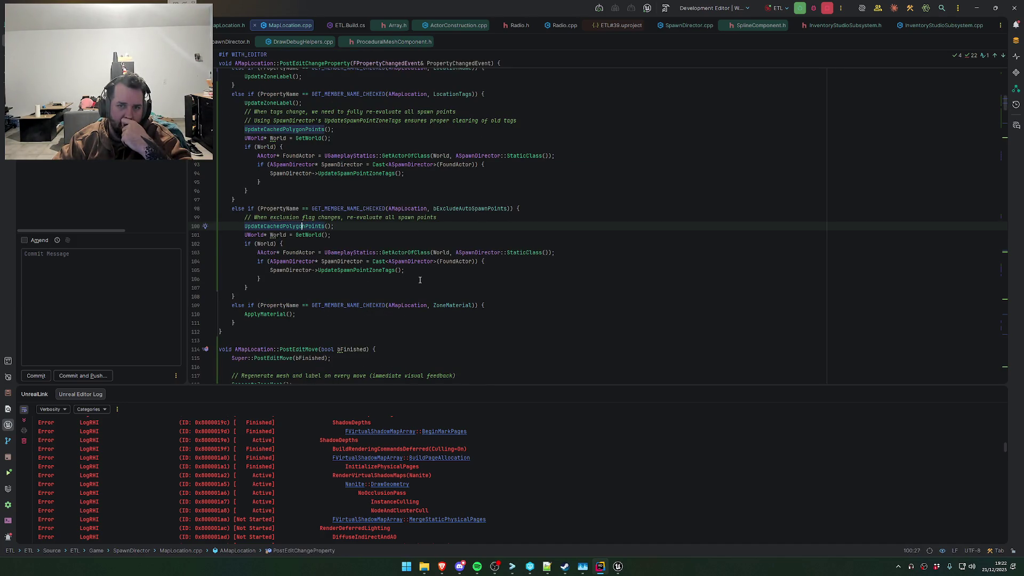
Scroll through the remaining code, then open UpdateSpawnPointZoneTags in SpawnDirector.cpp
click(459, 567)
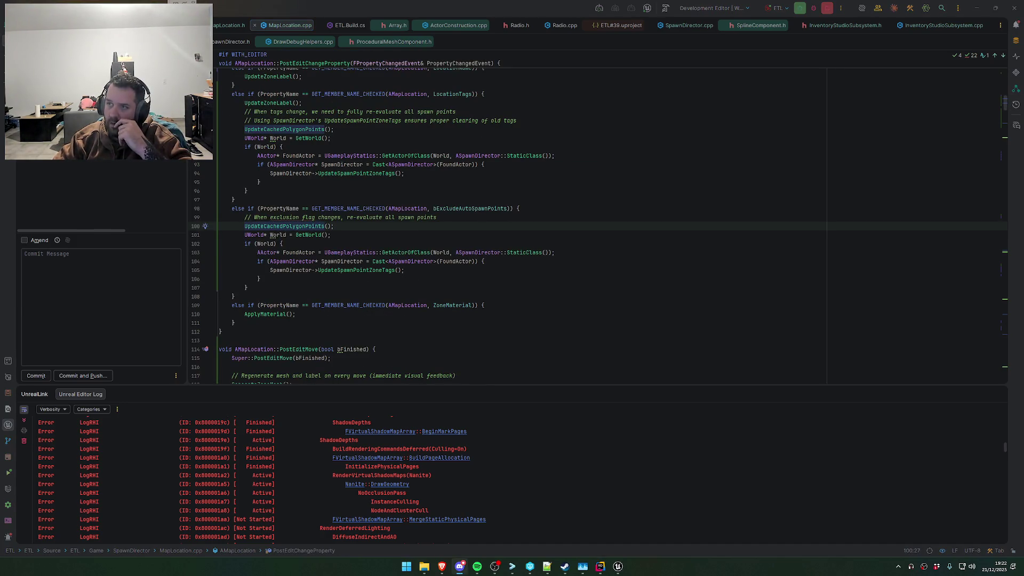
scroll(479, 262, down, 6)
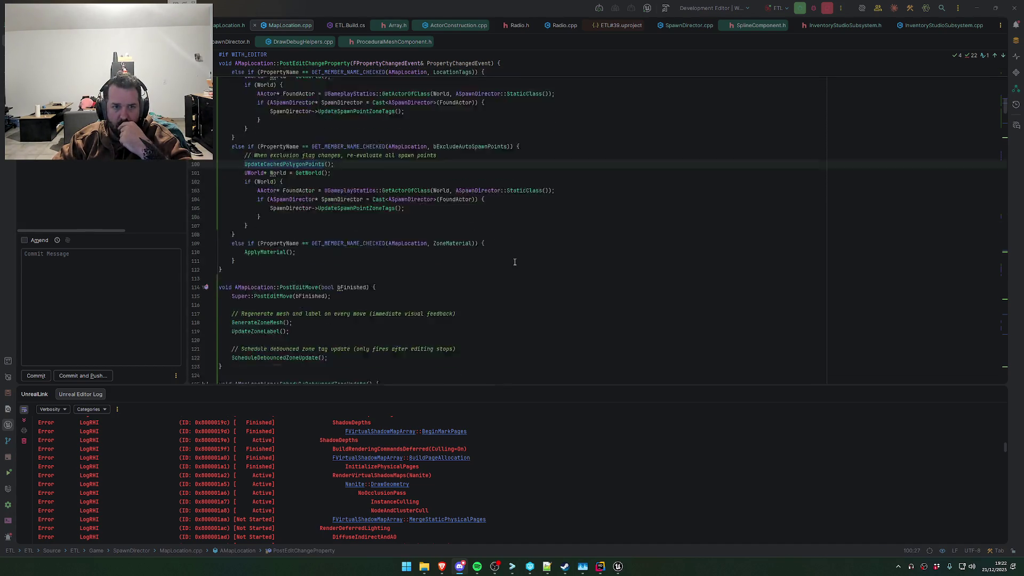
scroll(373, 229, down, 5)
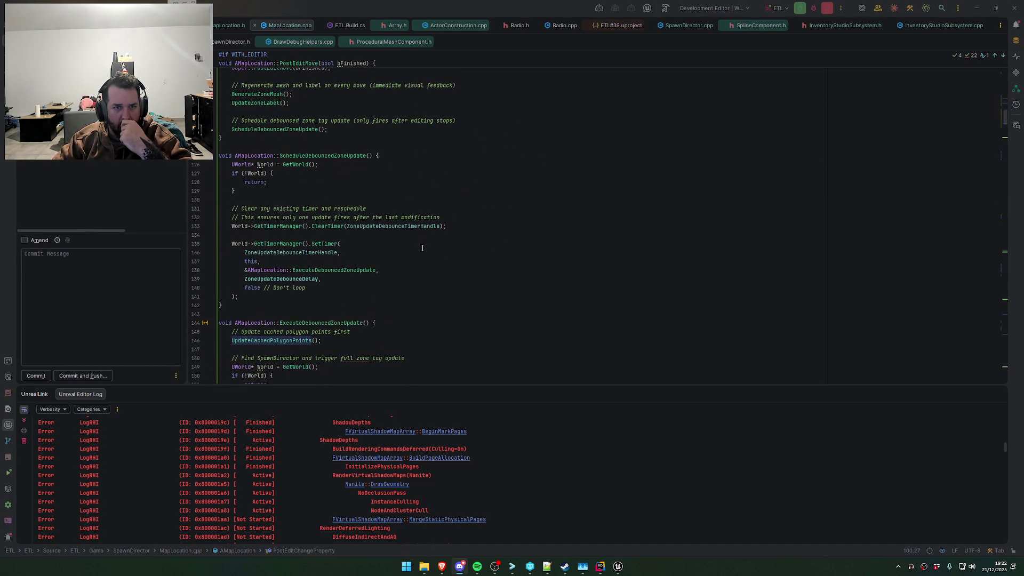
scroll(421, 246, down, 6)
scroll(414, 255, down, 7)
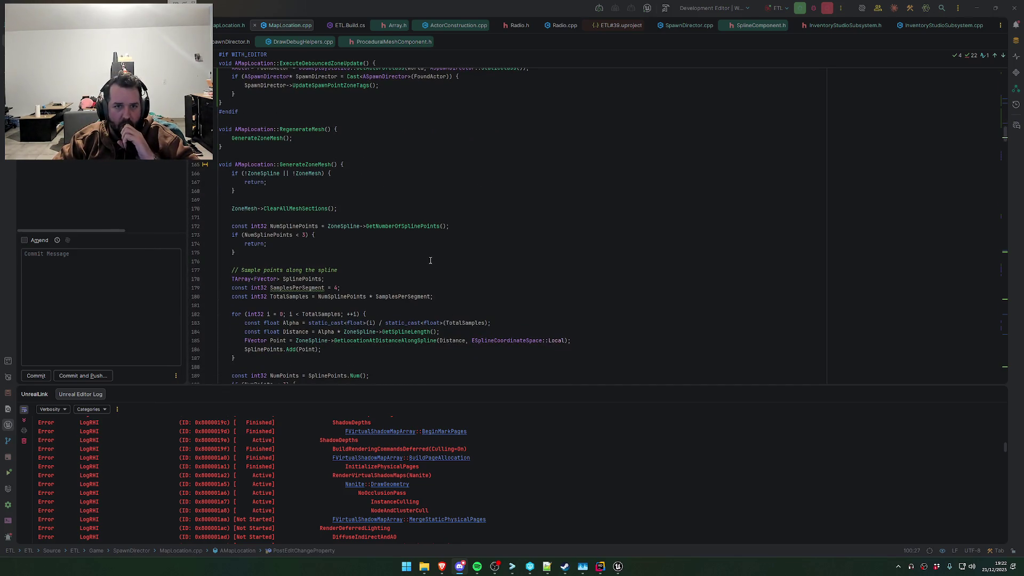
scroll(431, 267, down, 5)
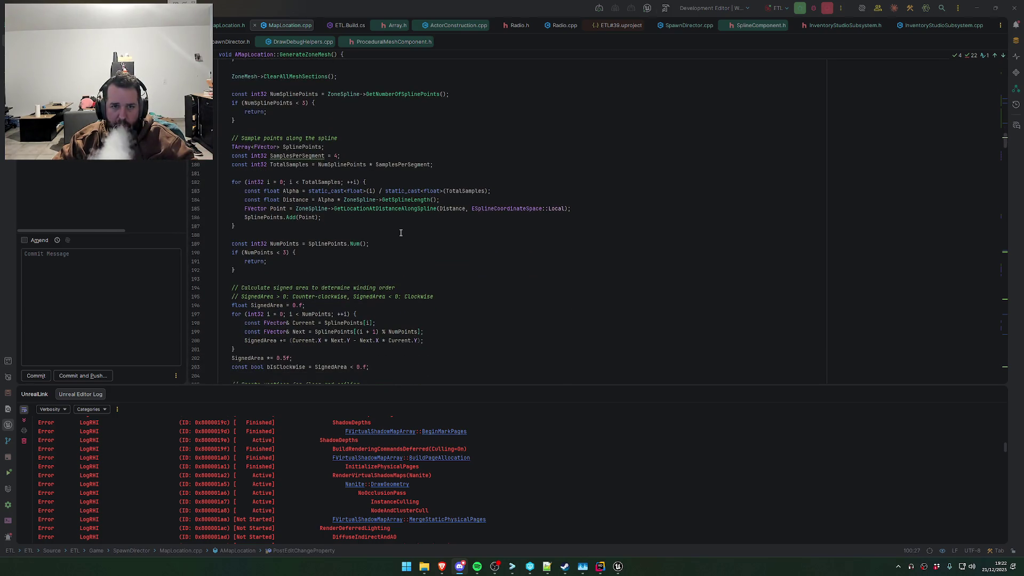
scroll(380, 254, down, 1)
scroll(374, 260, down, 20)
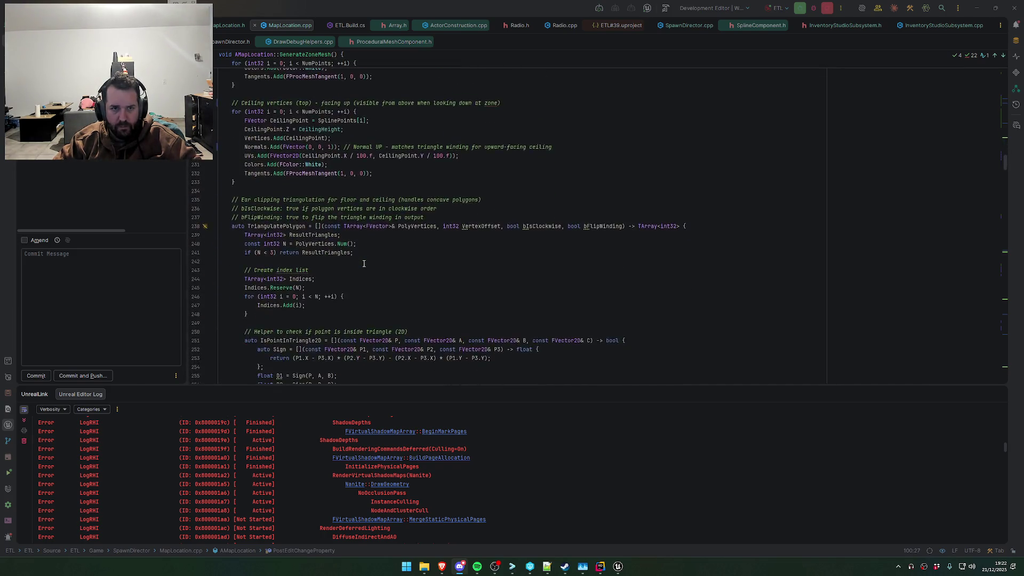
scroll(363, 265, down, 20)
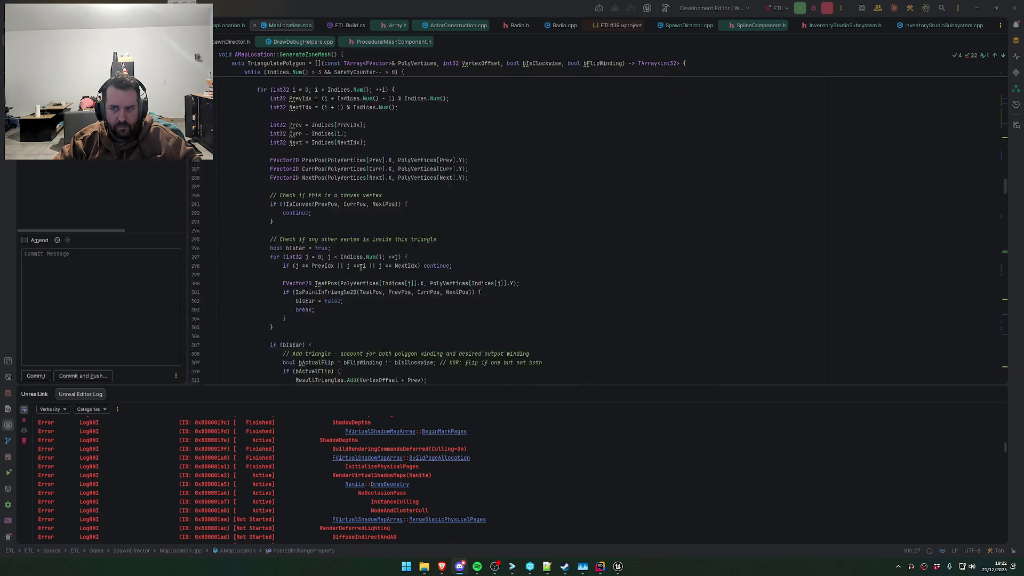
mouse_move(1004, 198)
mouse_down()
mouse_move(1008, 378)
mouse_move(1020, 348)
mouse_up()
scroll(423, 323, up, 11)
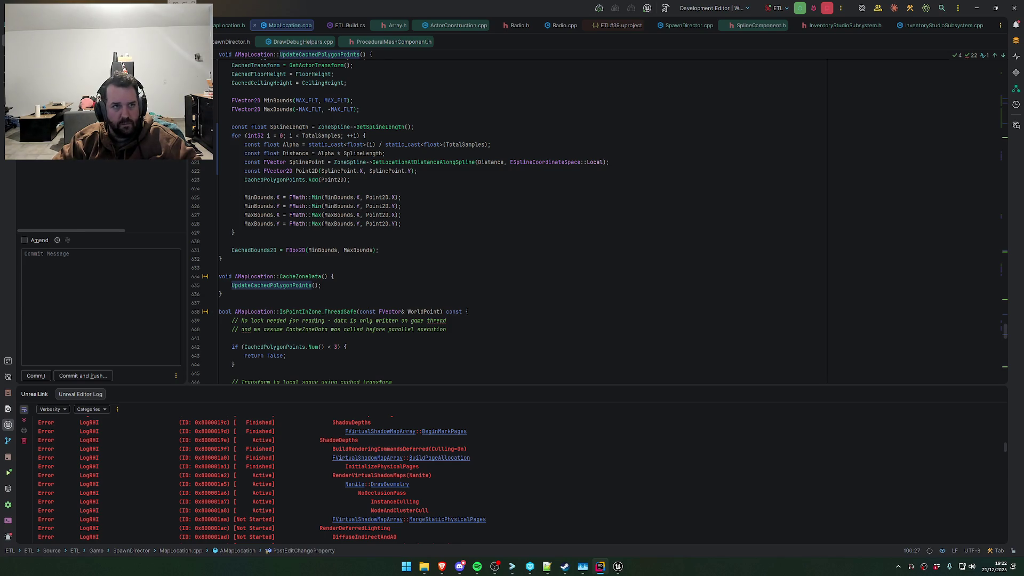
key(ctrl+Tab)
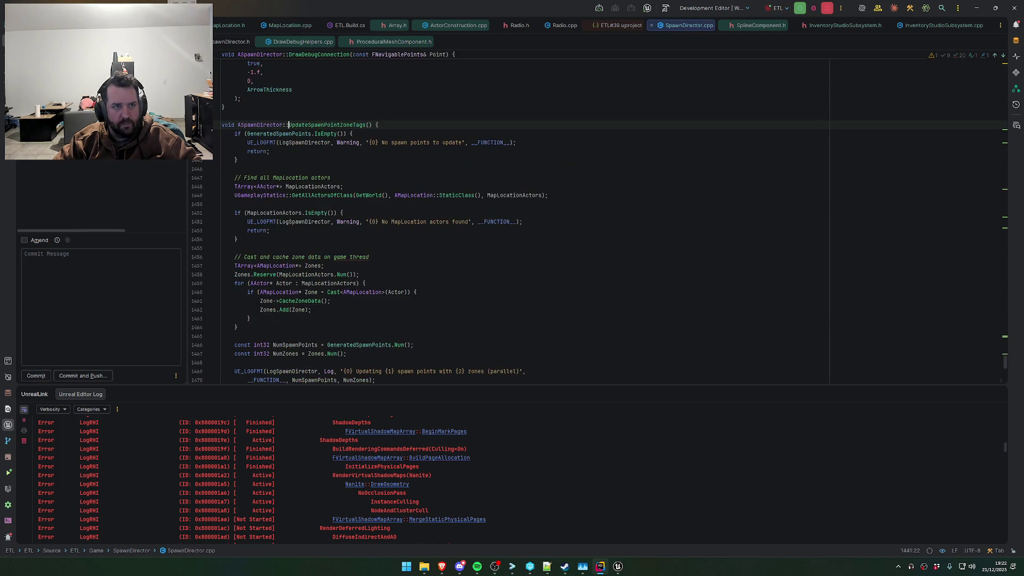
scroll(344, 247, down, 15)
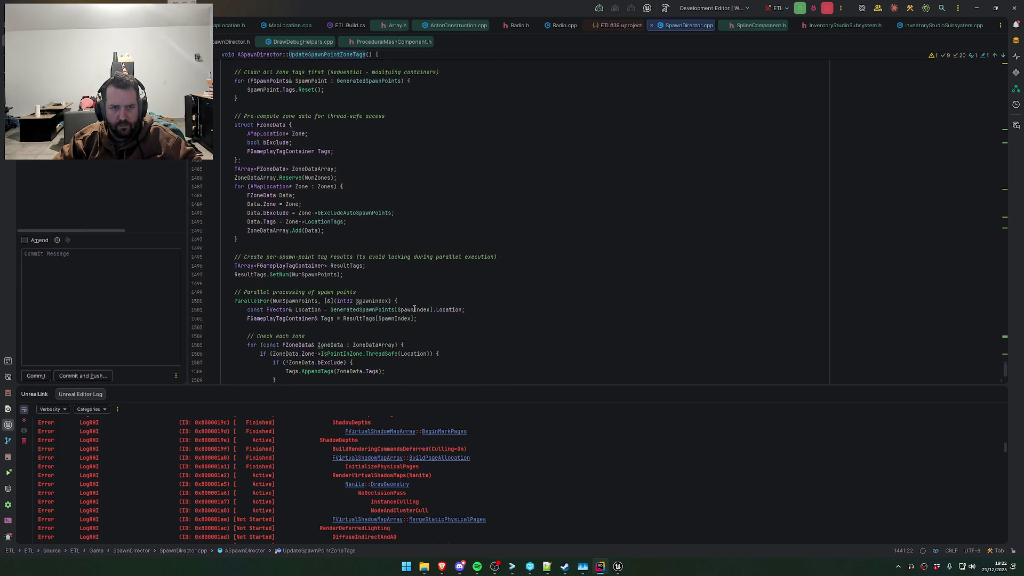
scroll(409, 287, down, 8)
click(547, 152)
key(ctrl+f)
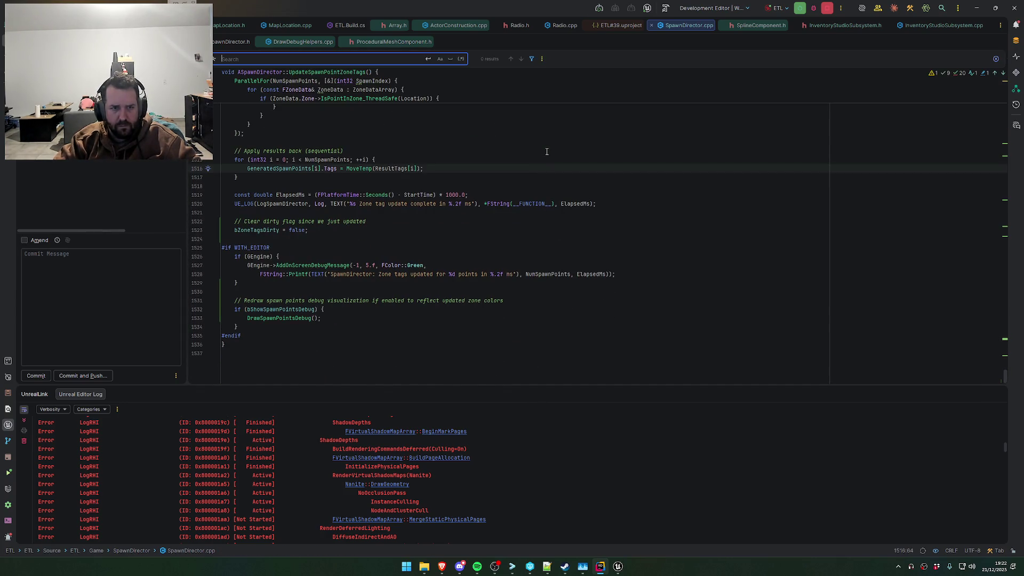
text(zone)
click(288, 315)
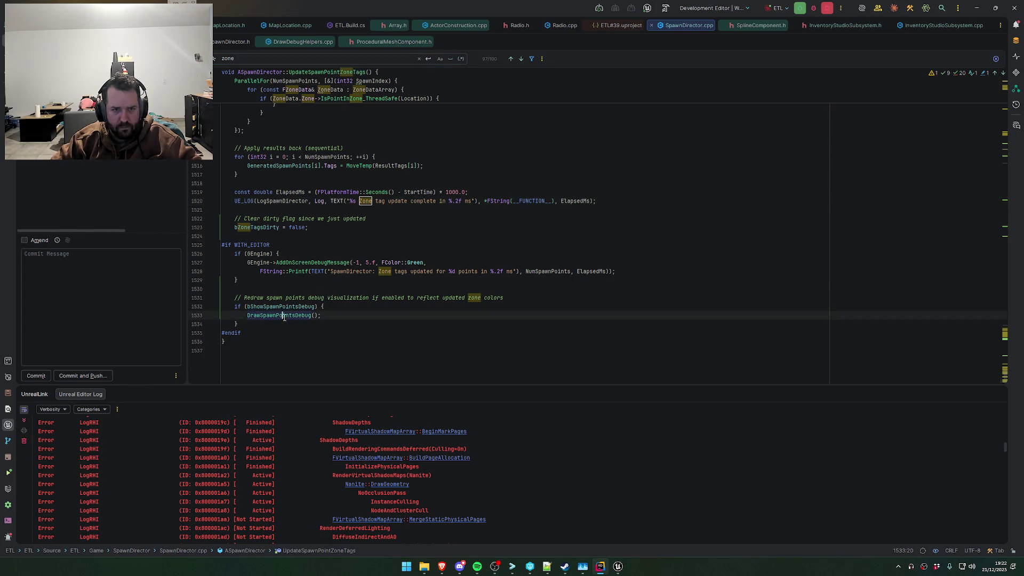
key(ctrl+b)
scroll(364, 313, down, 12)
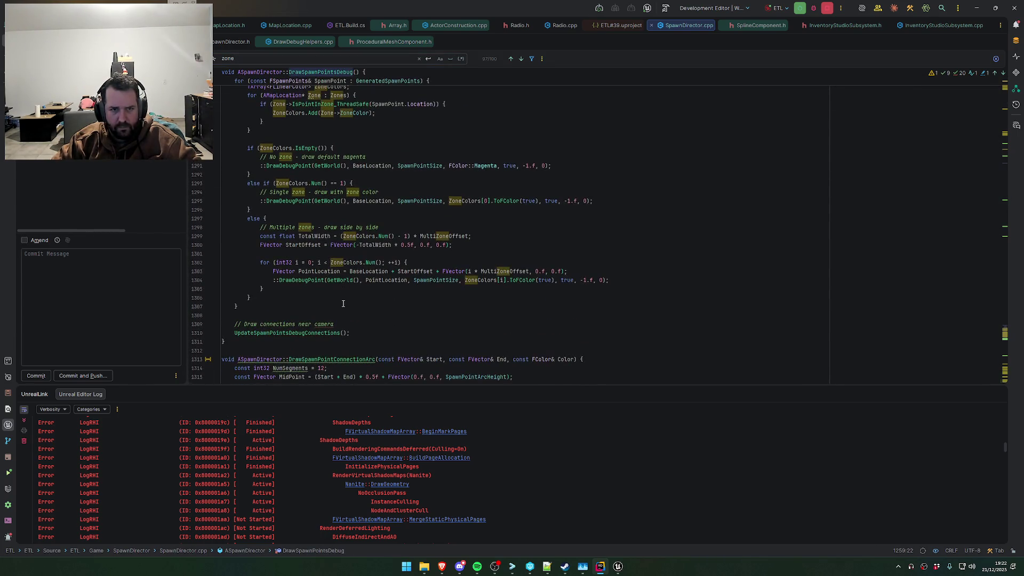
scroll(339, 298, down, 5)
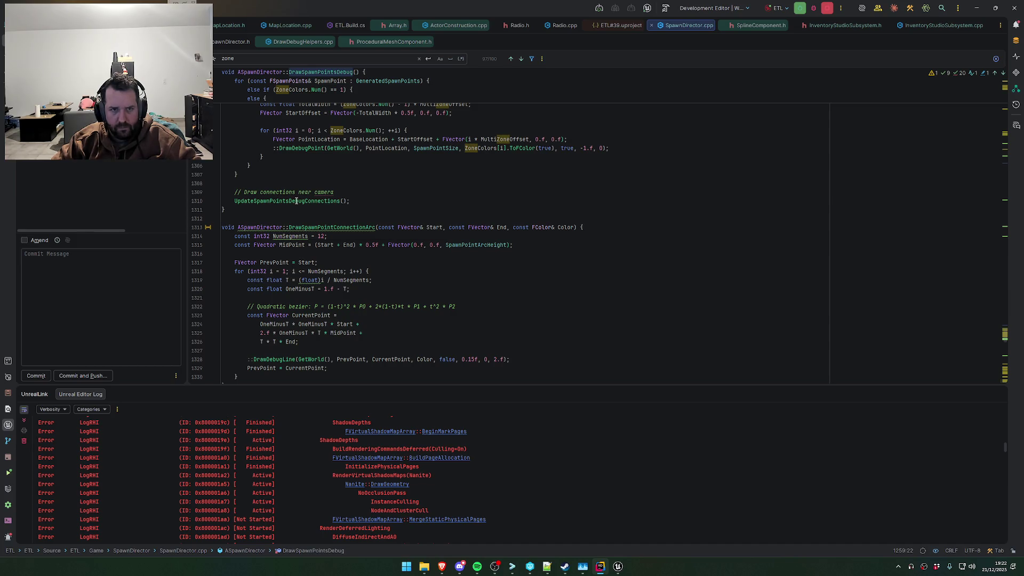
scroll(330, 251, up, 5)
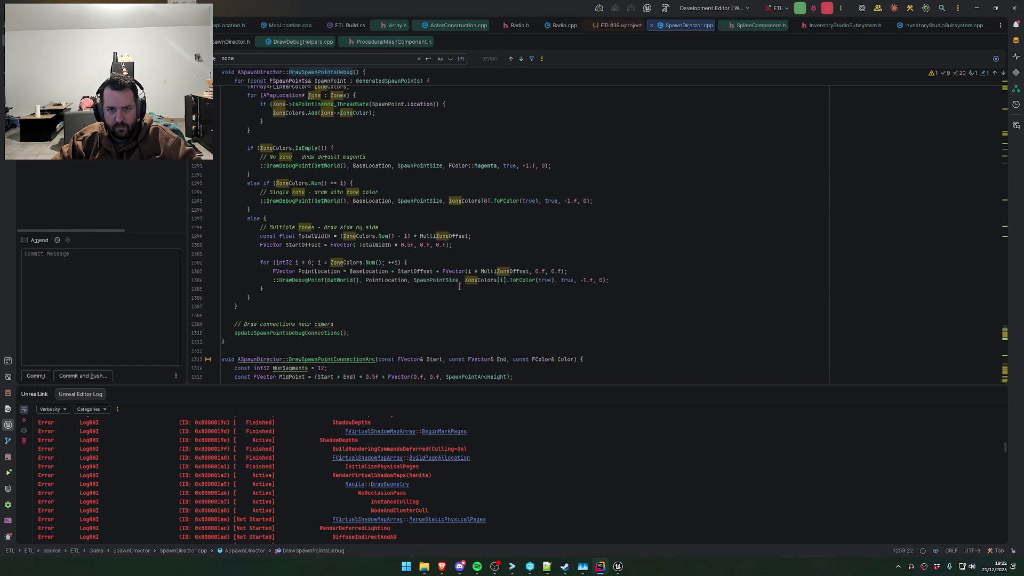
scroll(456, 287, up, 2)
double_click(480, 333)
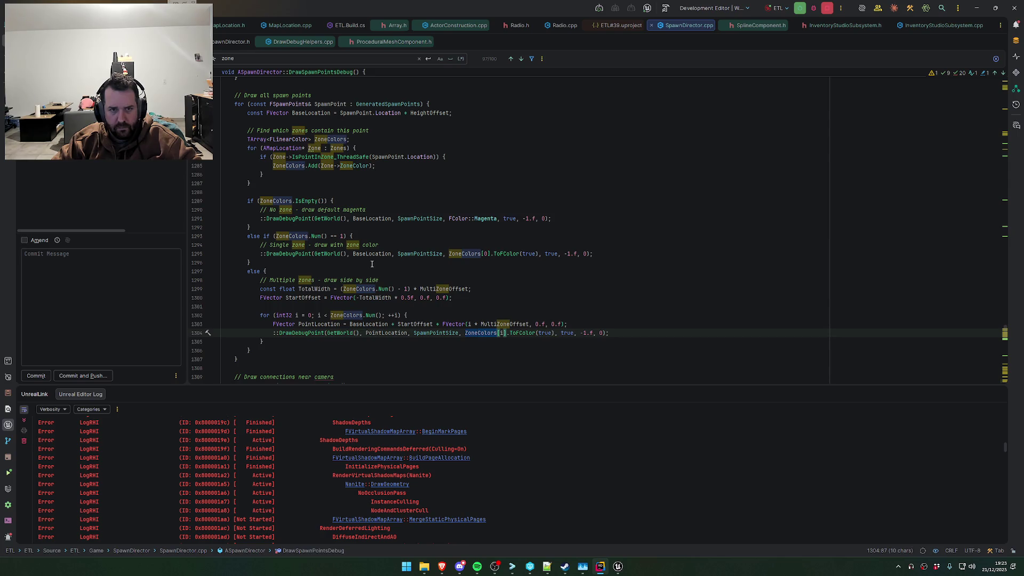
click(301, 236)
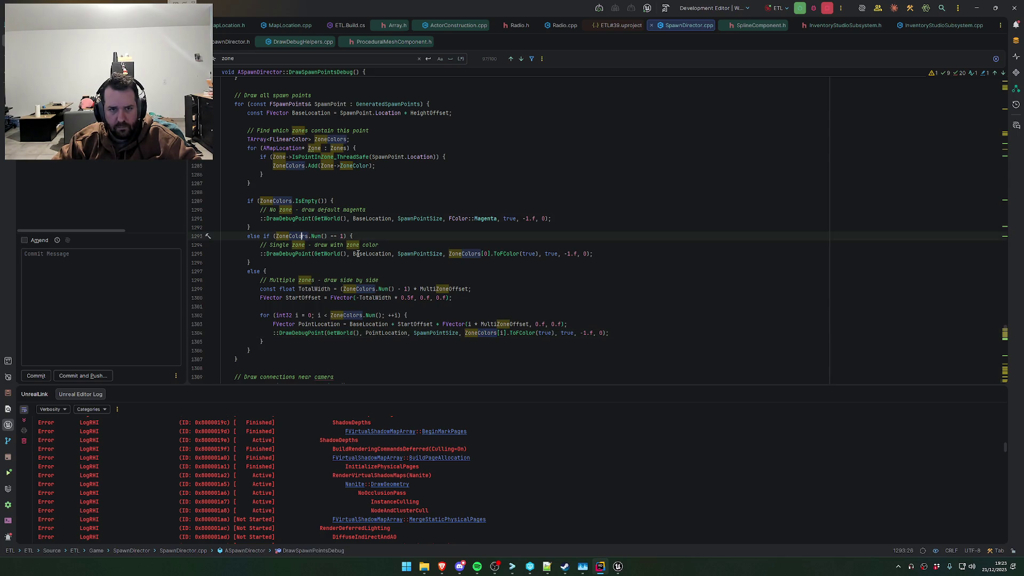
scroll(480, 309, up, 2)
scroll(507, 326, down, 2)
double_click(317, 334)
scroll(485, 320, down, 3)
click(491, 314)
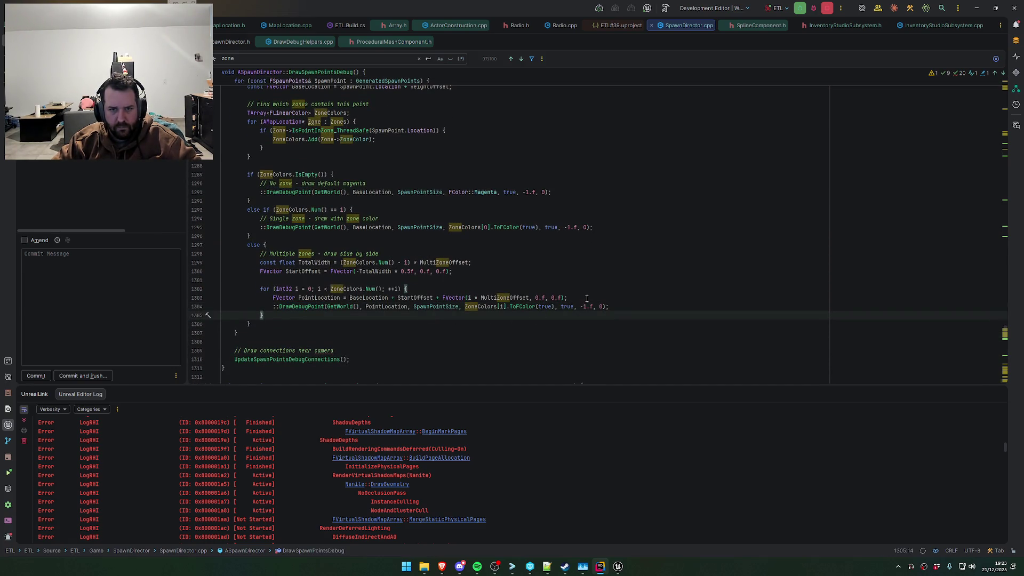
click(453, 272)
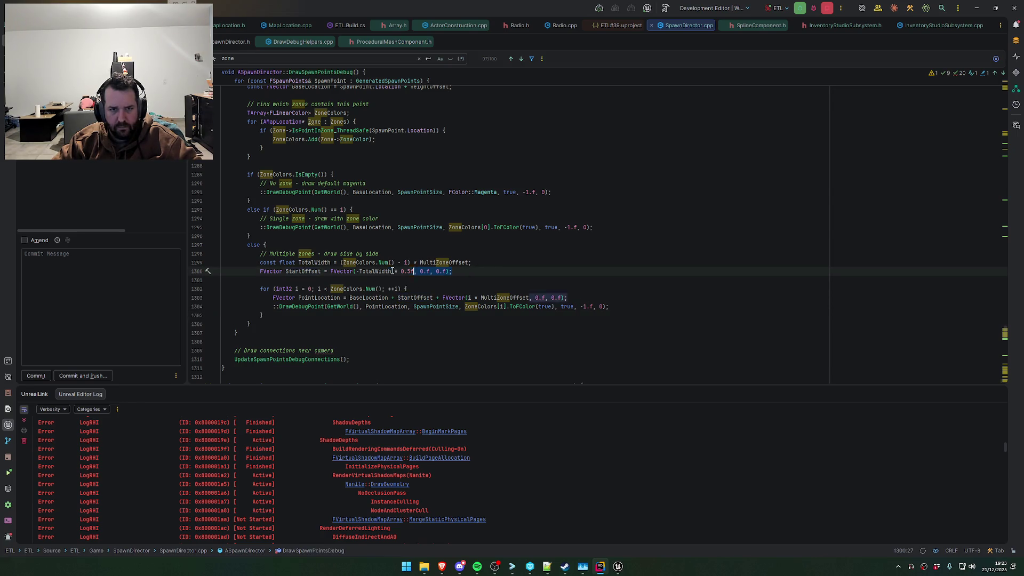
shift+click(204, 264)
double_click(312, 262)
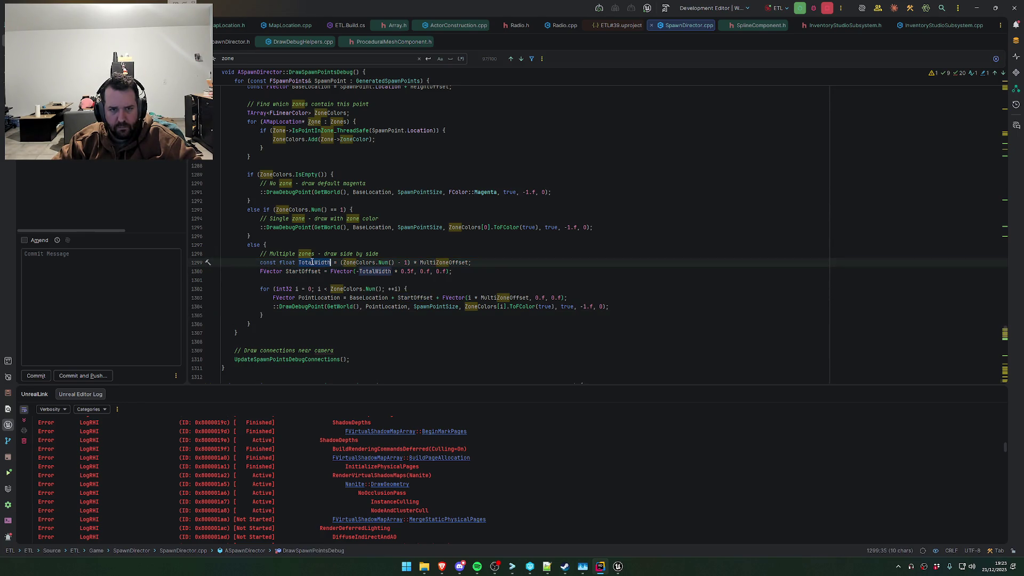
Delete the TotalWidth and StartOffset lines along with the leftover empty line
click(464, 275)
shift+click(210, 266)
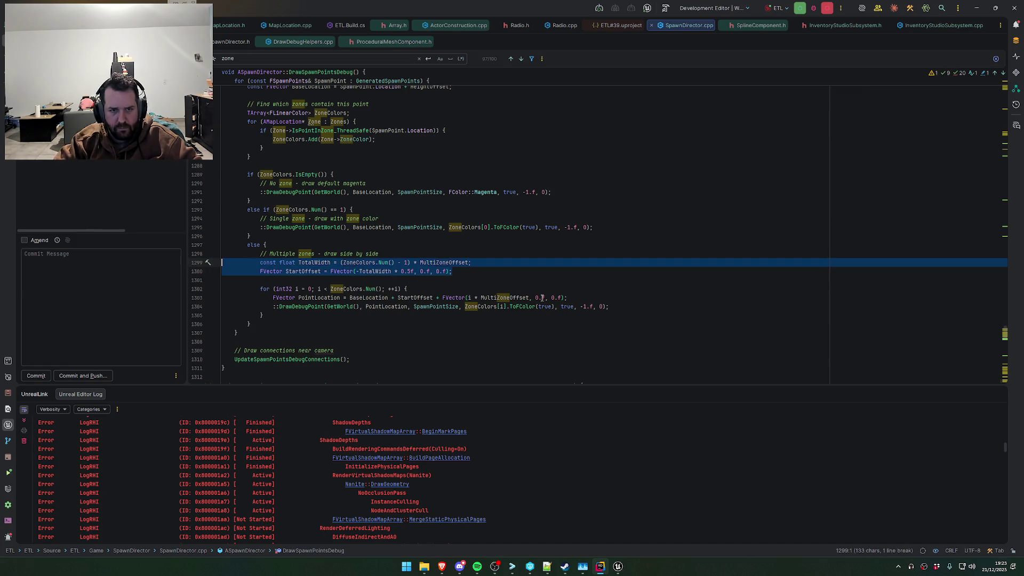
key(Delete)
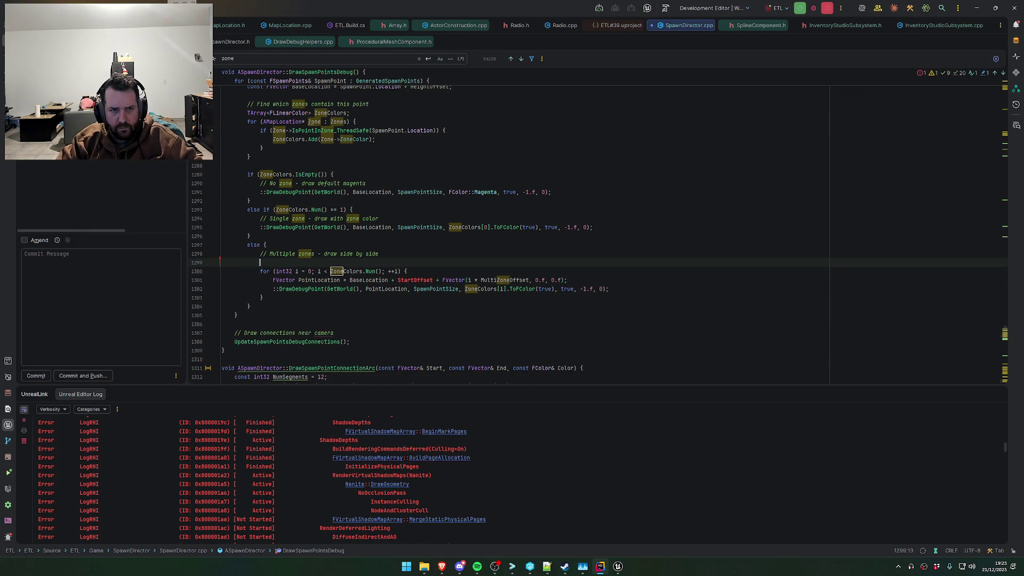
key(BackSpace)
Try removing DrawDebugPoint's global scope prefix, undo it, and bring up that line's actions
click(274, 280)
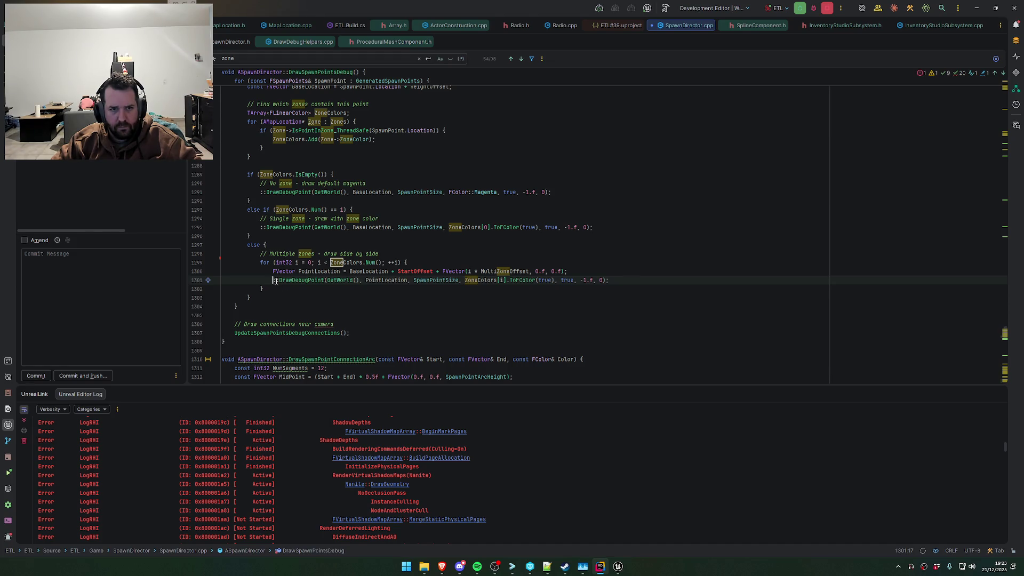
key(BackSpace)
key(Delete)
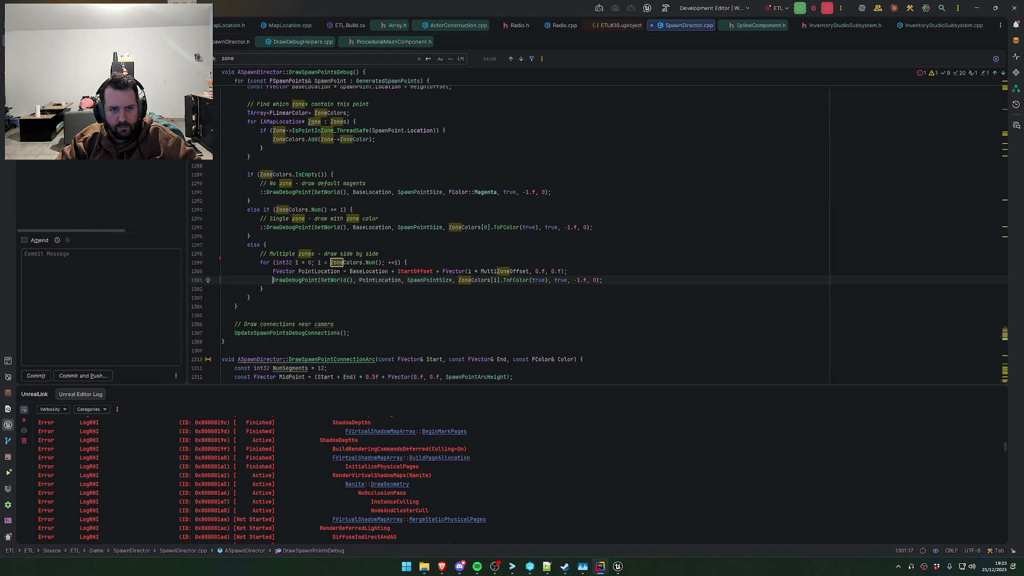
key(ctrl+z)
key(Down)
key(Down)
key(Down)
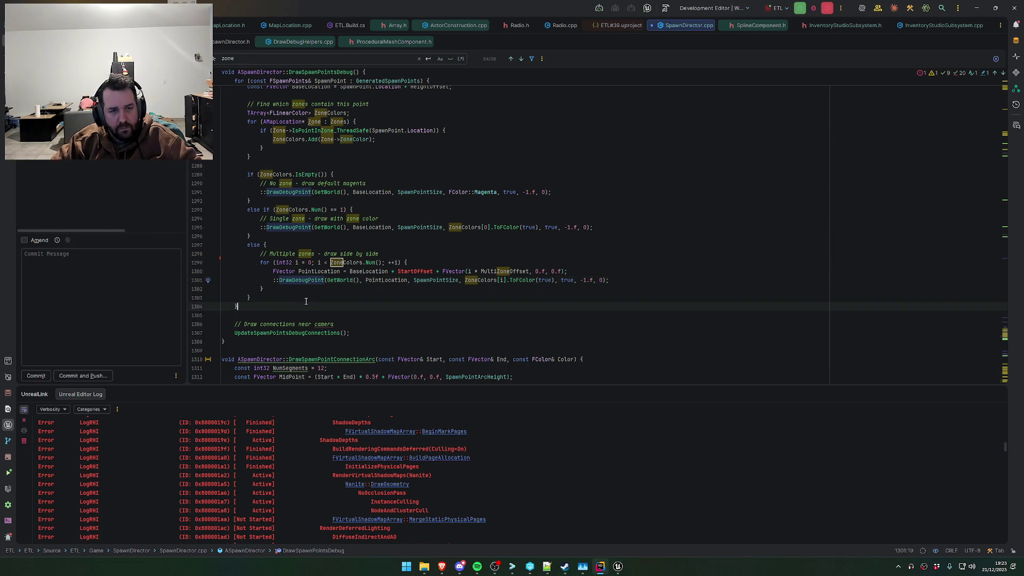
drag(277, 281, 273, 281)
right_click(273, 280)
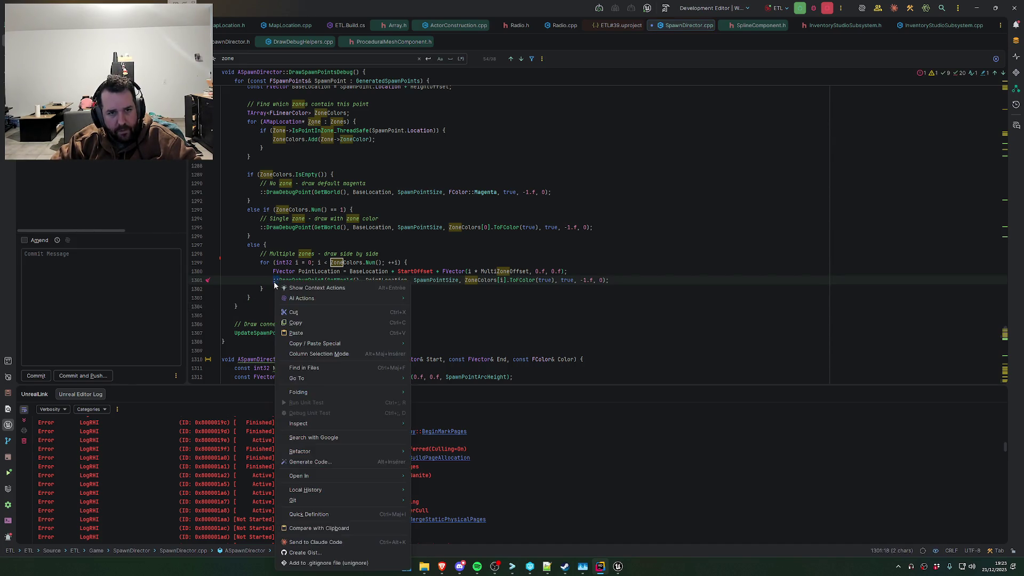
mouse_move(318, 299)
click(461, 313)
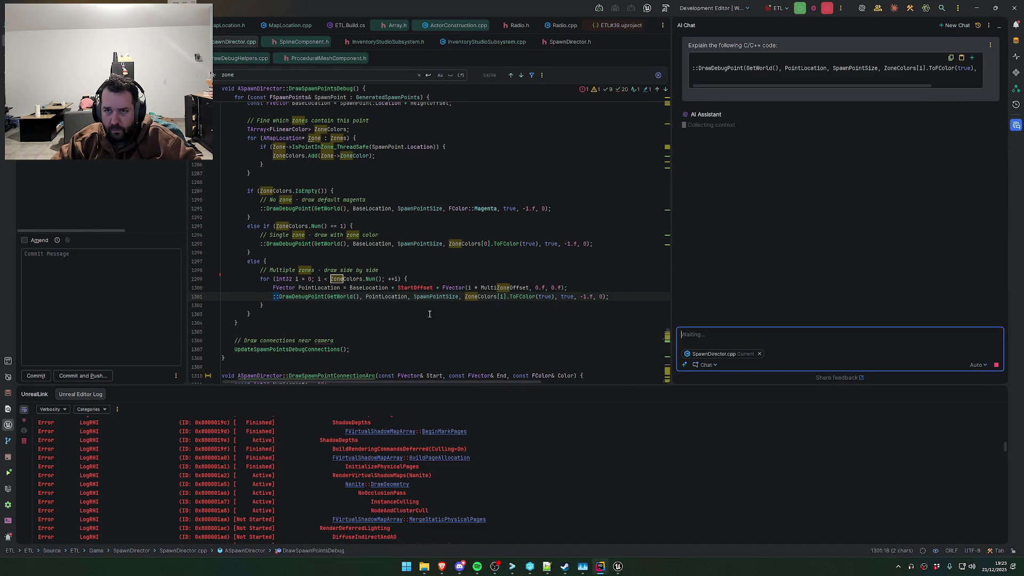
click(422, 305)
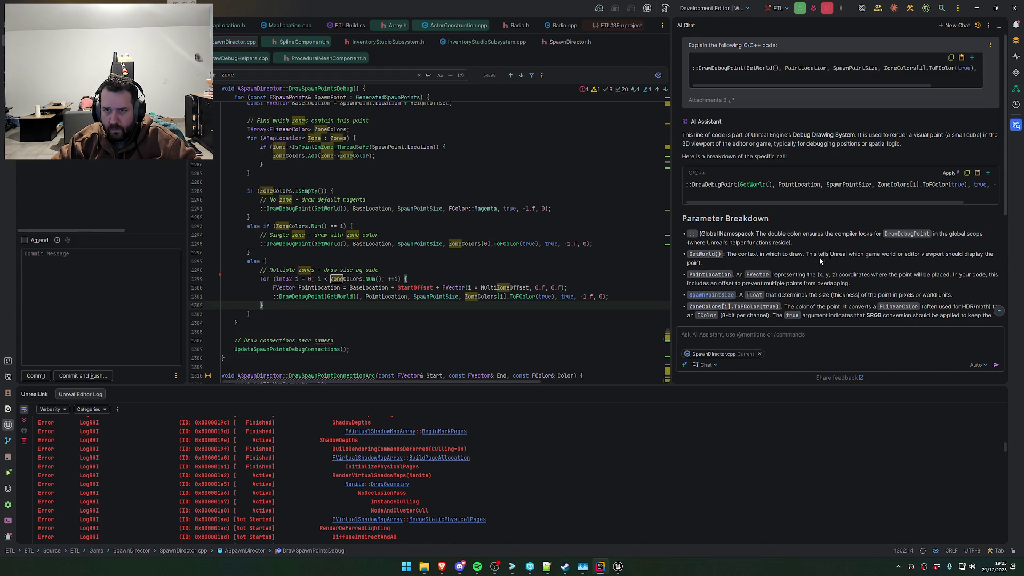
click(999, 27)
double_click(415, 271)
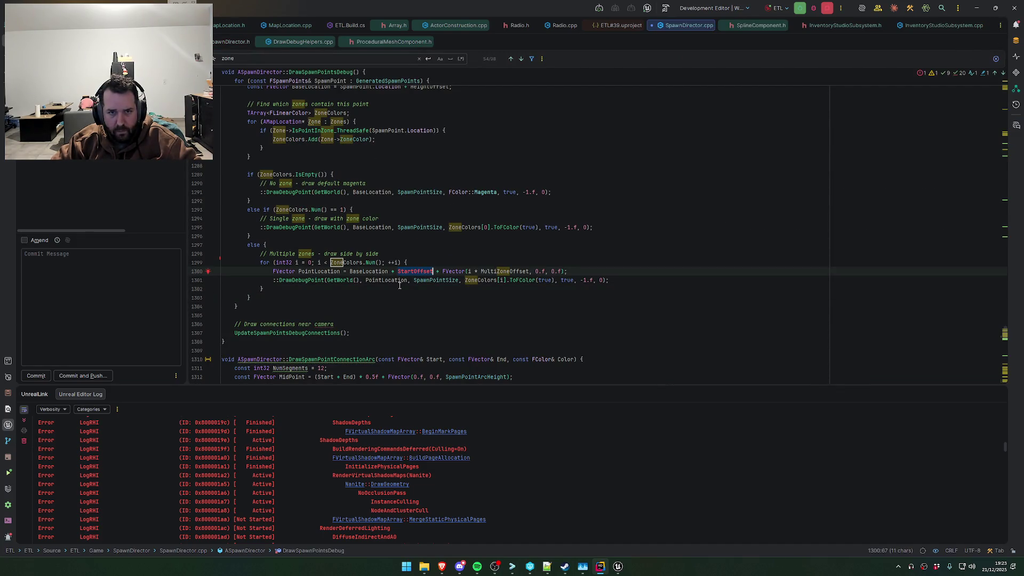
Delete the PointLocation line, keeping the draw call on BaseLocation
drag(590, 273, 264, 271)
double_click(329, 272)
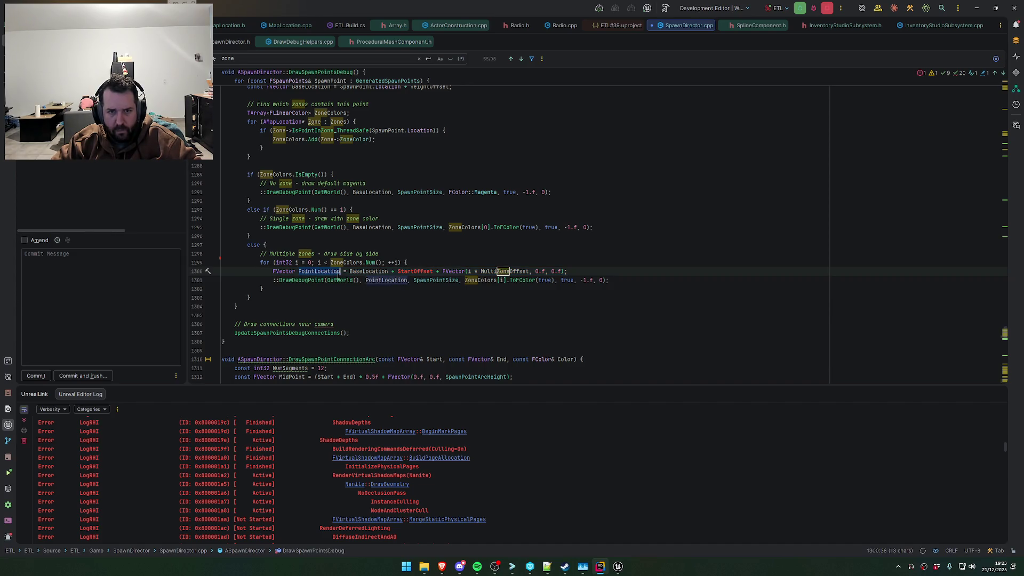
click(358, 270)
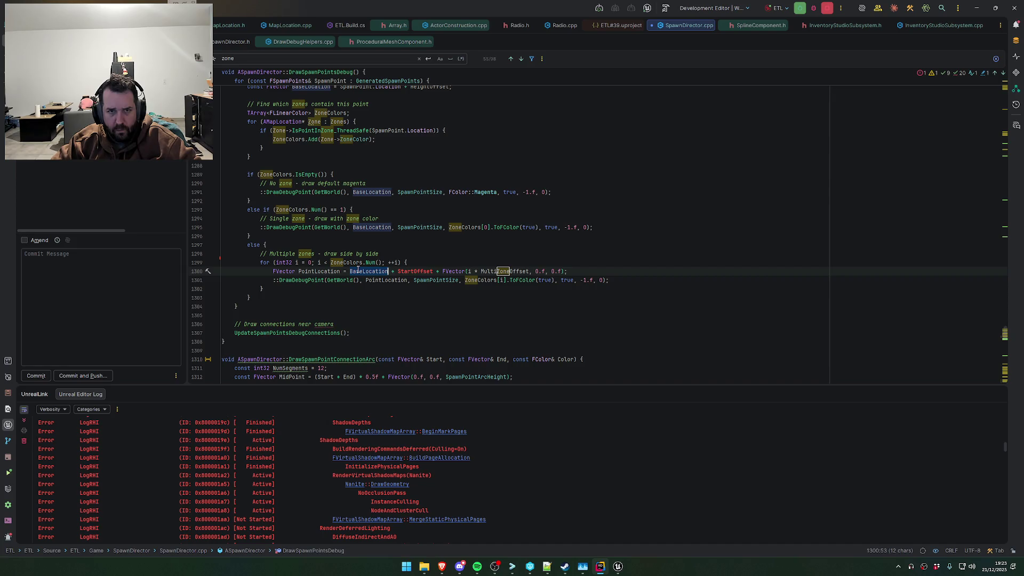
click(383, 281)
key(ctrl+z)
key(ctrl+z)
key(ctrl+z)
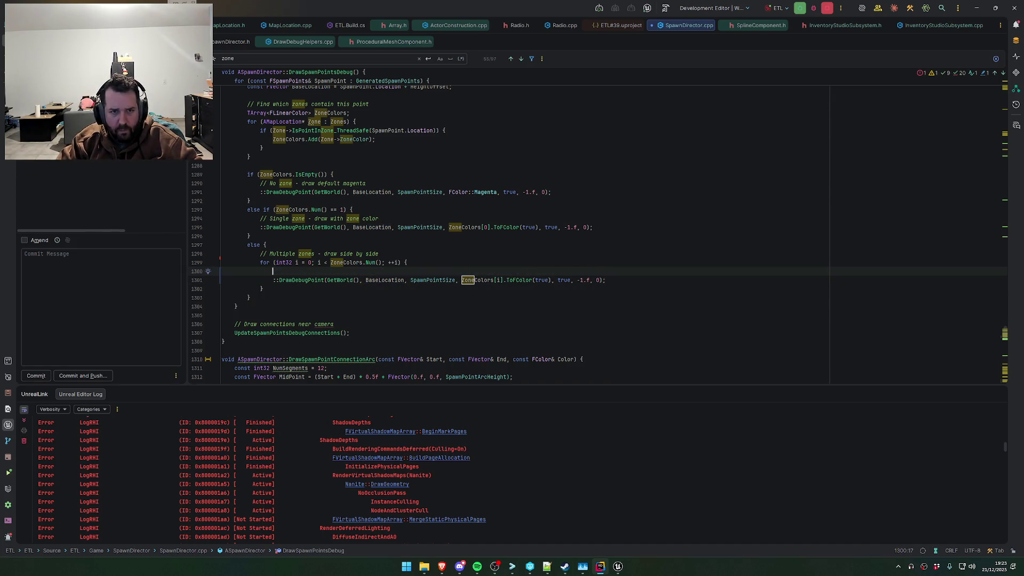
key(ctrl+z)
key(ctrl+z)
key(ctrl+z)
key(ctrl+z)
key(ctrl+z)
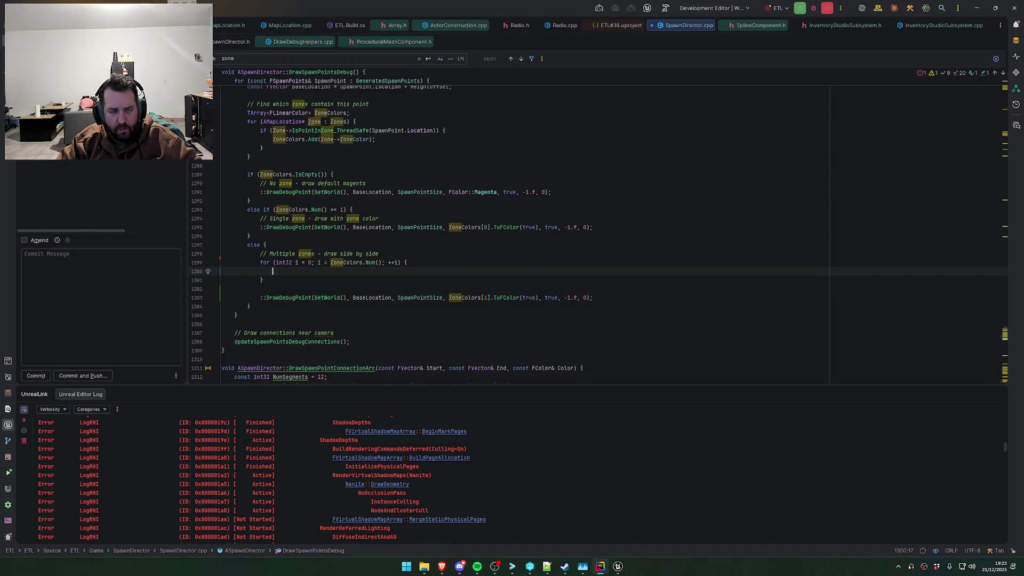
Add 'FColor FinalColor;' on a new line above the for loop
key(Up)
key(Up)
key(End)
key(Return)
text(FColor FinalColor;)
Inside the loop, write 'FinalColor= ZoneColors[i].ToFColor(true);' using completion
key(Down)
key(Up)
key(Up)
key(Down)
key(Down)
text(Color)
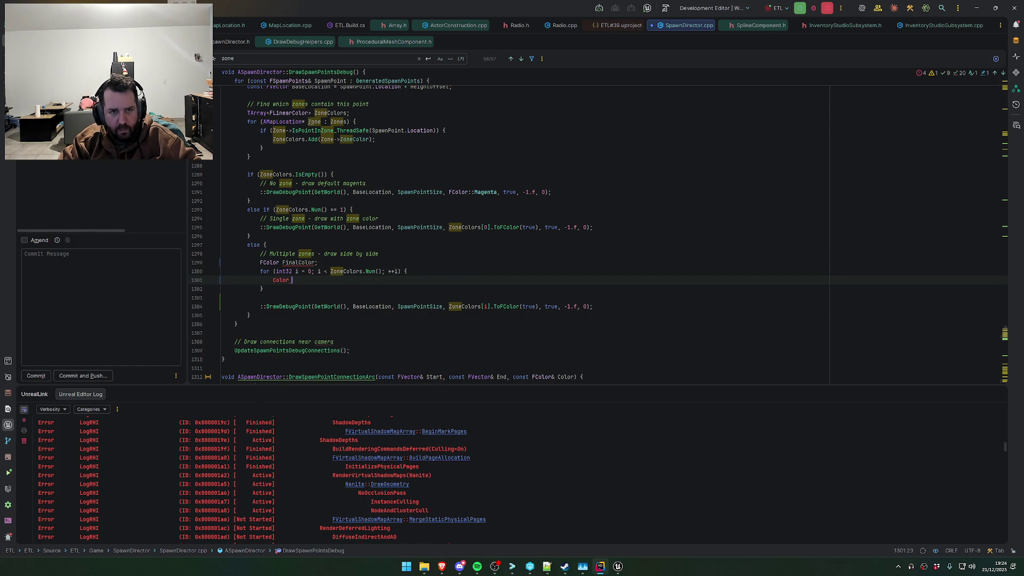
key(BackSpace)
key(BackSpace)
text(FinalColor)
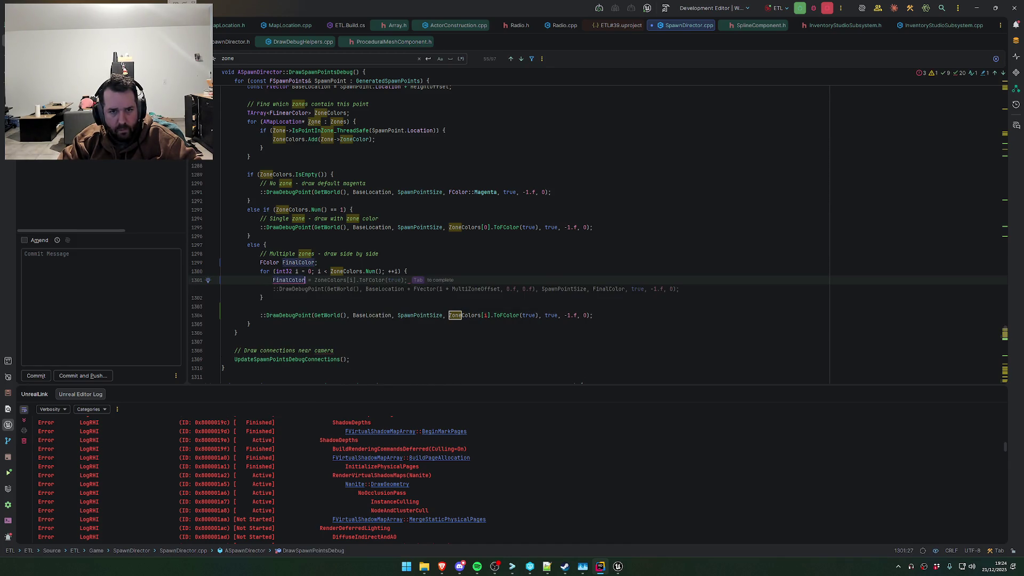
text(= ZoneColors)
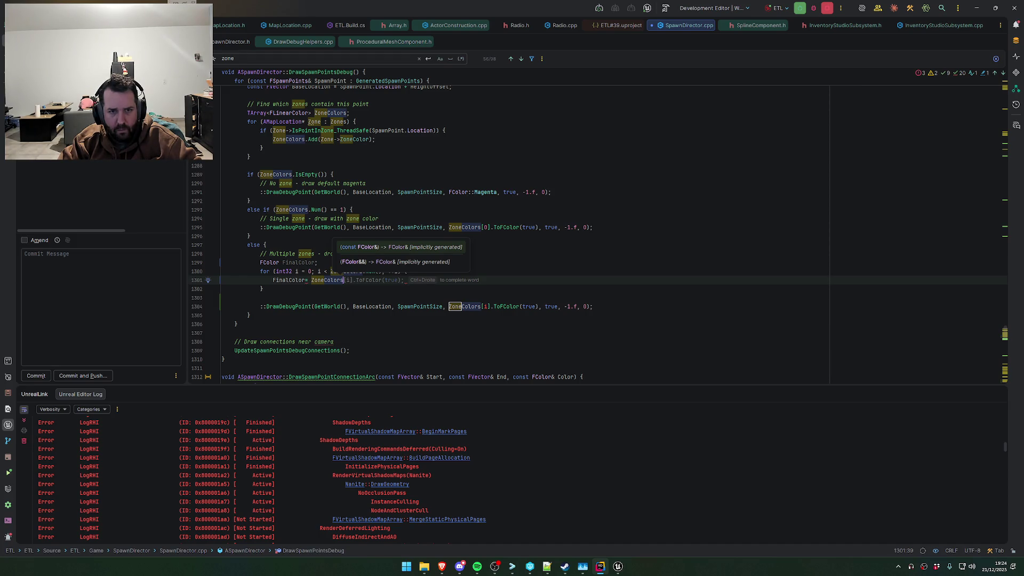
key(Tab)
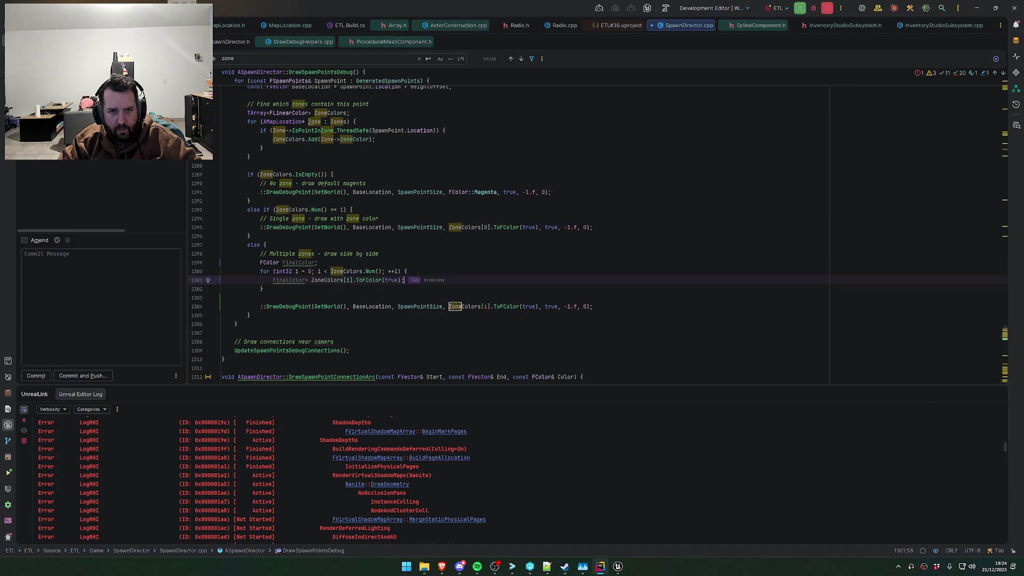
Assign FinalColor an FMath::CInterpTo colour interpolation inside the zone loop
click(305, 280)
text(= FMath::CLe)
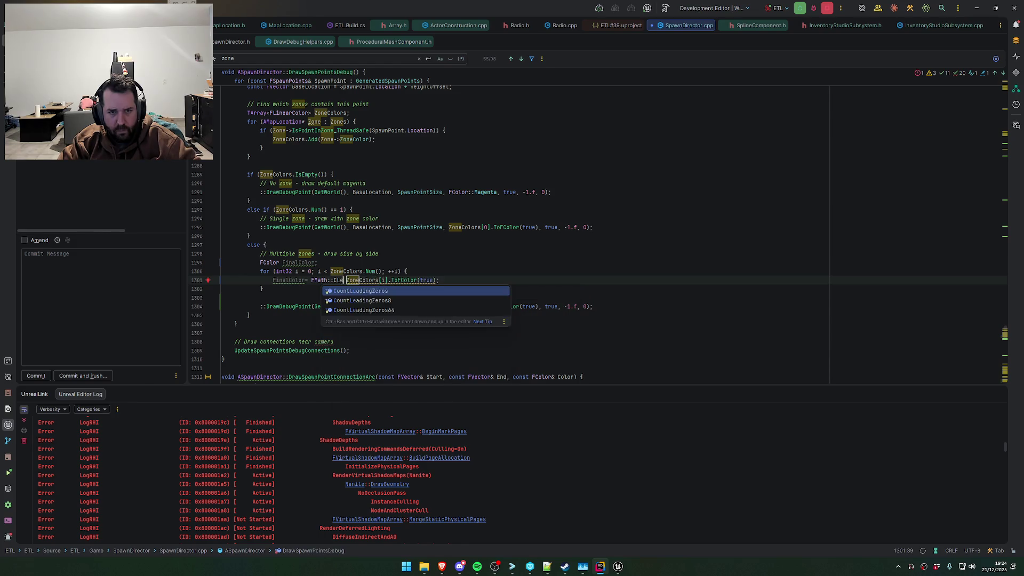
key(Escape)
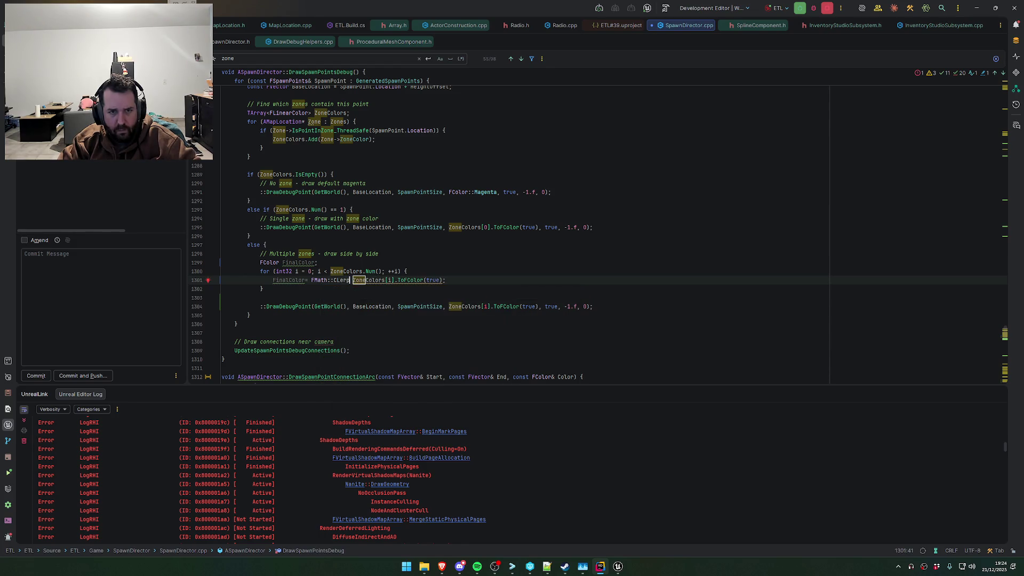
text(n)
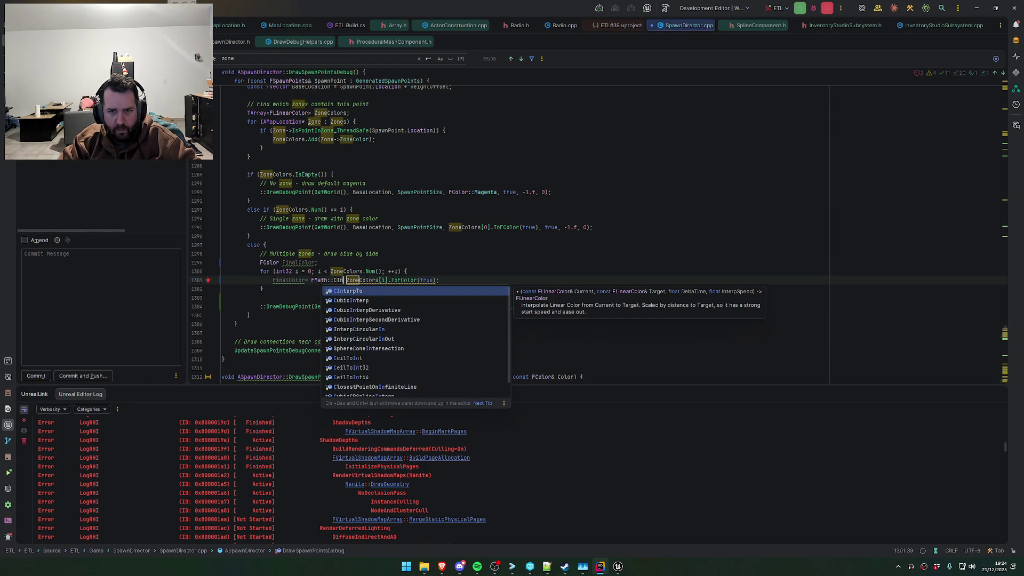
key(Return)
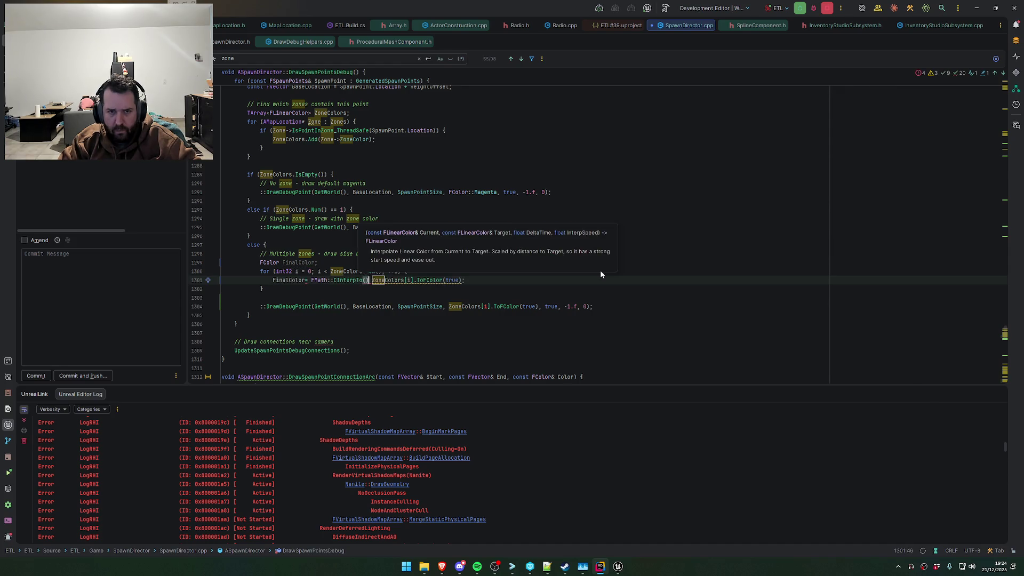
text(,)
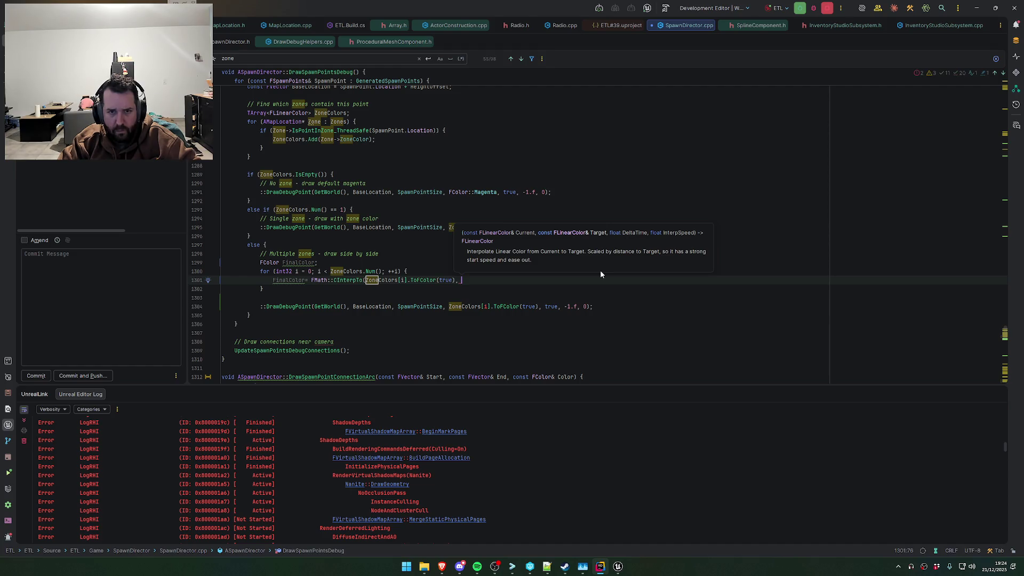
key(Tab)
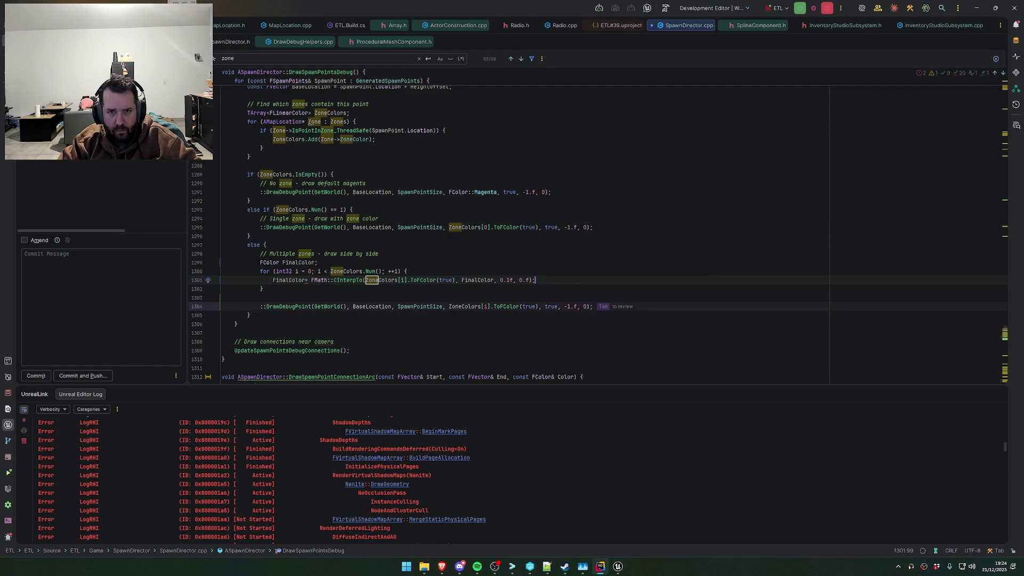
Initialise FinalColor from ZoneColors[0] and change its type to FLinearColor
key(Up)
key(Up)
key(BackSpace)
text(=)
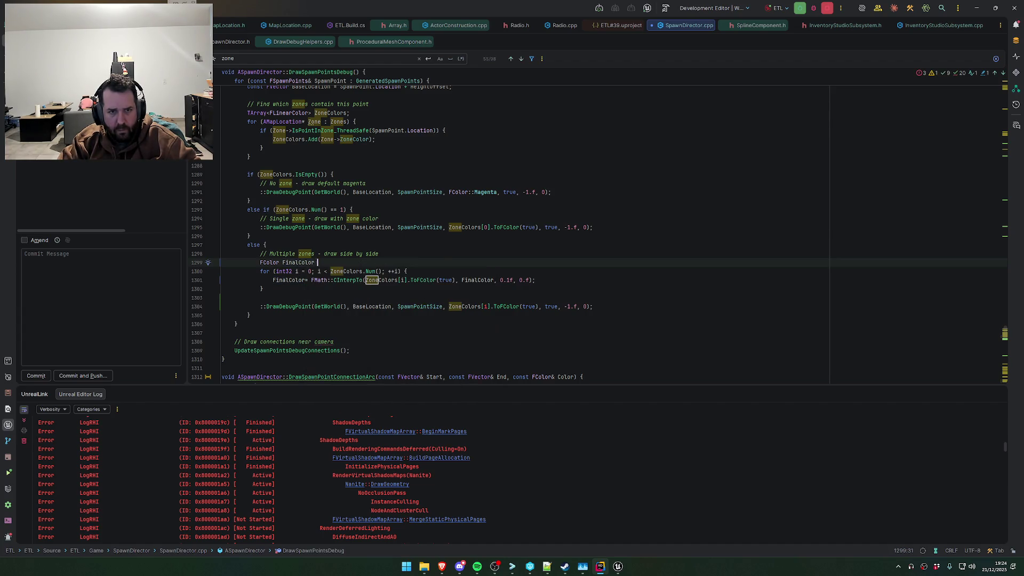
text(= ZoneColors)
key(Tab)
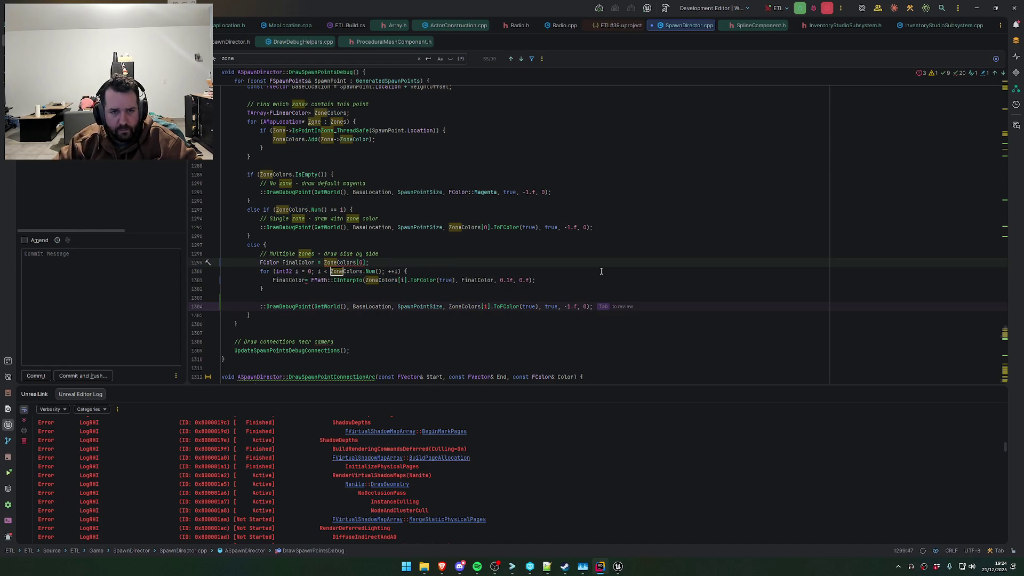
click(344, 263)
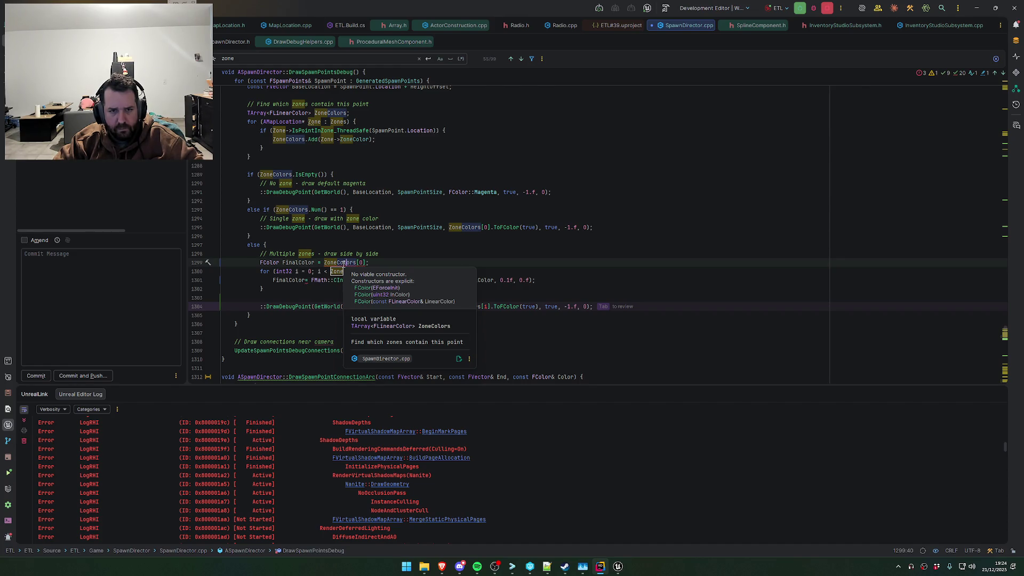
double_click(269, 262)
text(FLLi)
text(Col)
key(Return)
key(End)
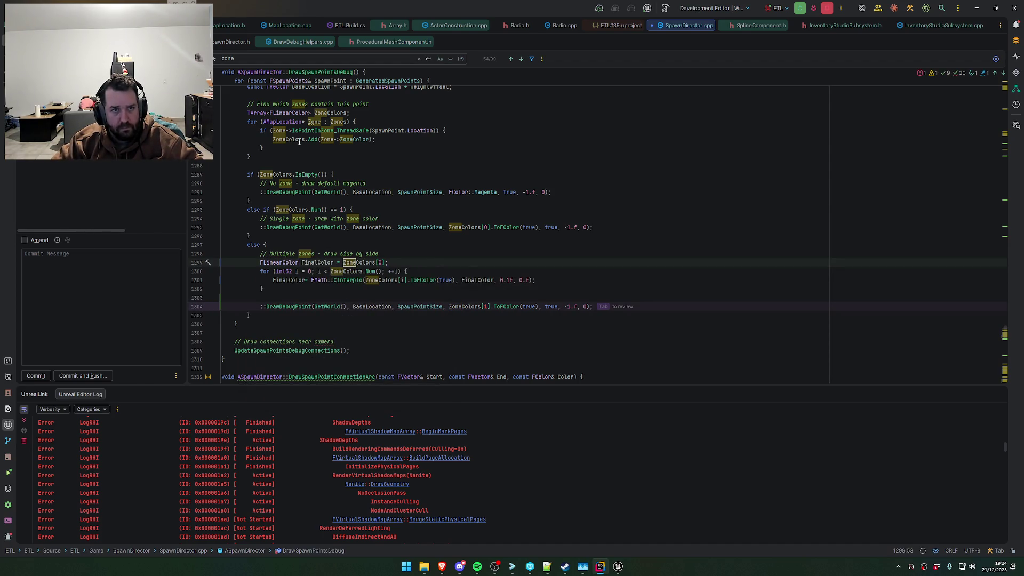
key(Escape)
Replace the CInterpTo call in the loop with FMath::Lerp
click(398, 280)
click(356, 271)
click(368, 235)
click(368, 292)
click(376, 280)
double_click(465, 279)
click(434, 297)
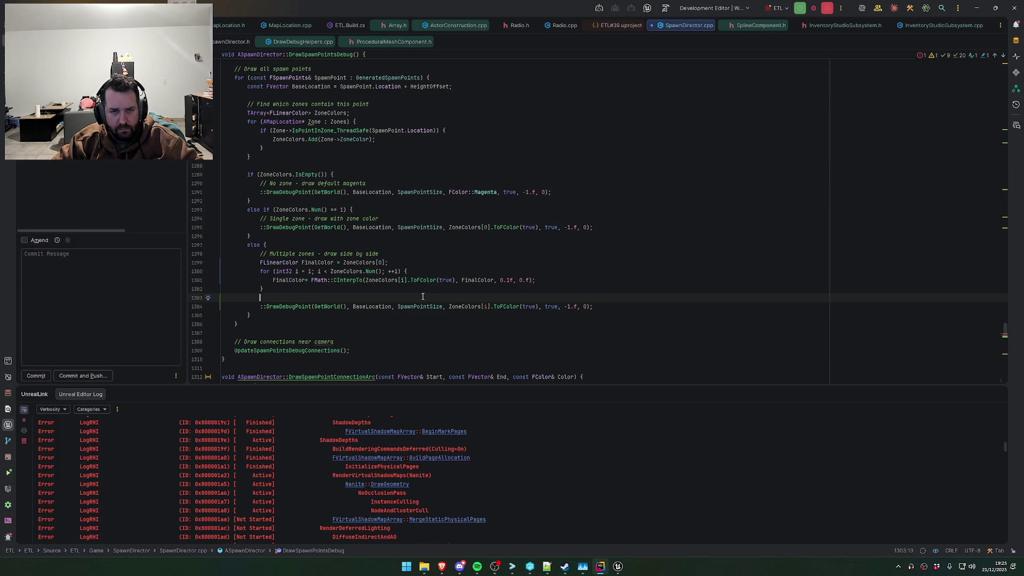
double_click(347, 280)
key(BackSpace)
text(Ler)
key(Return)
Rework the .ToFColor(true) conversions on the Lerp call's colour arguments
drag(438, 280, 391, 284)
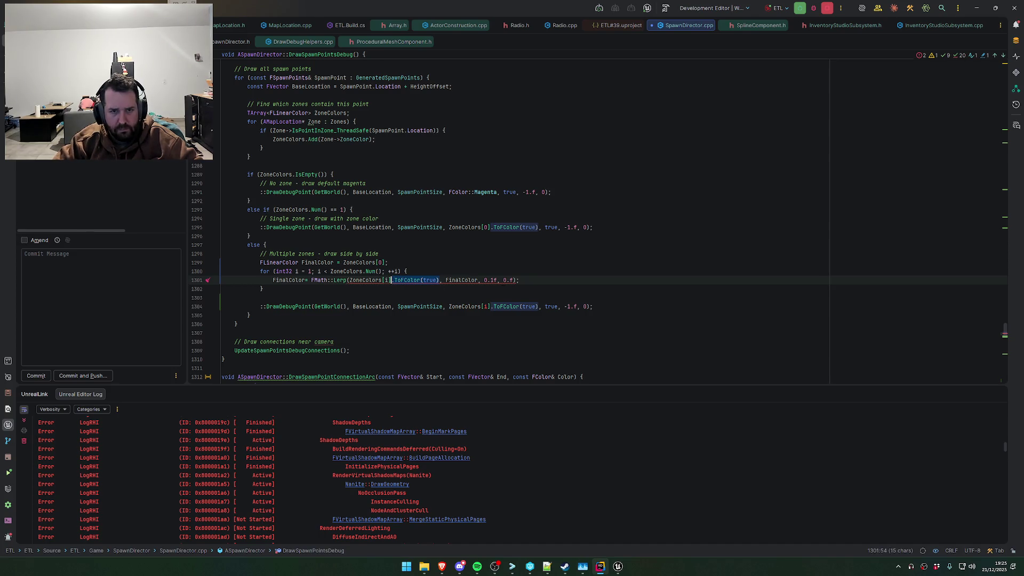
key(BackSpace)
key(Up)
key(Up)
key(Up)
key(End)
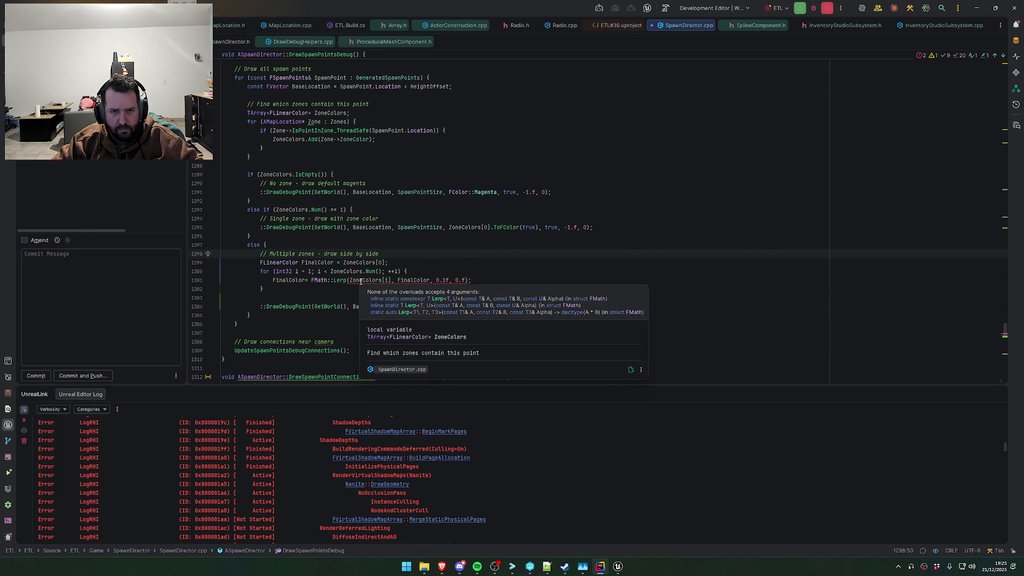
key(ctrl+z)
key(Down)
key(Down)
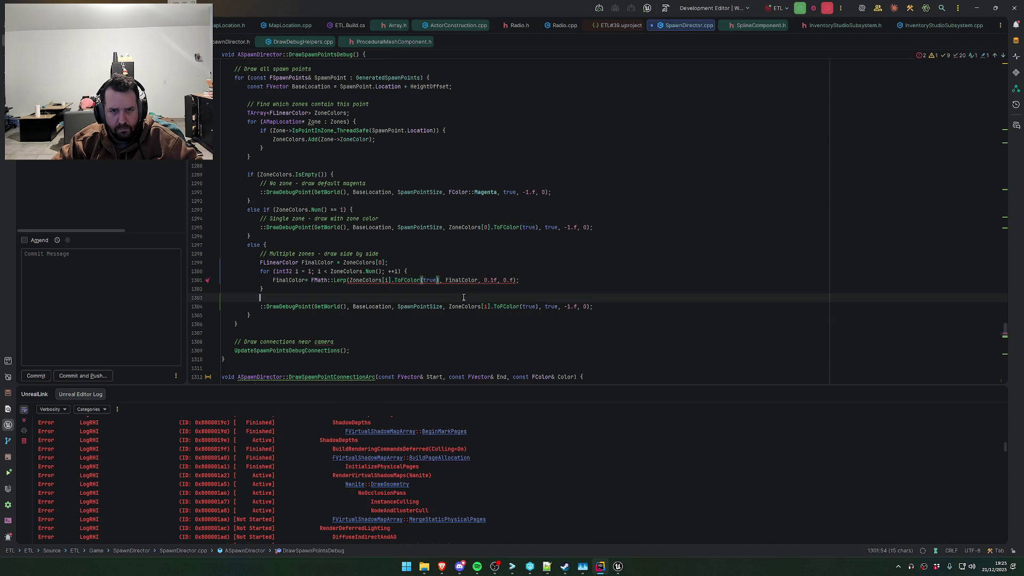
click(480, 280)
text(.ToF)
key(Return)
text(true)
Set the Lerp alpha to 0.5f and strip the conversions: Lerp(ZoneColors[i], FinalColor, 0.5f)
click(530, 211)
drag(531, 280, 566, 283)
text(0.5f)
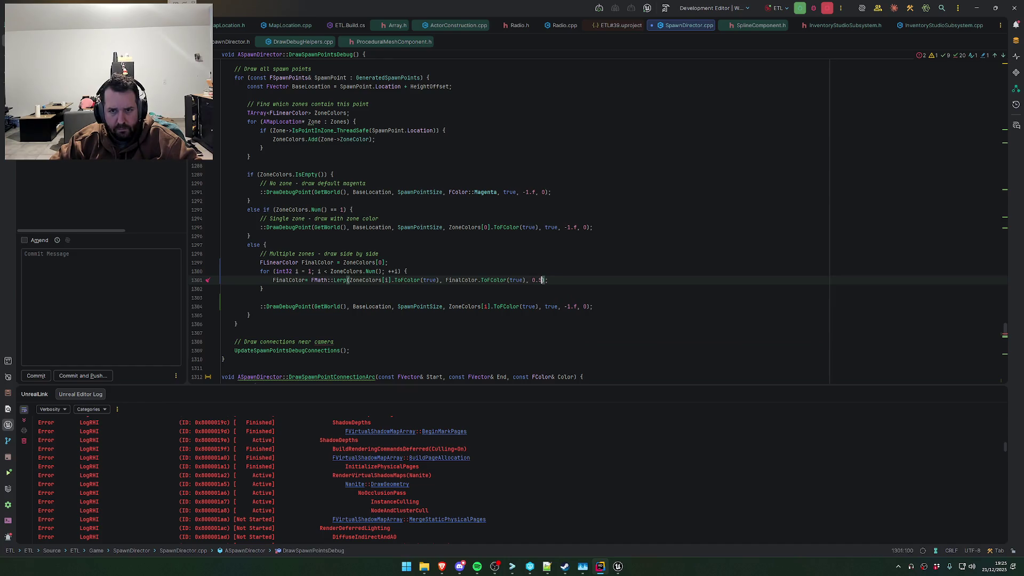
click(403, 293)
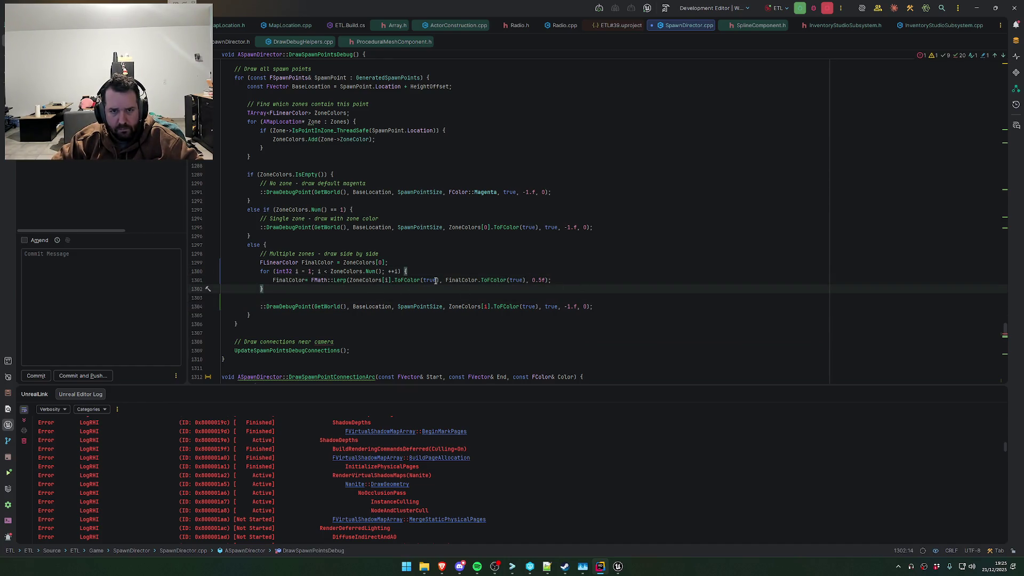
drag(440, 280, 393, 280)
key(BackSpace)
click(478, 280)
drag(478, 280, 430, 280)
key(BackSpace)
key(Down)
key(Down)
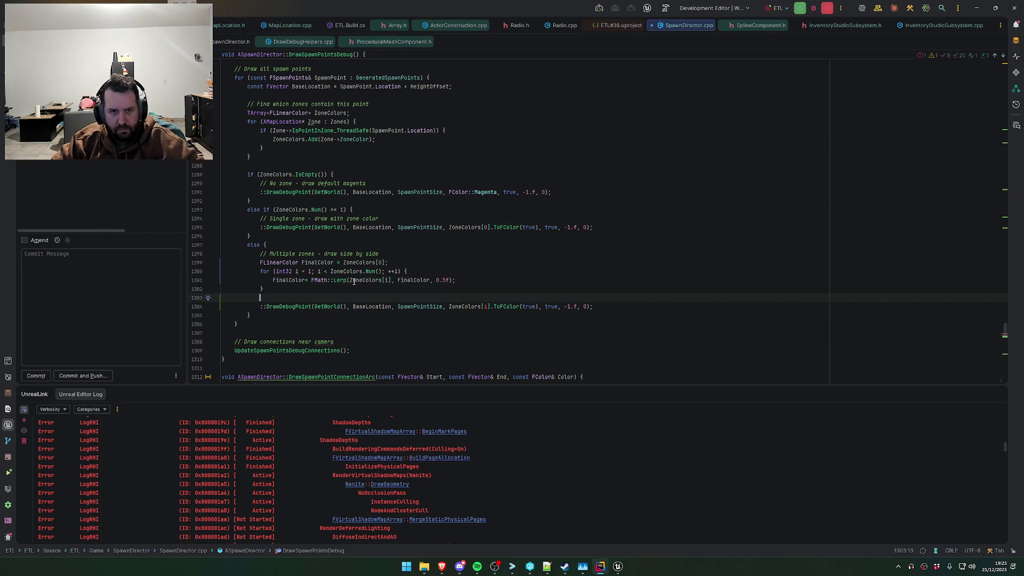
Pass FinalColor.ToFColor(true) as DrawDebugPoint's colour and remove the draw calls' scope prefix
click(302, 281)
double_click(300, 281)
key(ctrl+c)
drag(449, 306, 537, 306)
key(ctrl+v)
key(End)
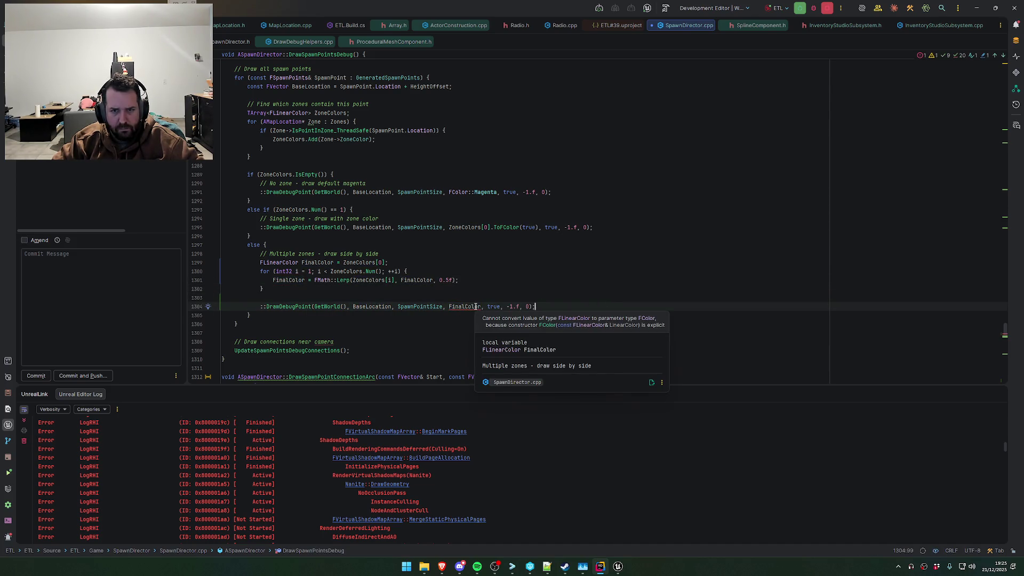
click(482, 306)
text(.ToFColor(tru)
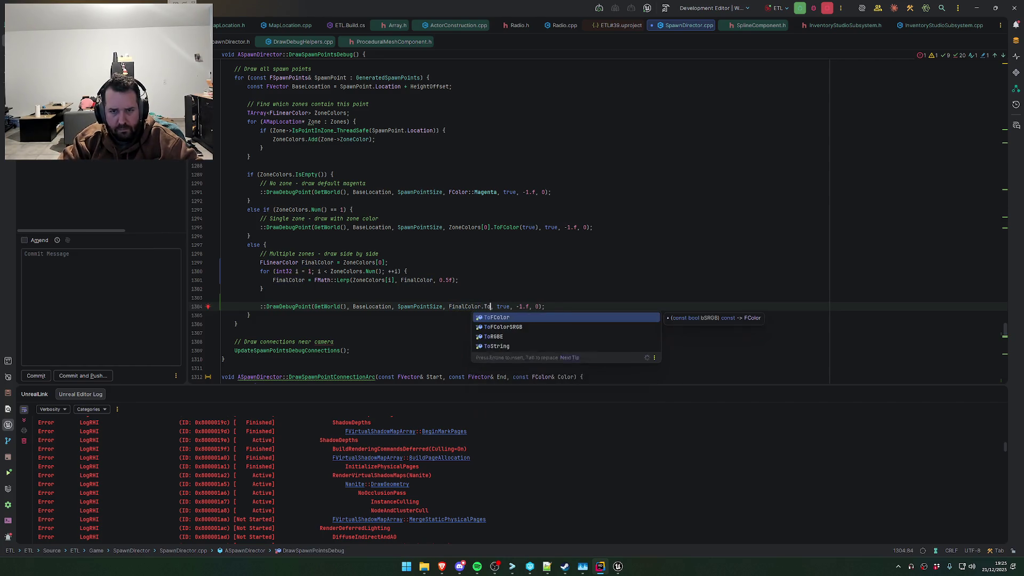
key(Return)
key(End)
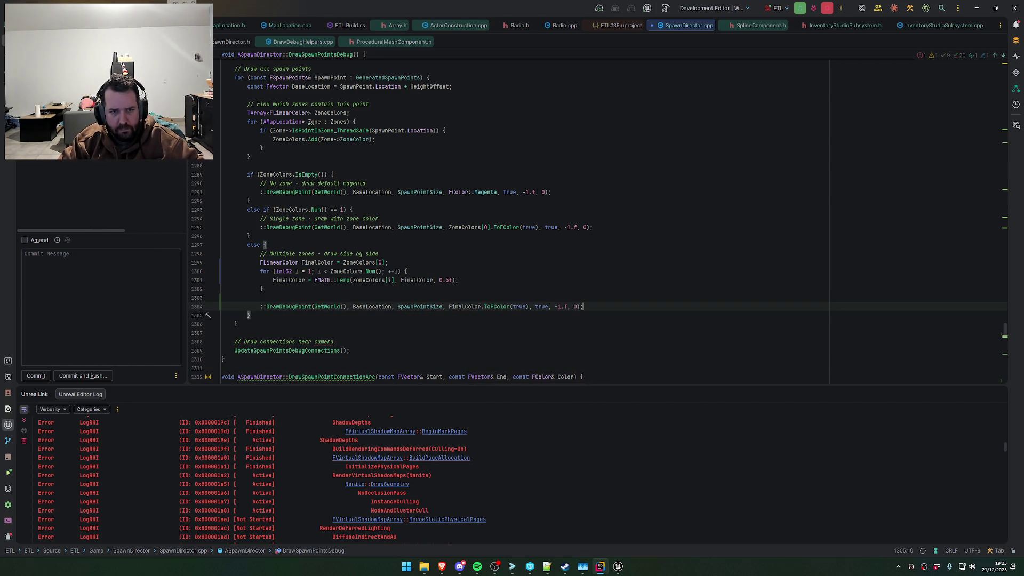
key(Home)
key(Delete)
key(Delete)
key(Tab)
key(Tab)
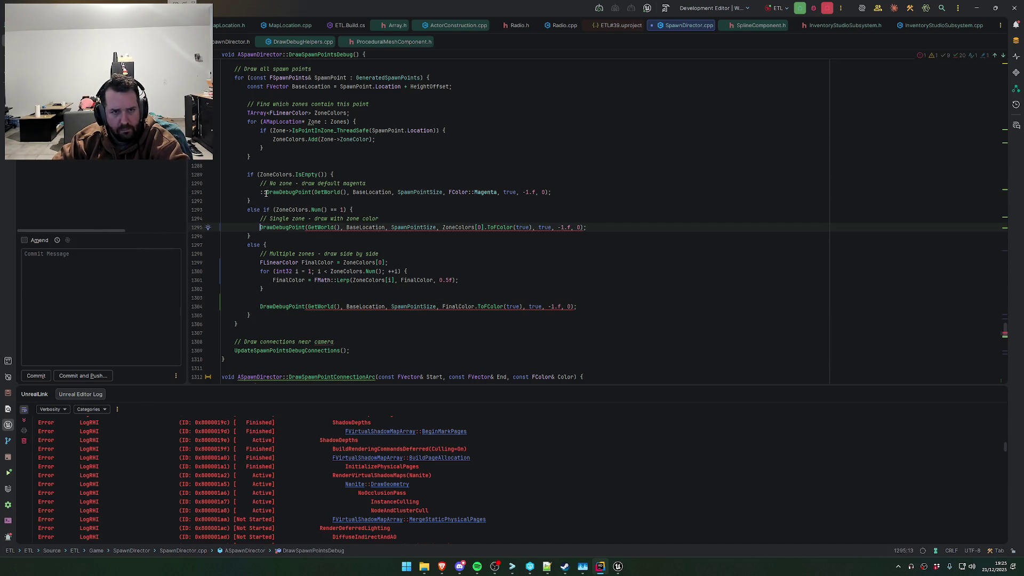
Undo the scope-prefix removals on the three draw calls
key(ctrl+z)
key(ctrl+z)
key(ctrl+z)
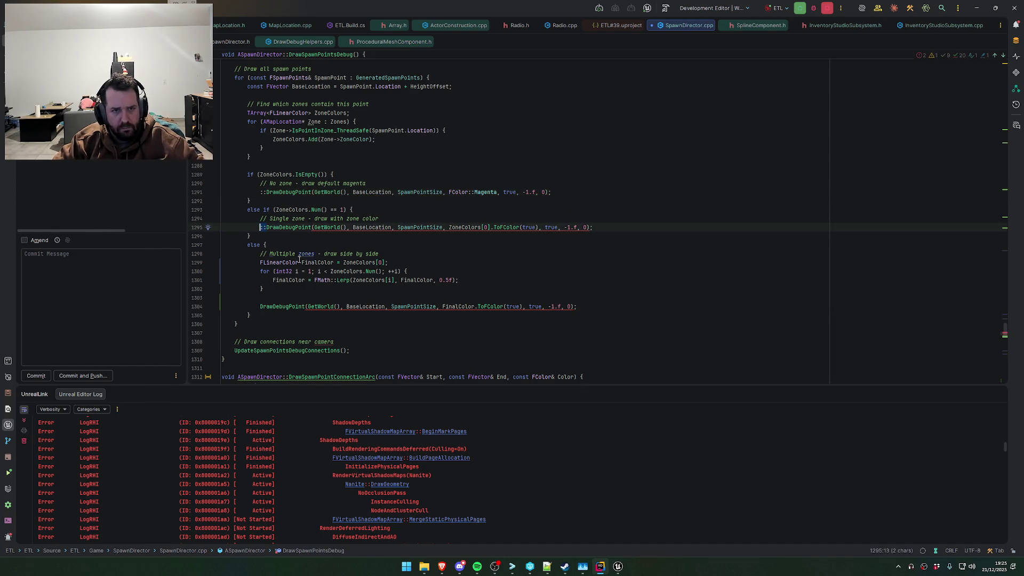
click(626, 307)
scroll(611, 308, down, 6)
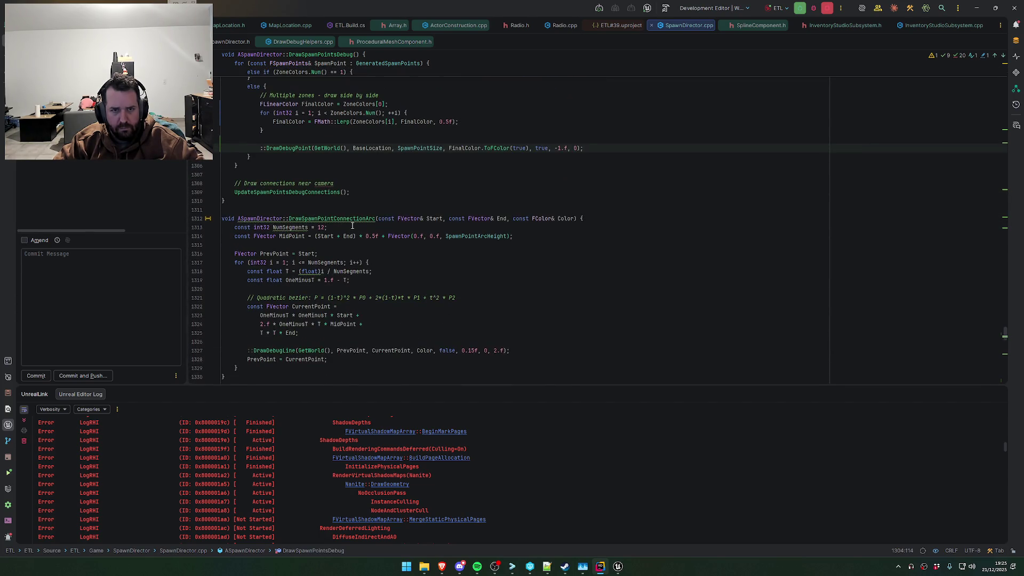
scroll(352, 226, up, 8)
scroll(506, 257, down, 9)
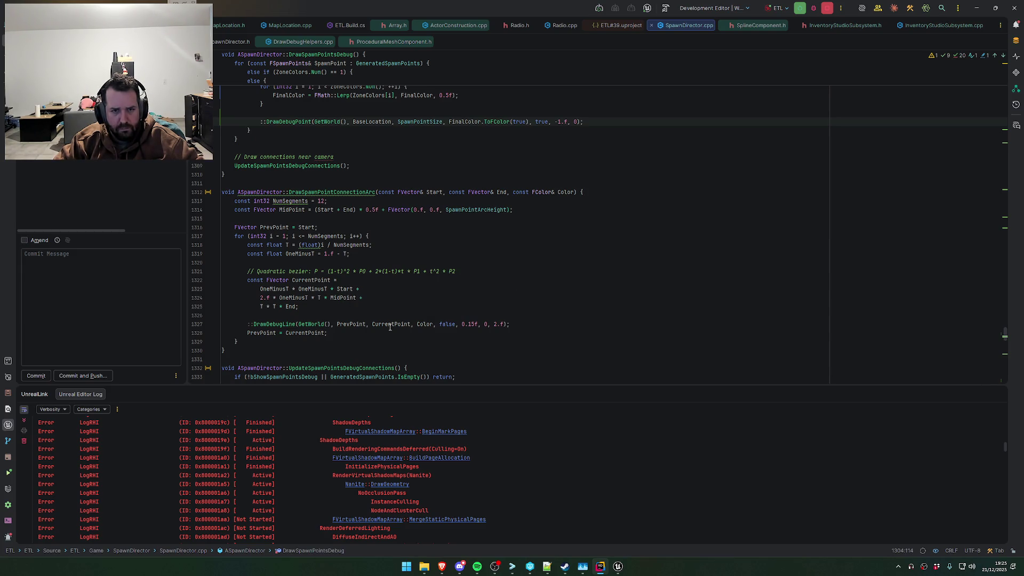
Trace the arc's Color parameter to DrawSpawnPointConnectionArc in SpawnDirector.h and find its usages
click(442, 325)
double_click(425, 325)
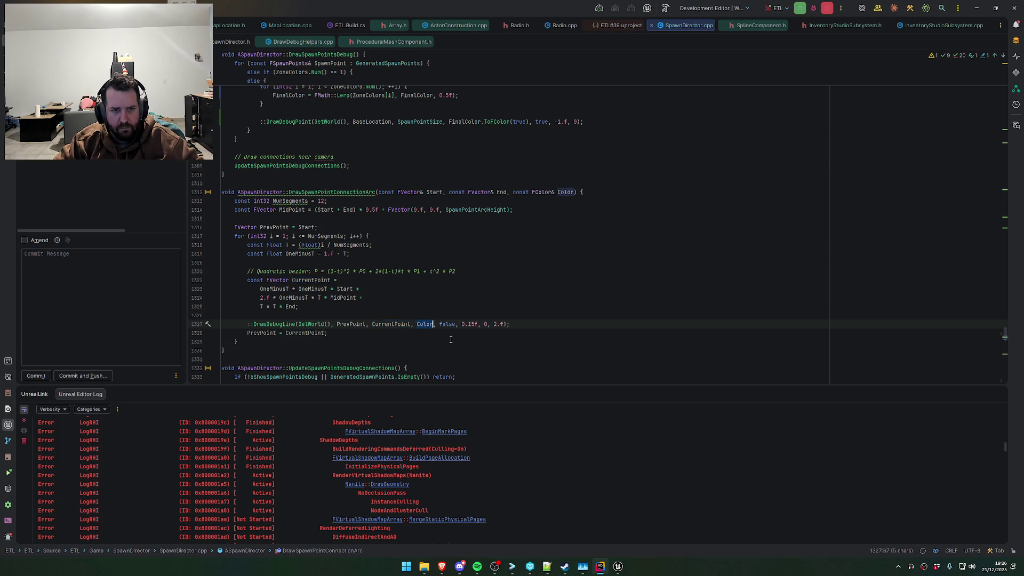
key(ctrl+b)
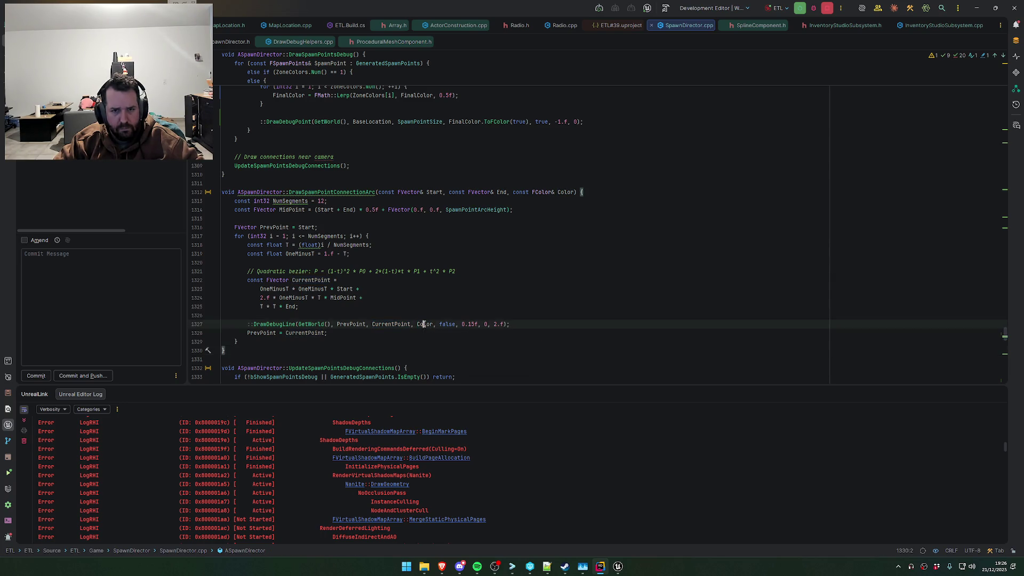
ctrl+click(336, 192)
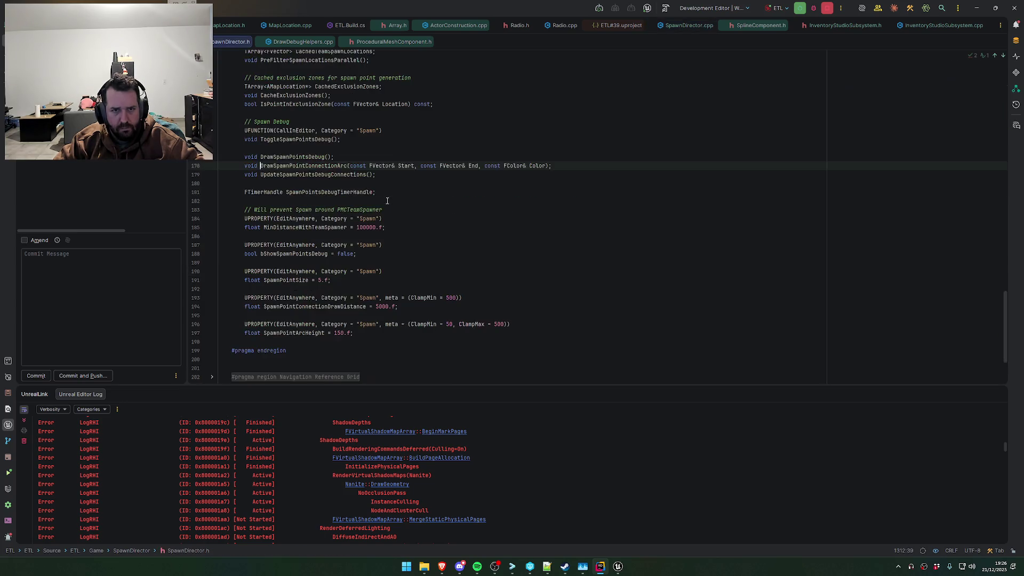
right_click(336, 191)
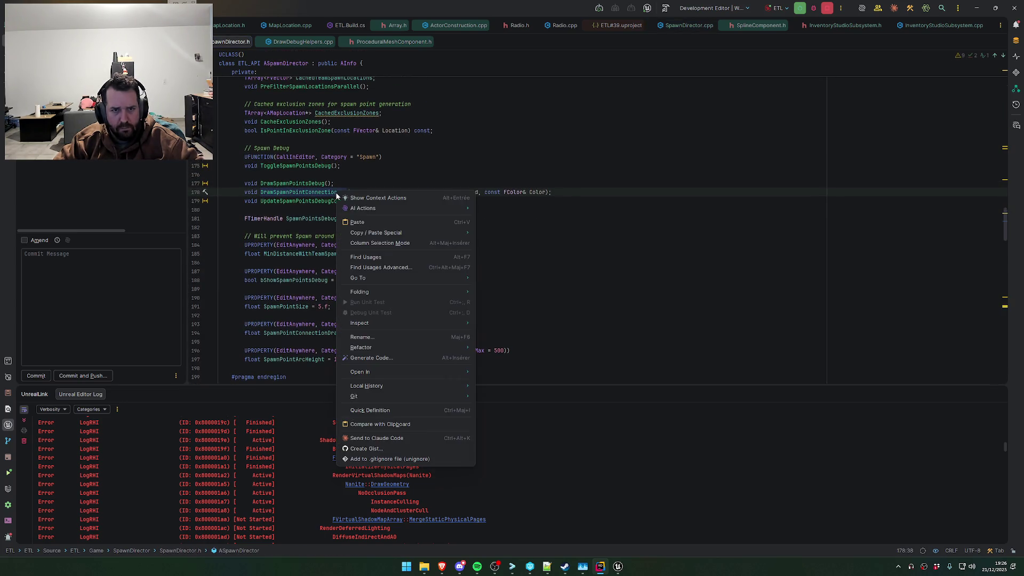
click(368, 258)
scroll(426, 288, up, 5)
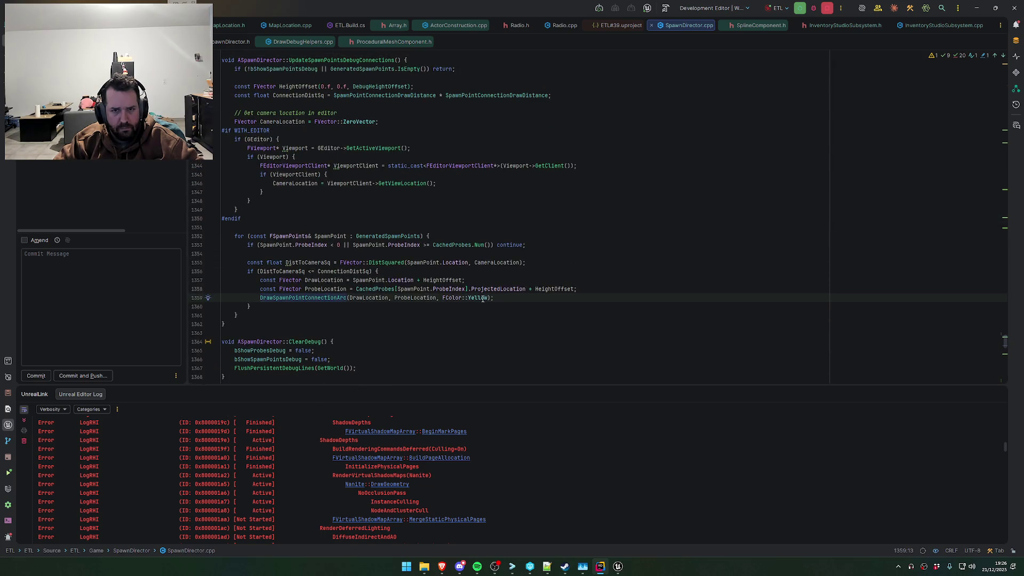
Replace FColor::Yellow with FColor::MakeRandomColor() in the arc call and start a Live Coding compile
double_click(479, 297)
key(BackSpace)
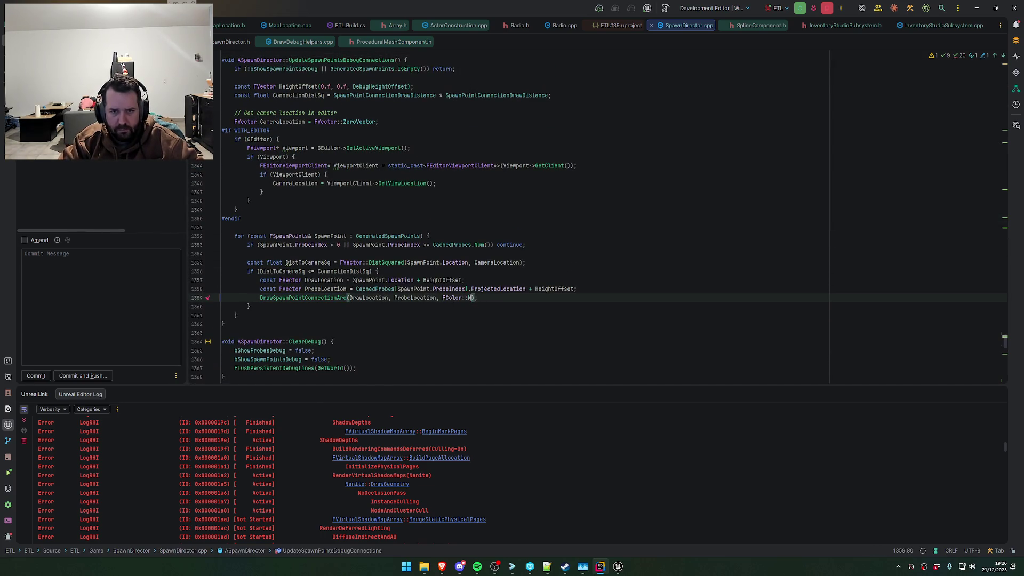
text(Make)
key(Down)
key(Down)
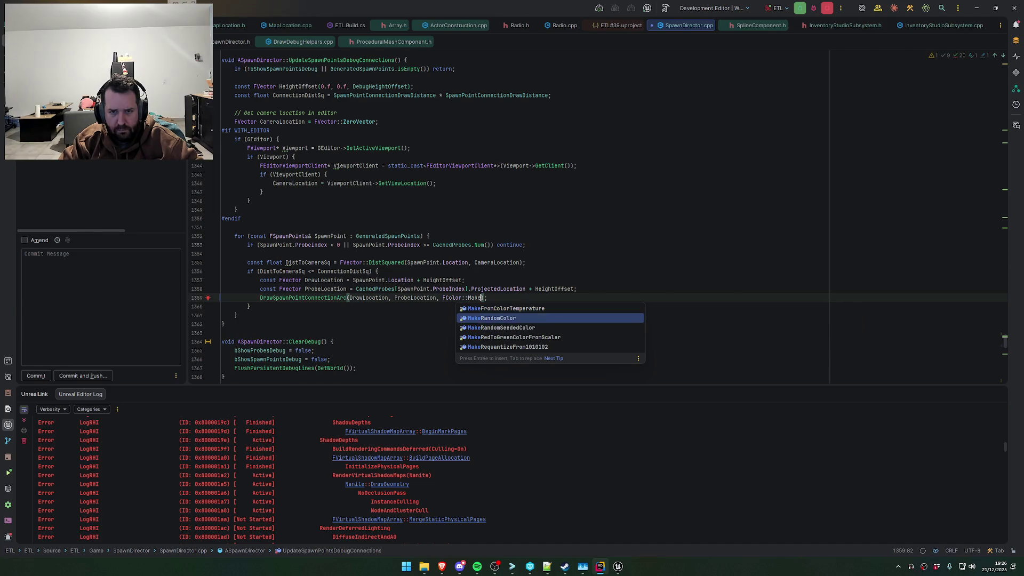
key(Up)
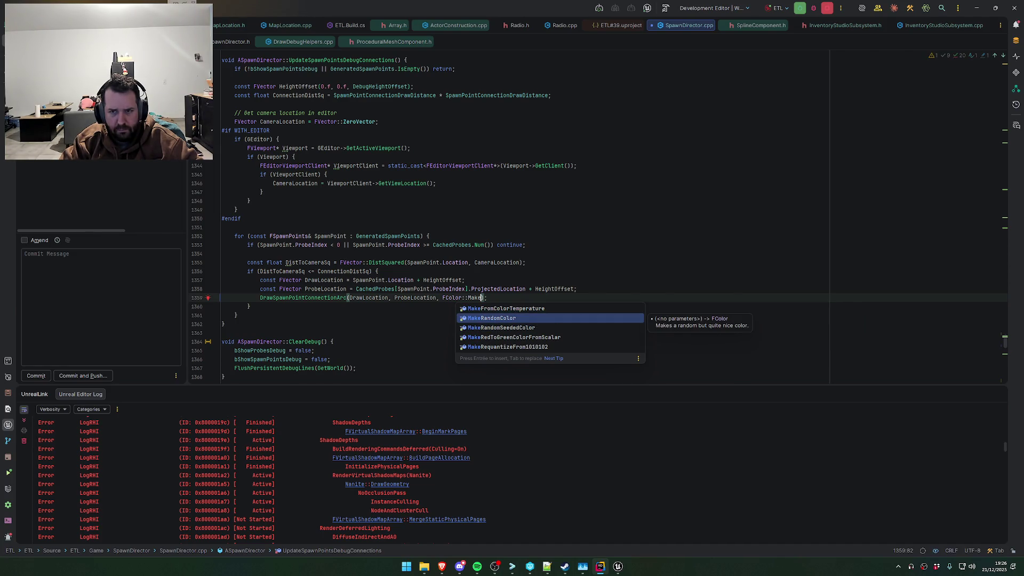
key(Return)
key(End)
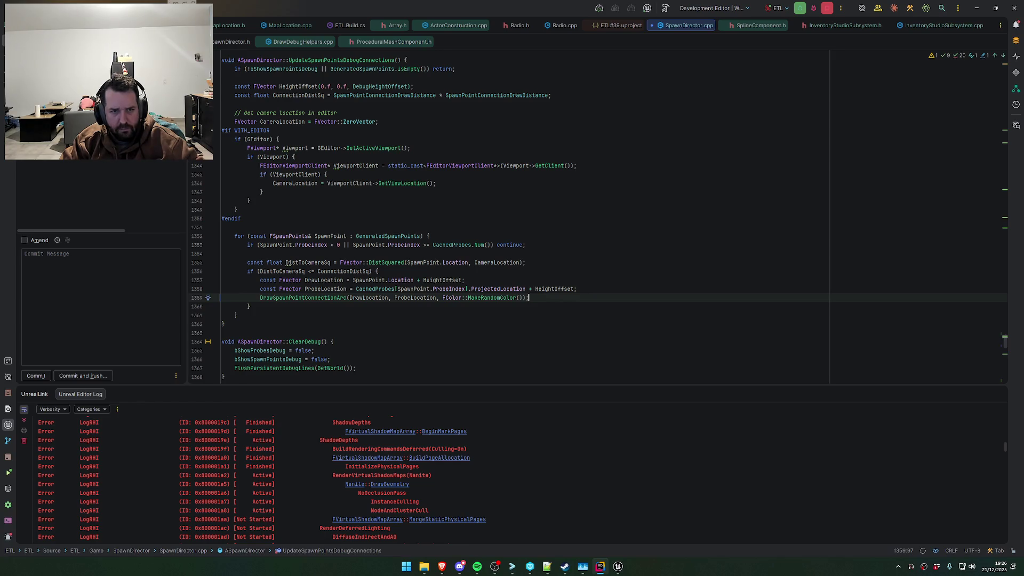
key(ctrl+alt+F11)
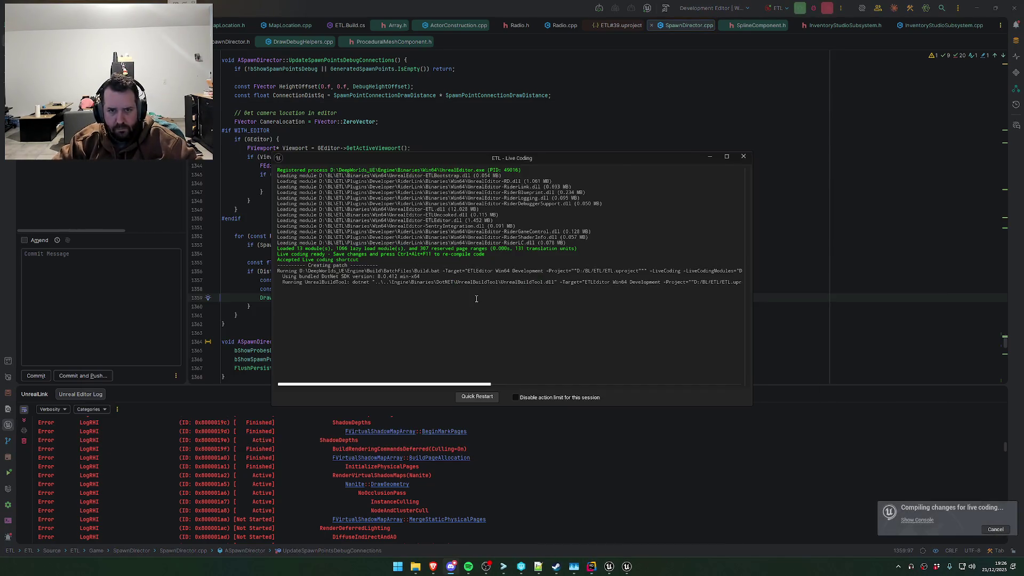
Fly over to the green zone's edge and drag its spline point down to reshape the zone
key(alt+Tab)
scroll(485, 197, up, 5)
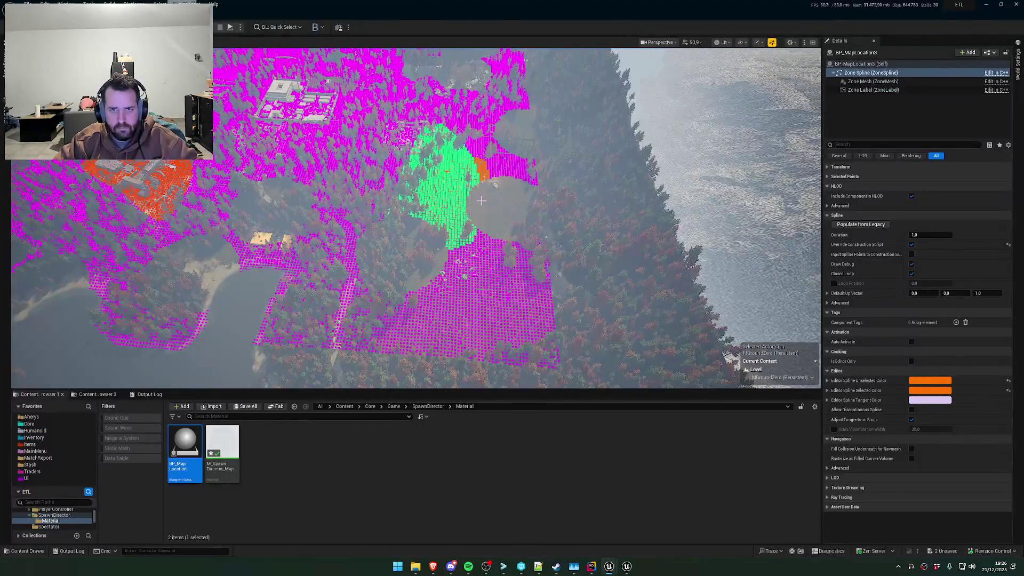
scroll(416, 218, up, 5)
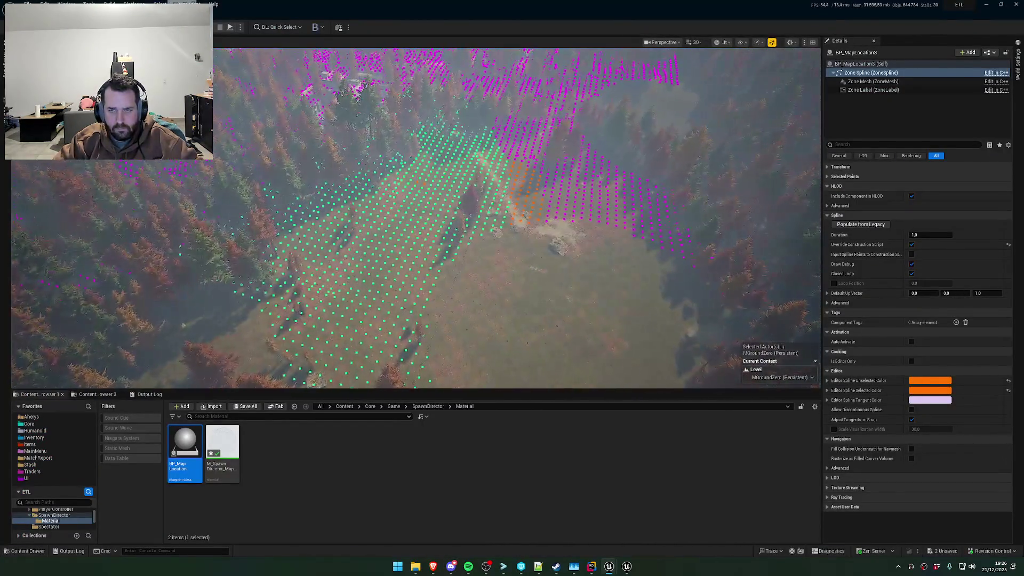
key(d)
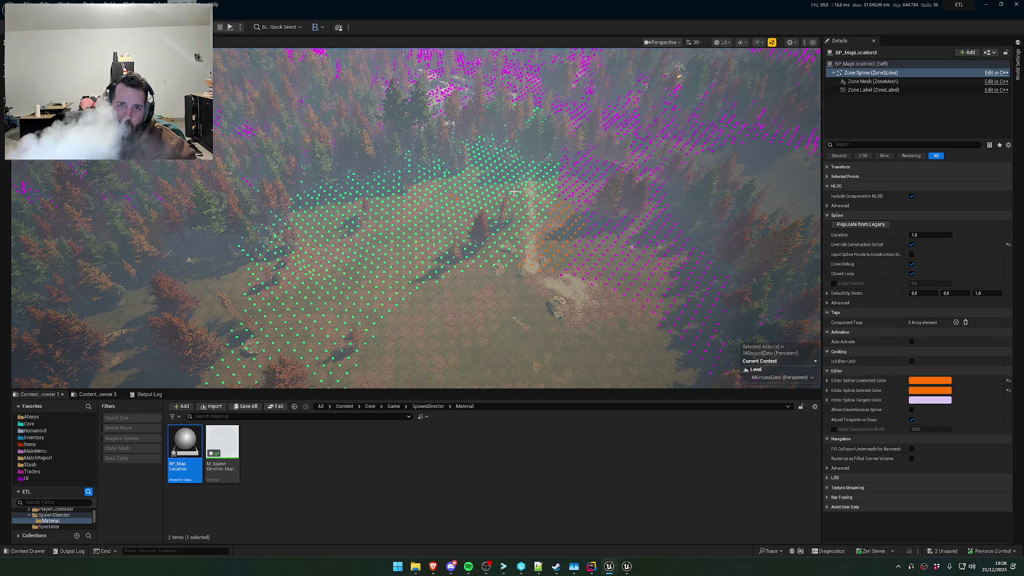
key(s)
key(w)
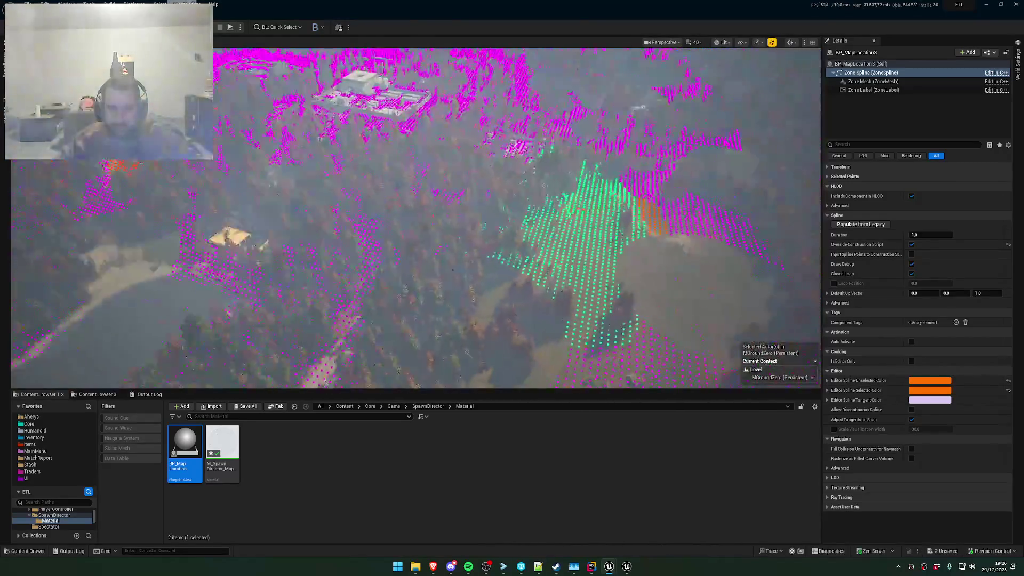
key(w)
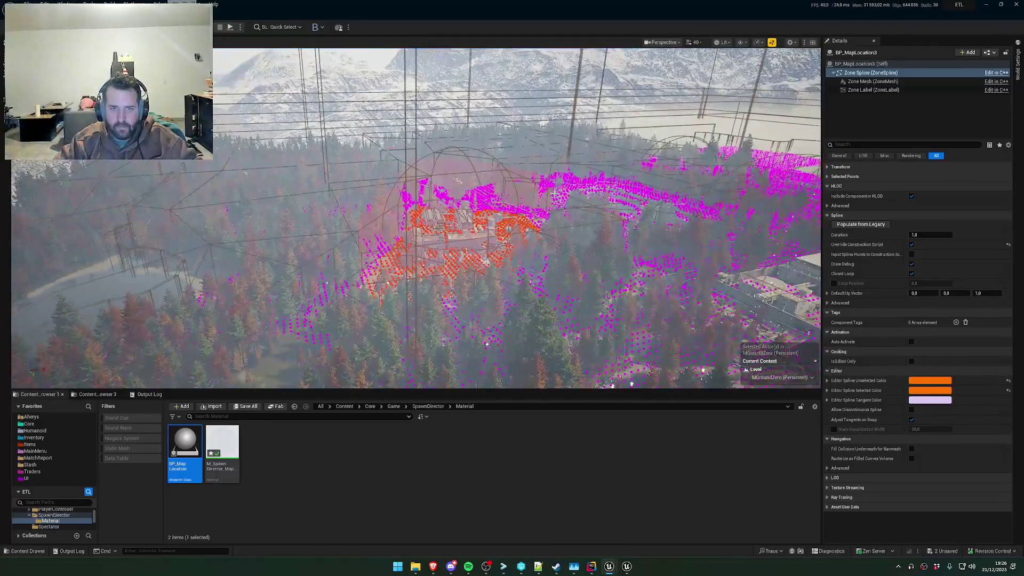
scroll(763, 277, down, 2)
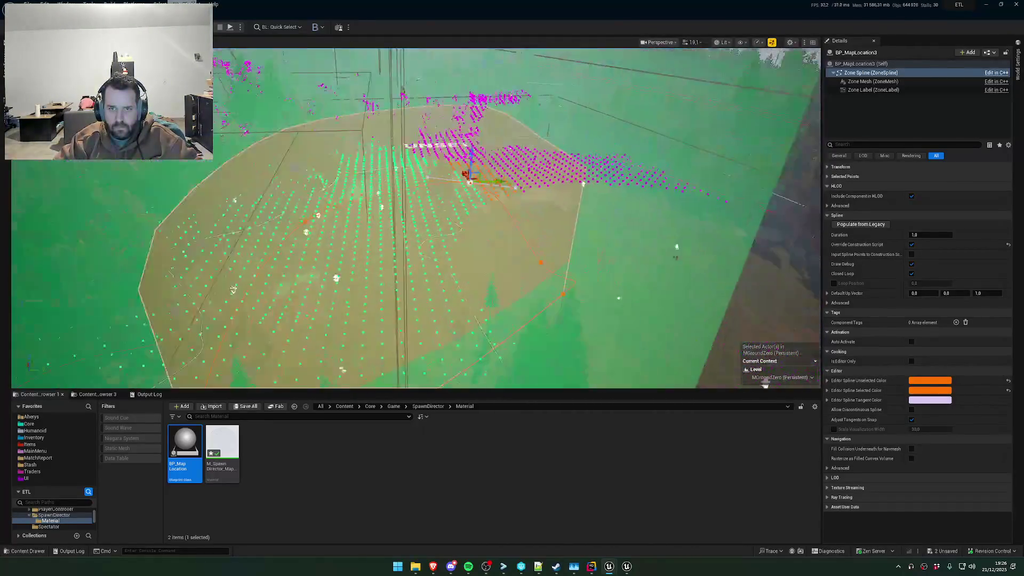
key(s)
scroll(416, 218, down, 1)
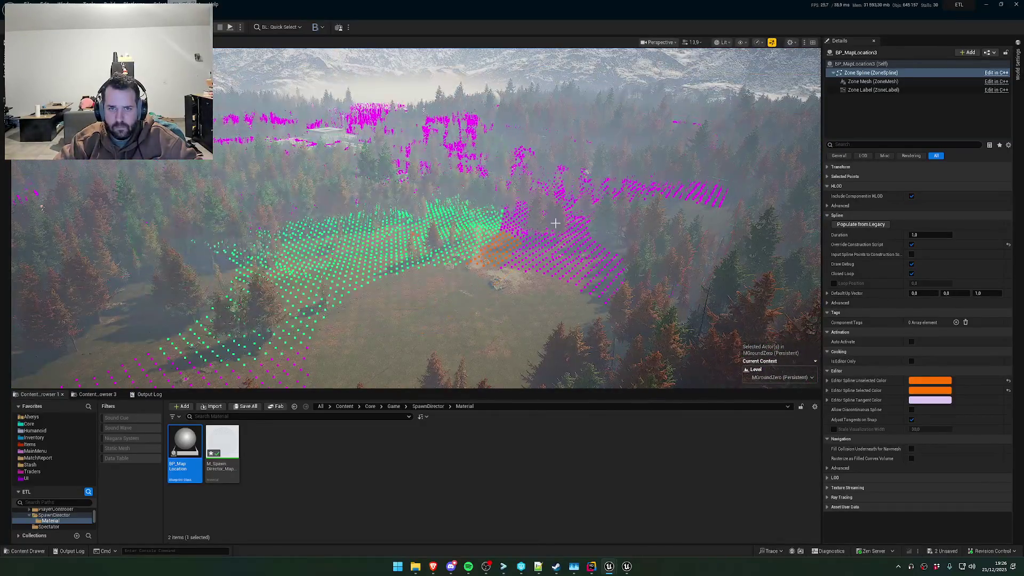
key(w)
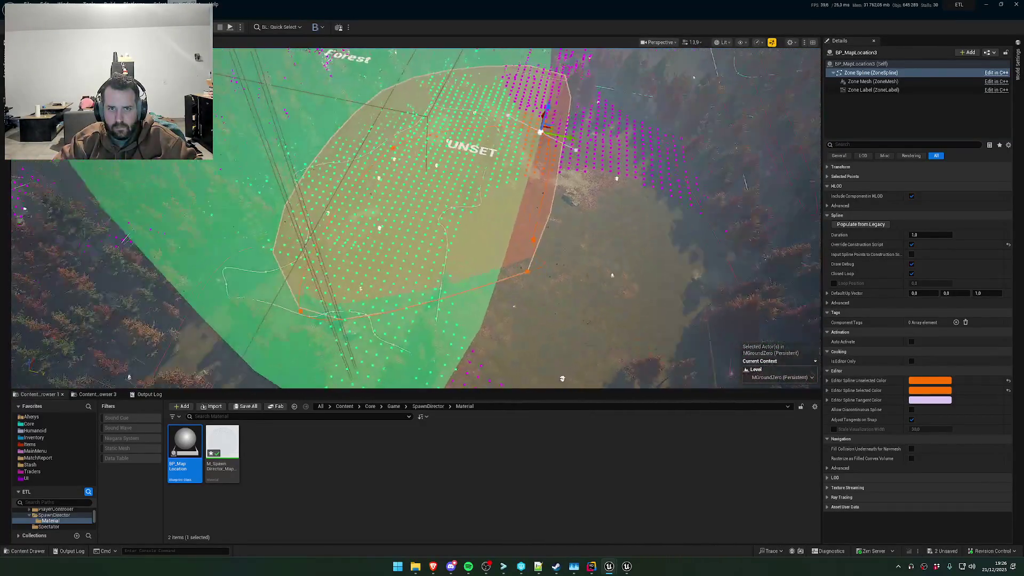
key(s)
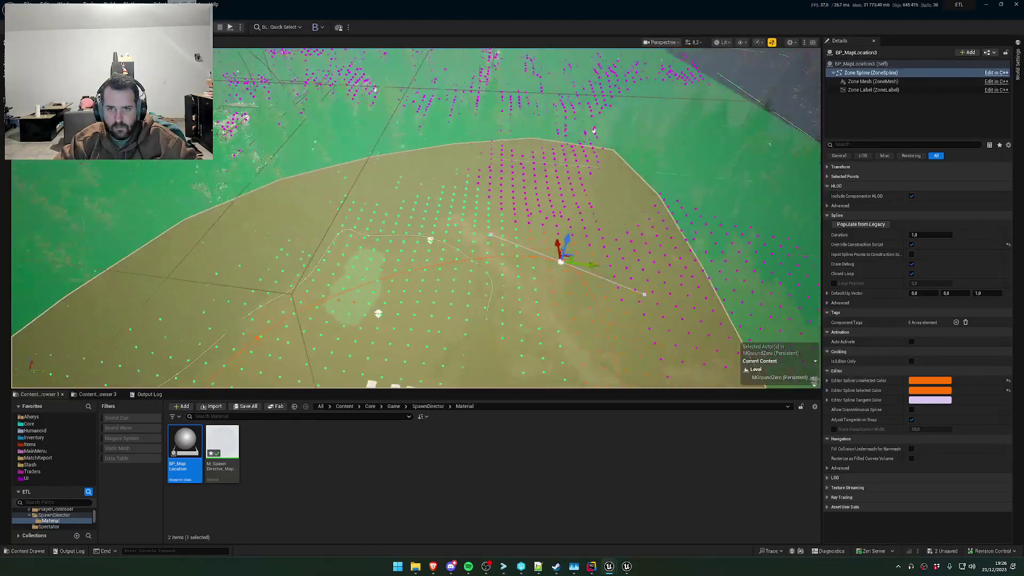
key(w)
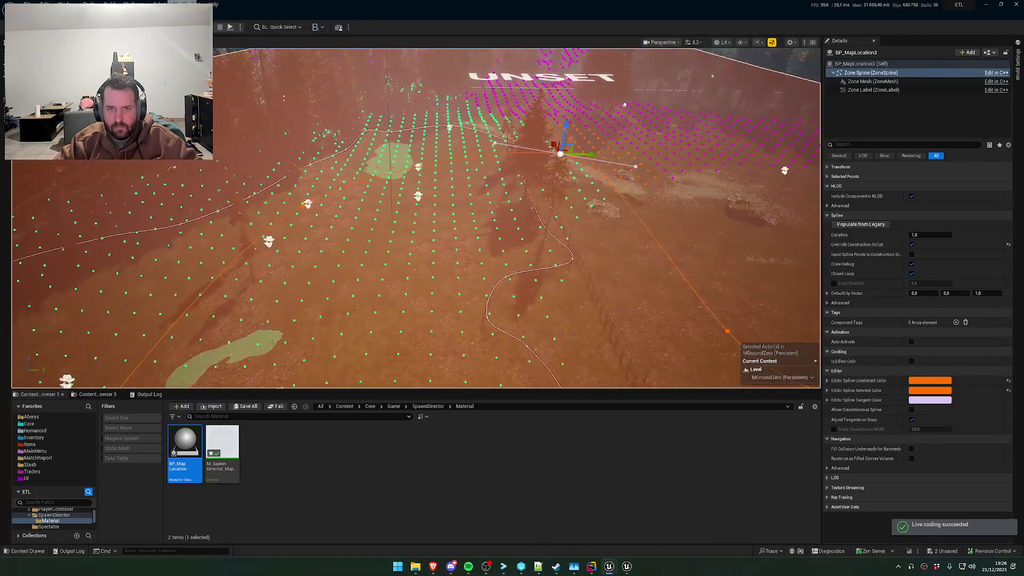
key(s)
mouse_move(600, 136)
mouse_down()
mouse_move(564, 261)
mouse_move(593, 273)
mouse_up()
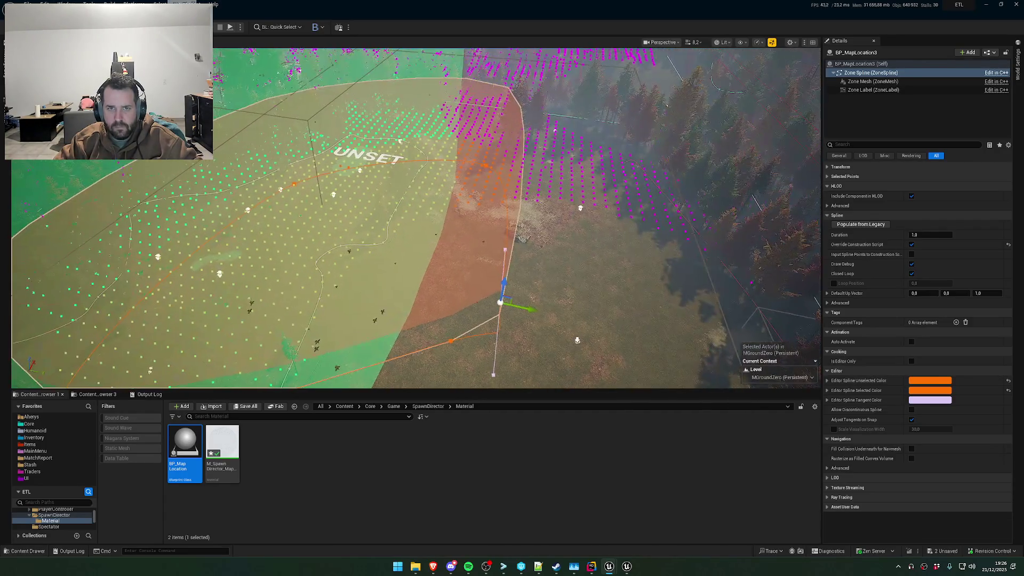
Fly along the path into the trees to inspect the connection arcs, then return to Rider
key(w)
key(w)
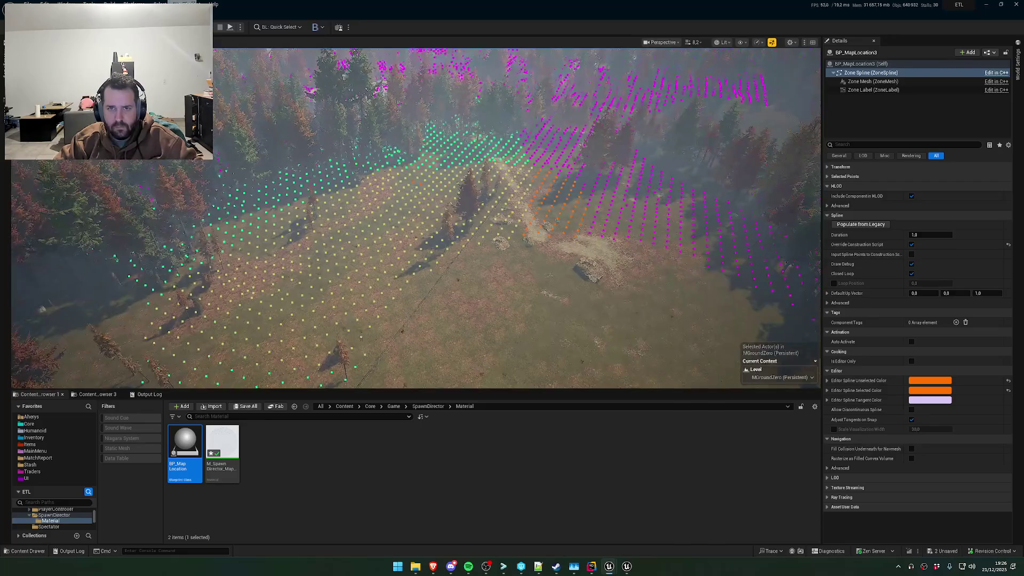
key(s)
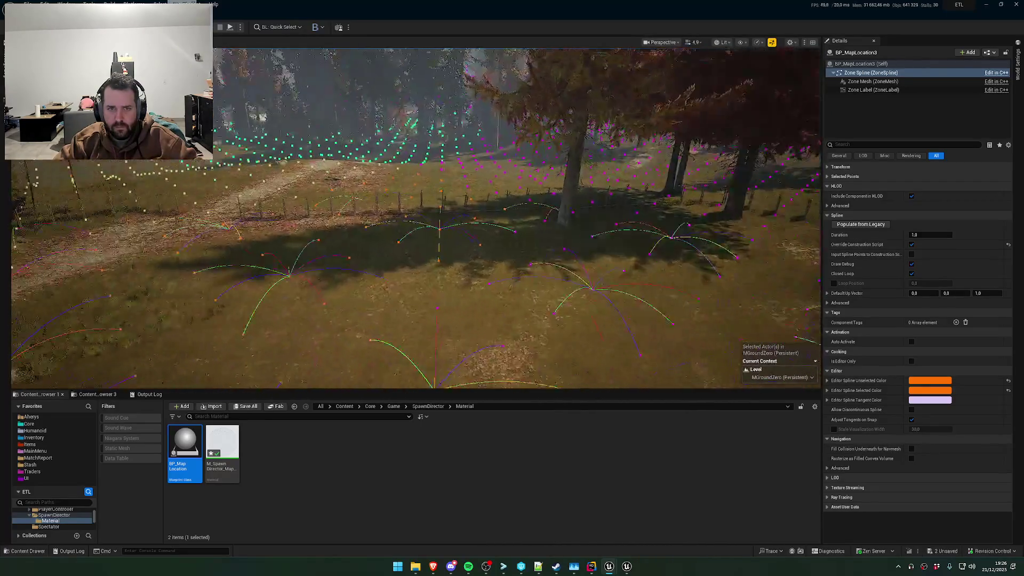
key(a)
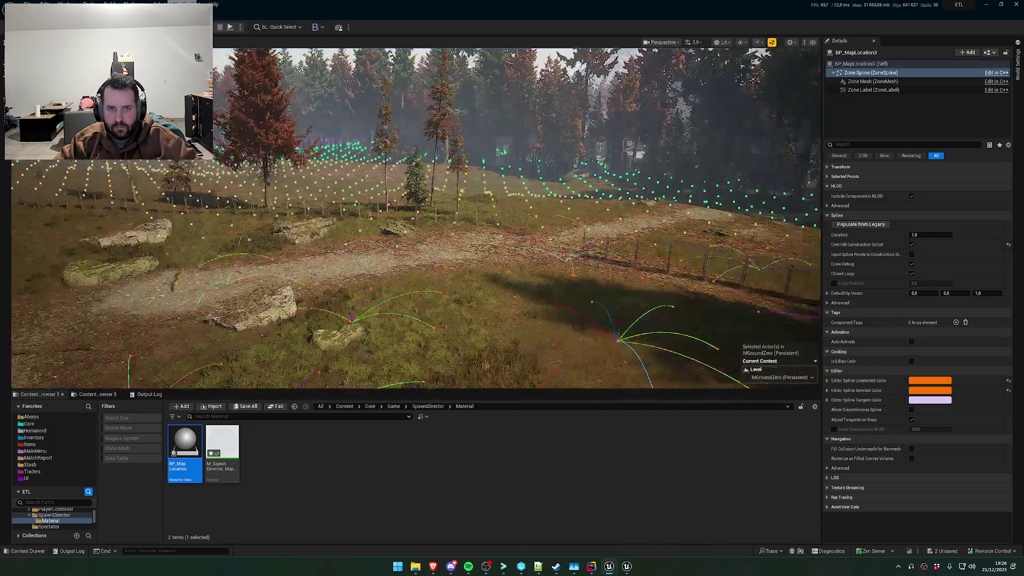
key(w)
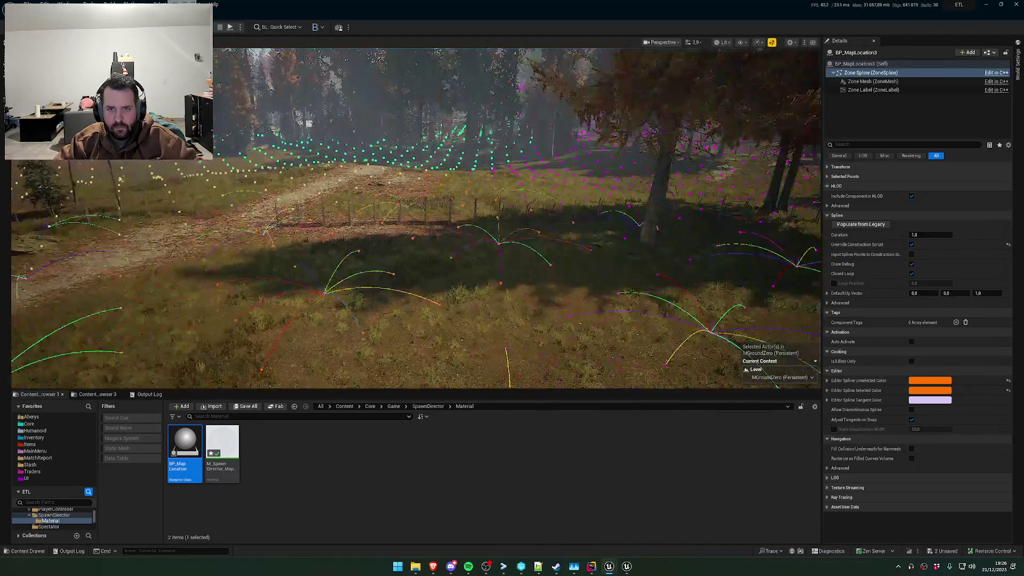
key(s)
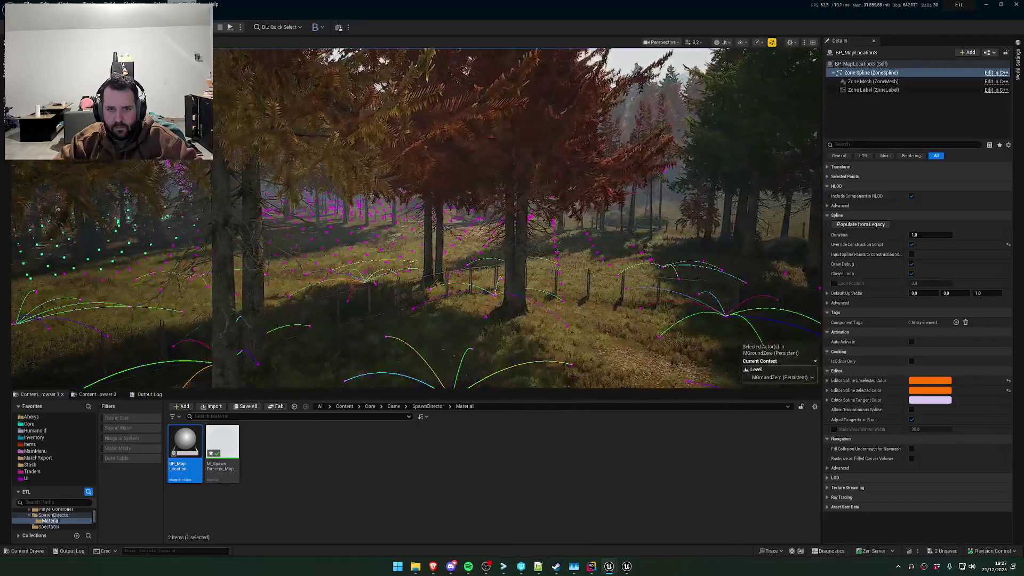
key(alt+Tab)
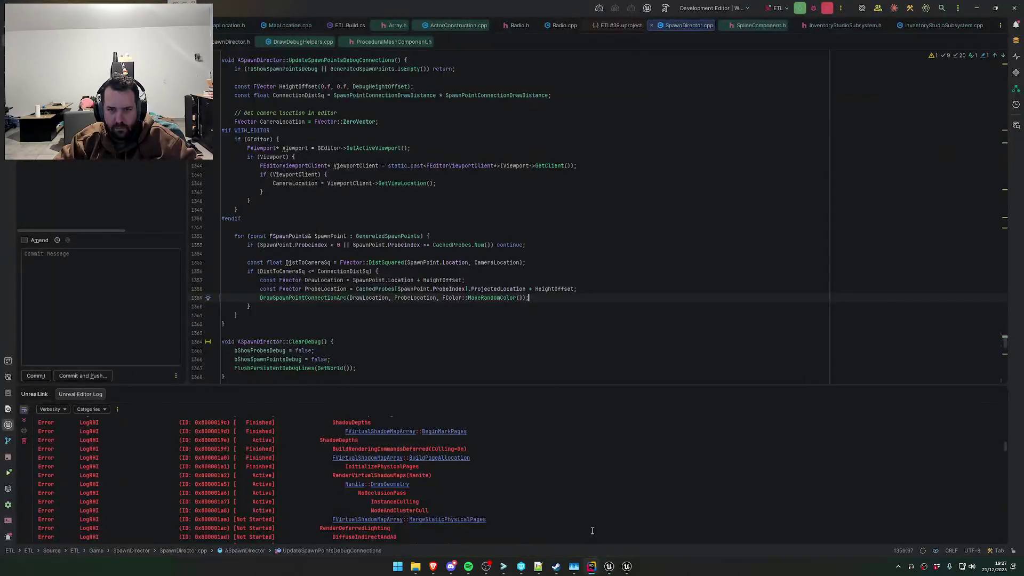
On line 1359 use FColor::MakeRandomSeededColor(SpawnPoint.ProbeIndex) for the arcs and Live Code it
double_click(493, 299)
text(MakeSee)
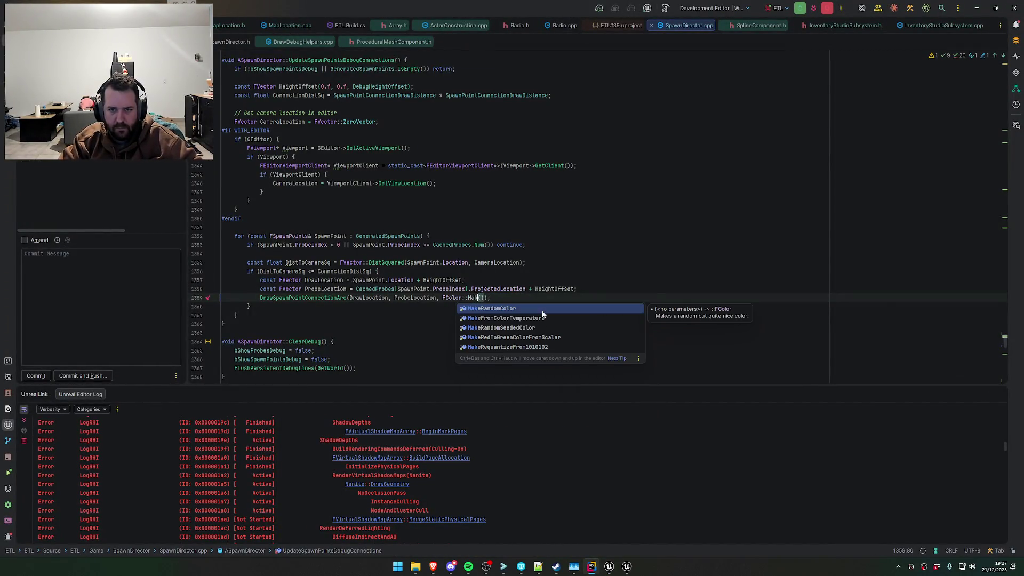
key(Return)
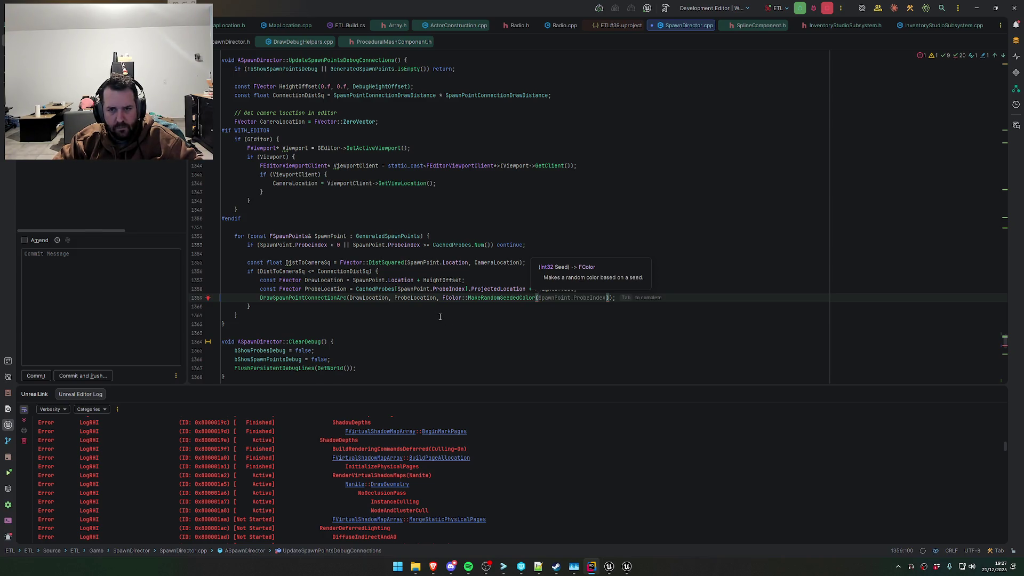
key(Tab)
click(651, 299)
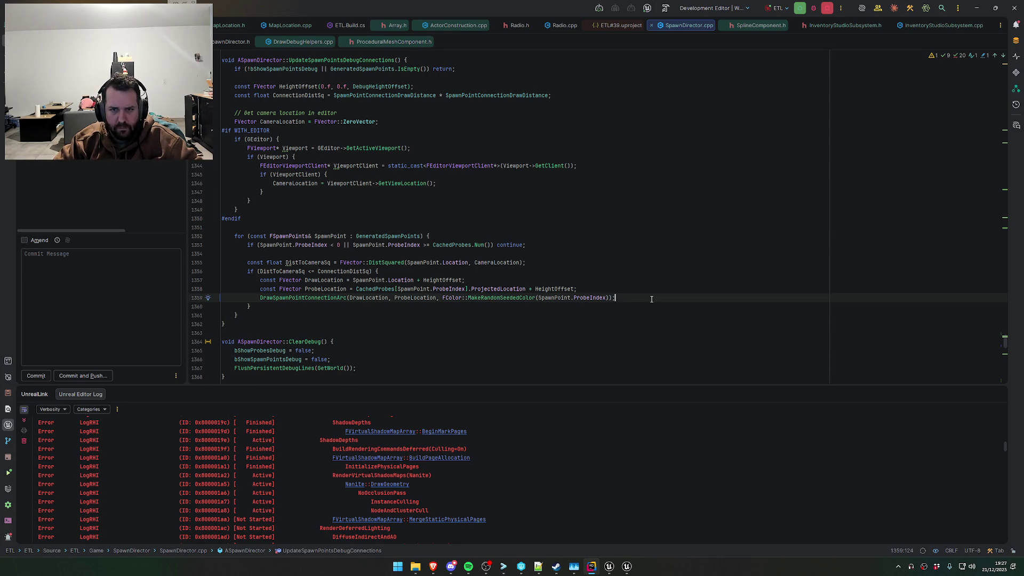
key(ctrl+alt+F11)
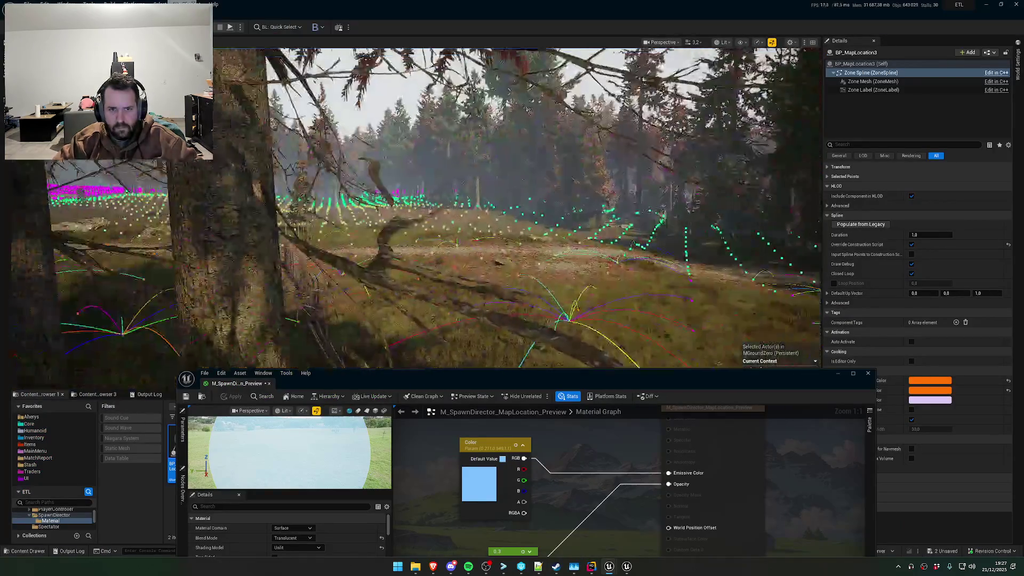
Fly the camera over the grass field and down into the forest to inspect the seeded-colour arcs
key(w)
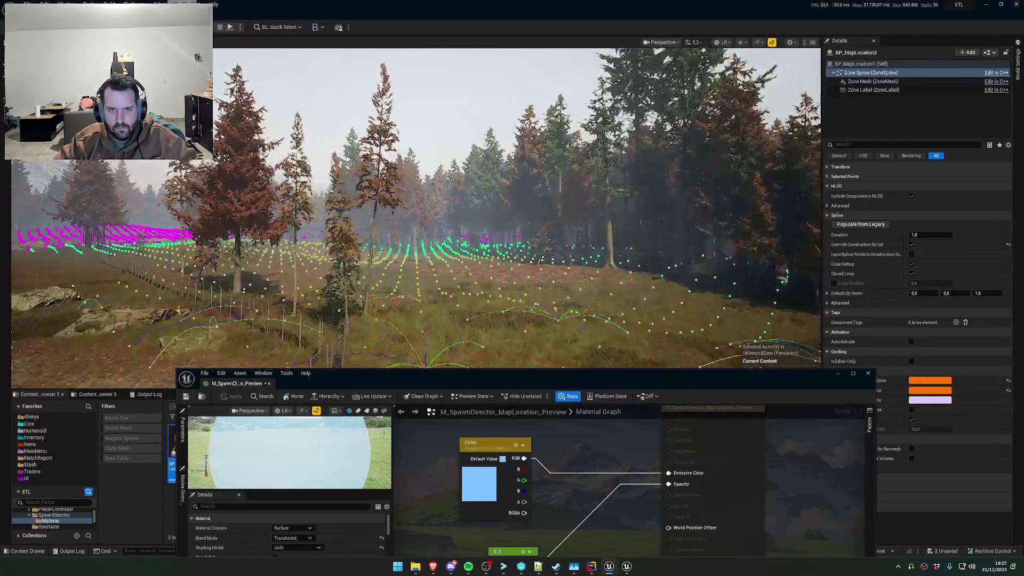
key(w)
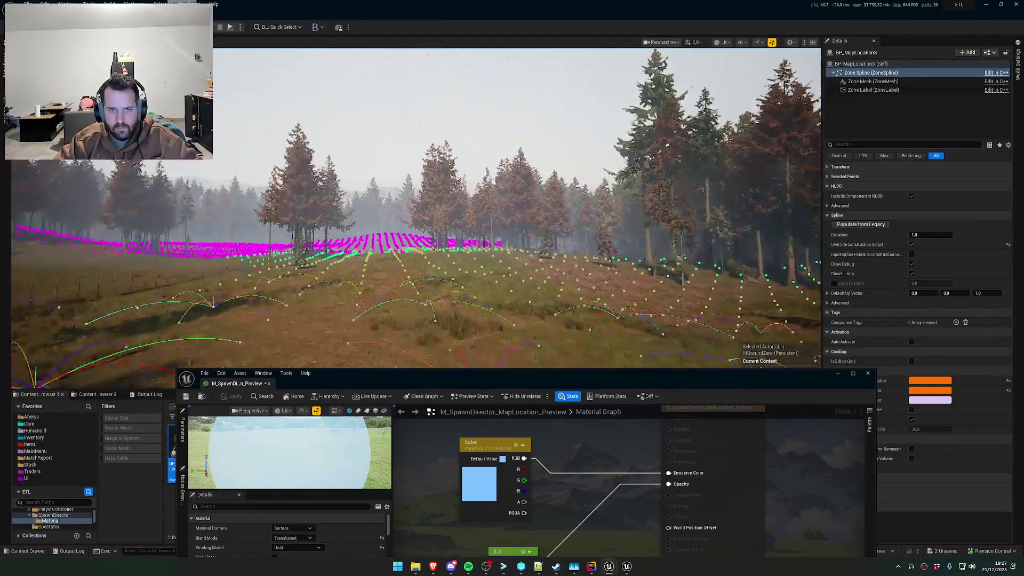
key(w)
scroll(517, 208, up, 2)
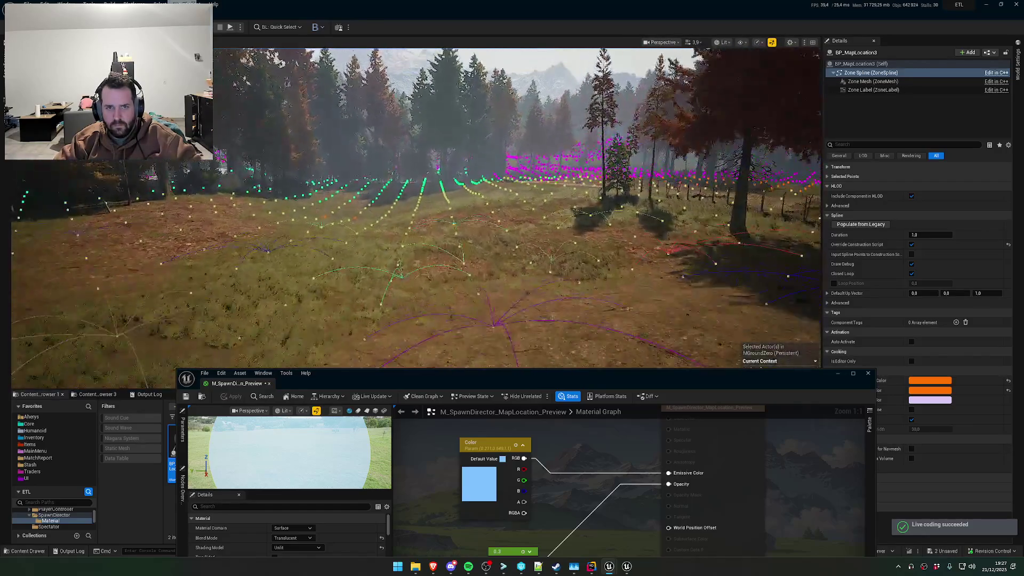
key(w)
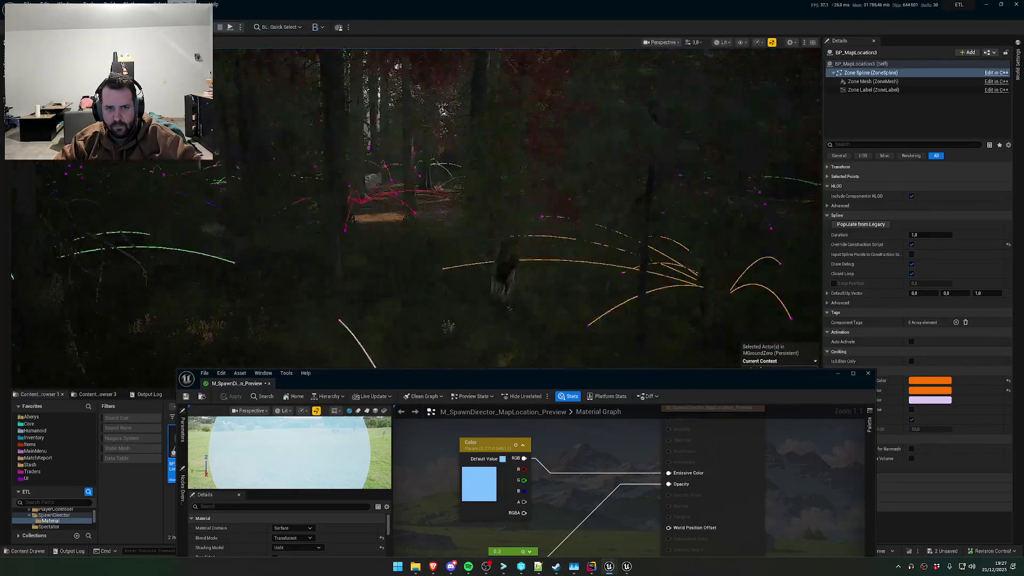
scroll(512, 208, up, 5)
key(w)
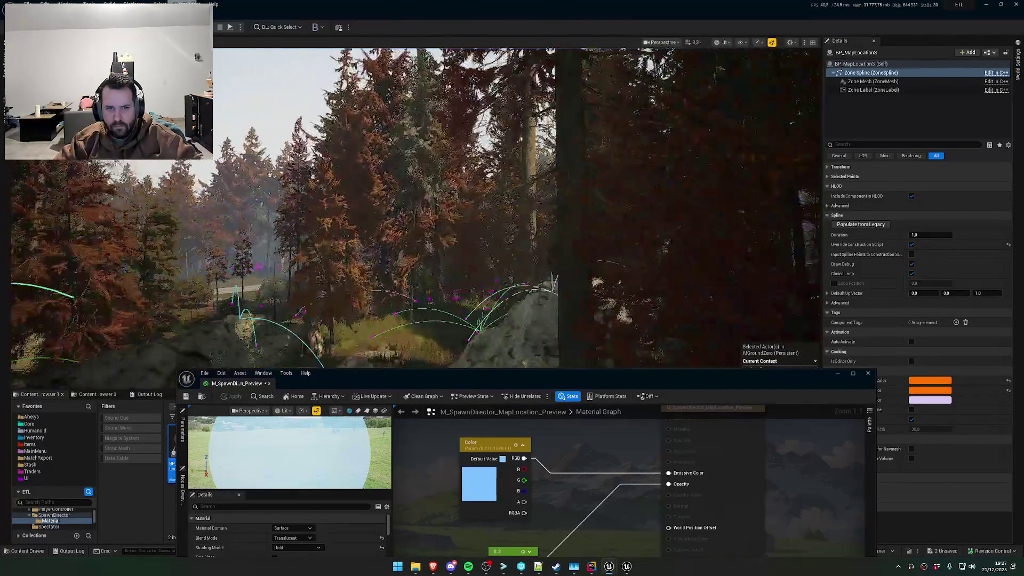
scroll(512, 208, down, 2)
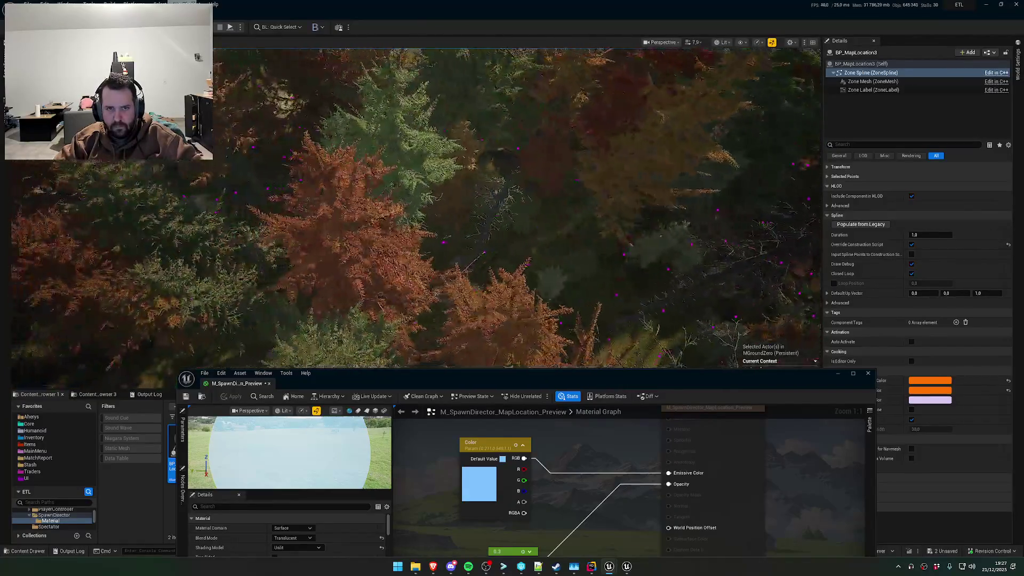
scroll(512, 208, down, 1)
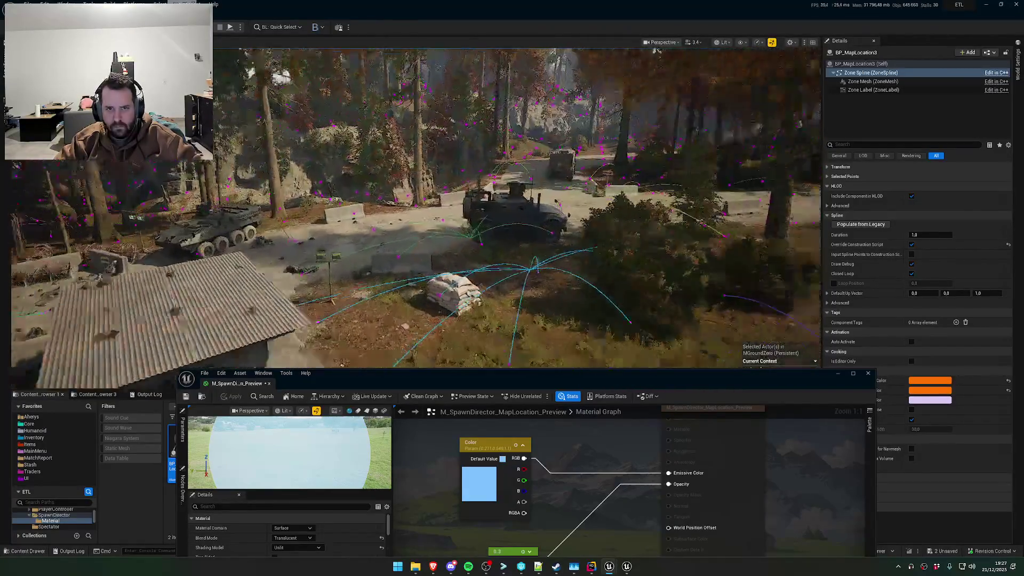
scroll(512, 208, up, 3)
scroll(512, 208, up, 2)
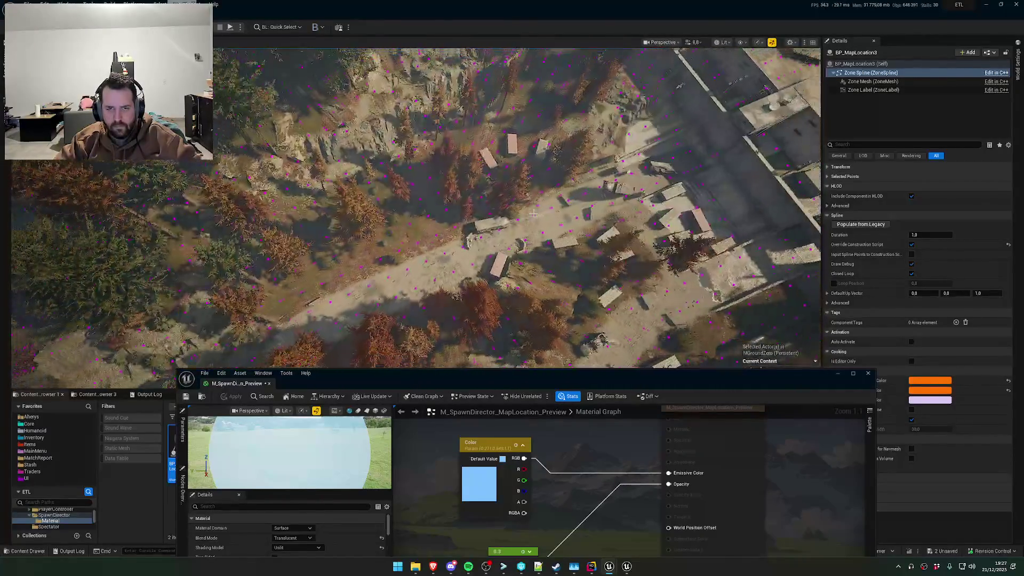
mouse_move(609, 566)
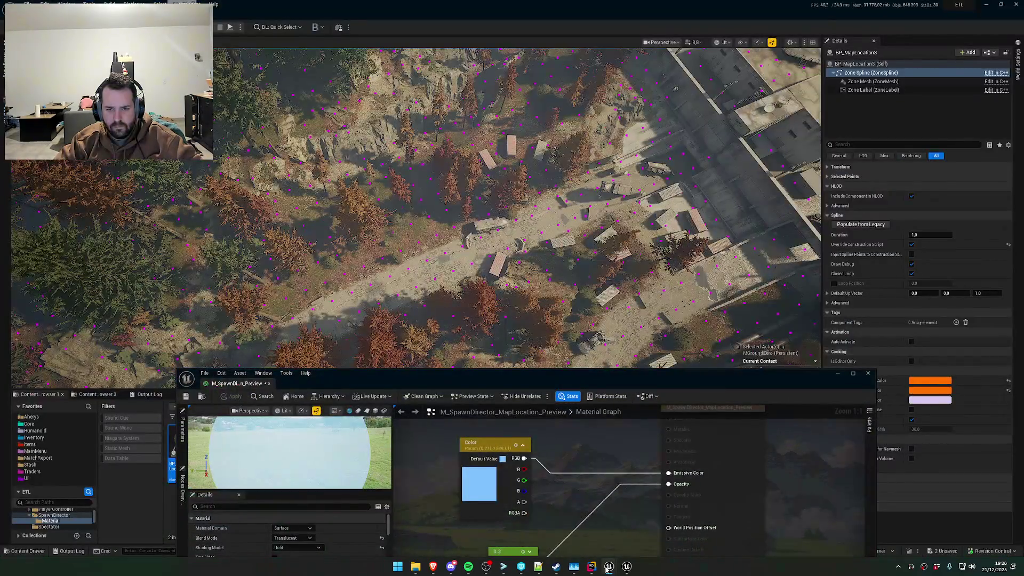
Return to SpawnDirector.cpp and search its symbols for 'draw'
click(592, 566)
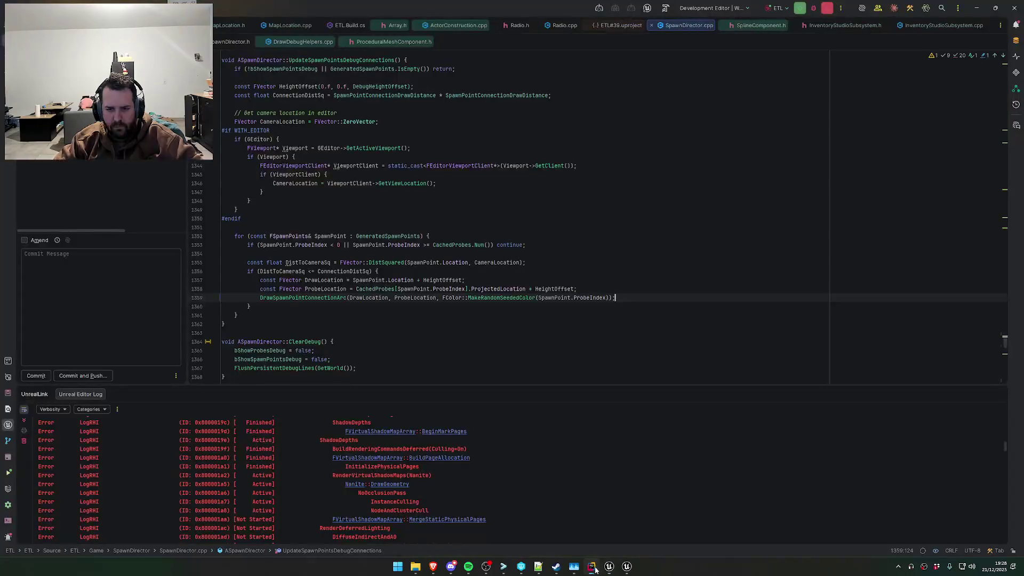
scroll(567, 201, up, 5)
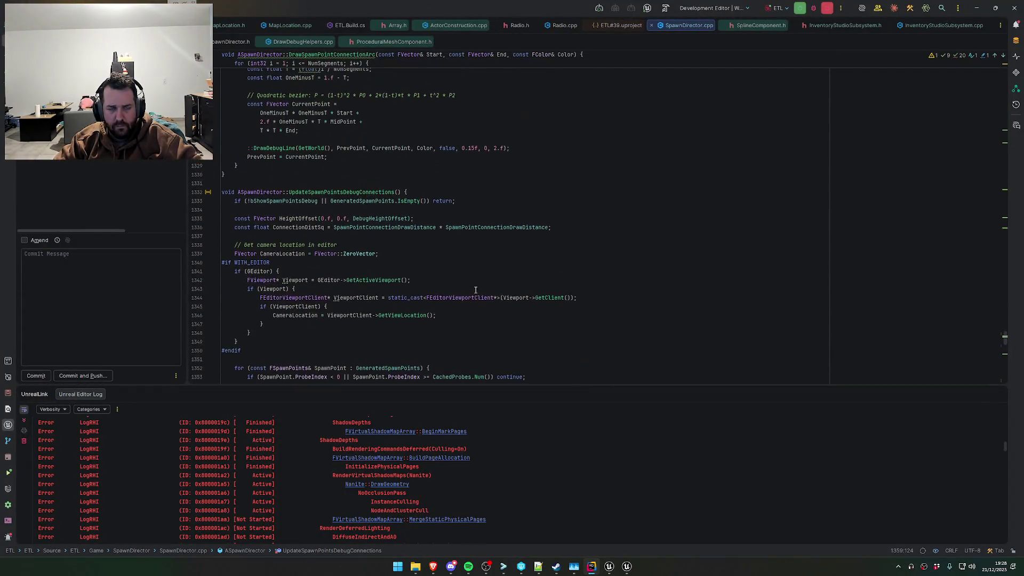
click(567, 201)
key(ctrl+F12)
text(draw)
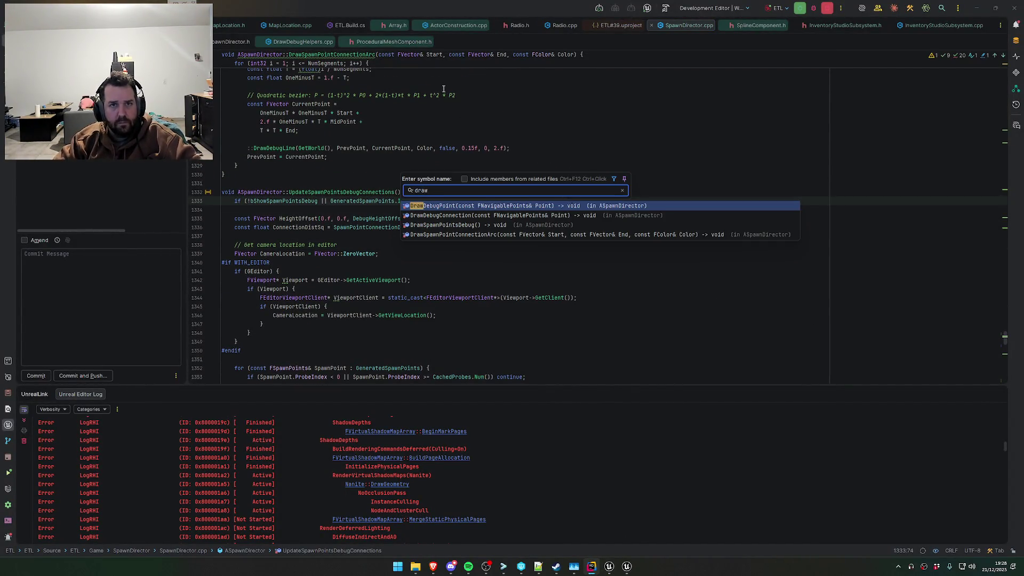
key(Escape)
Search MapLocation.h/.cpp for 'drawd' and the project for 'maploc', then return to SpawnDirector.cpp
click(229, 25)
click(288, 25)
click(491, 196)
key(ctrl+F12)
text(drawd)
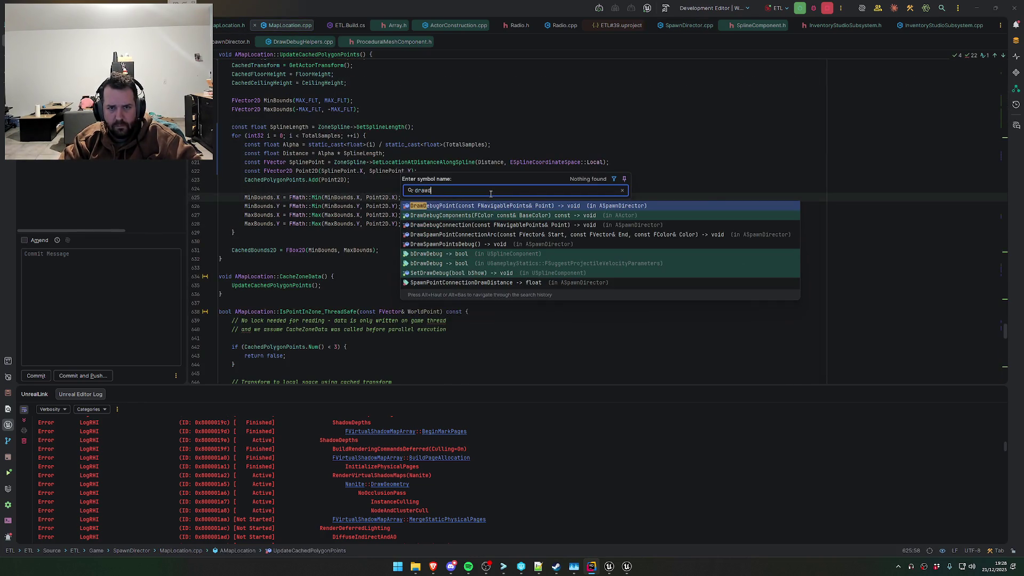
key(Escape)
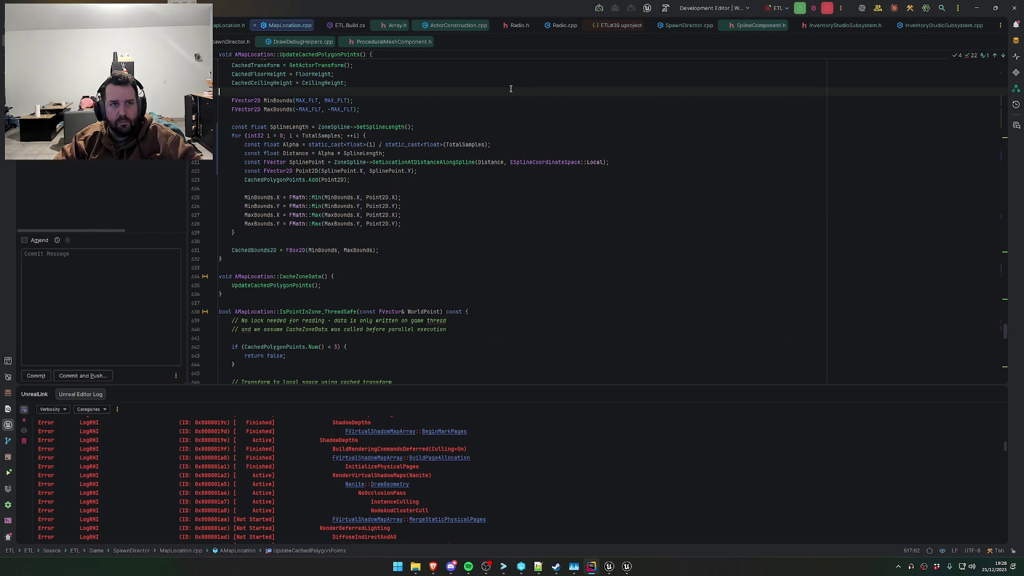
click(499, 74)
key(shift)
key(shift)
text(maploc)
key(Escape)
key(ctrl+Tab)
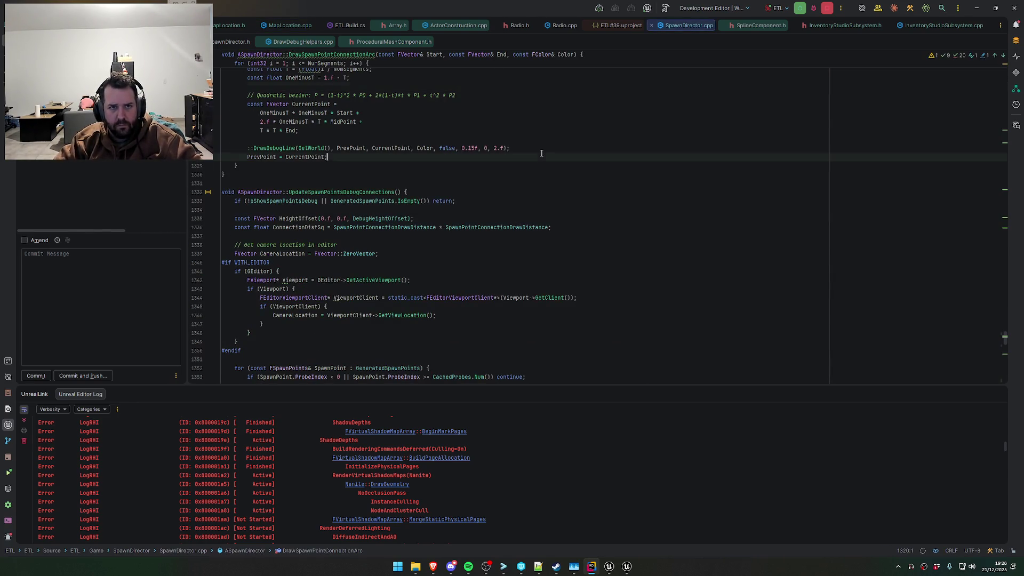
Jump to the DrawDebugConnection function via the SpawnDirector.cpp symbol list
key(ctrl+F12)
text(dr)
key(Down)
key(Up)
key(Down)
key(Return)
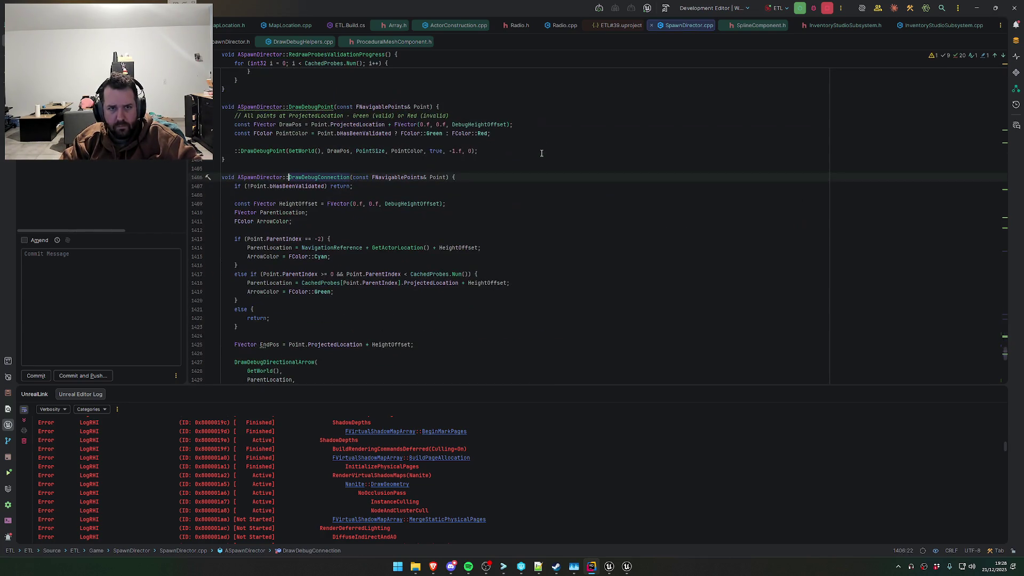
Replace Green with FColor::MakeRandomSeededColor(Point.ParentIndex) on line 1419 and trigger Live Coding
click(316, 257)
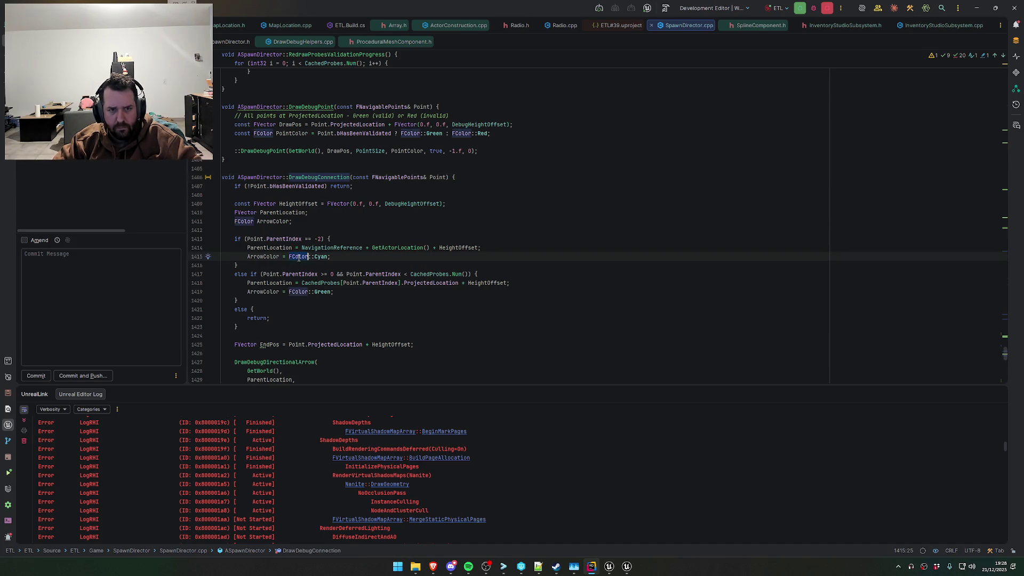
double_click(323, 292)
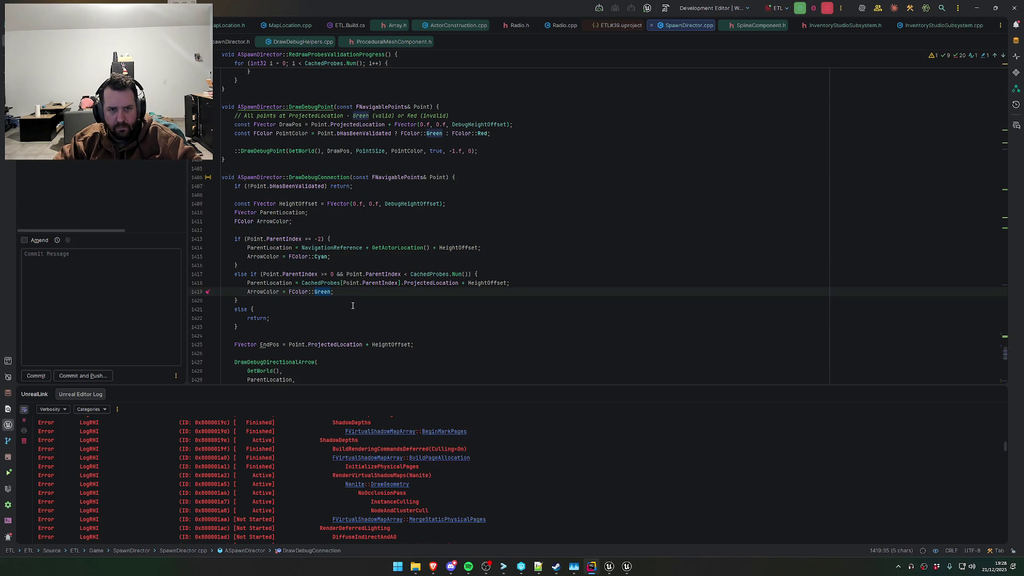
text(Gr)
key(Return)
key(BackSpace)
key(BackSpace)
key(BackSpace)
text(M)
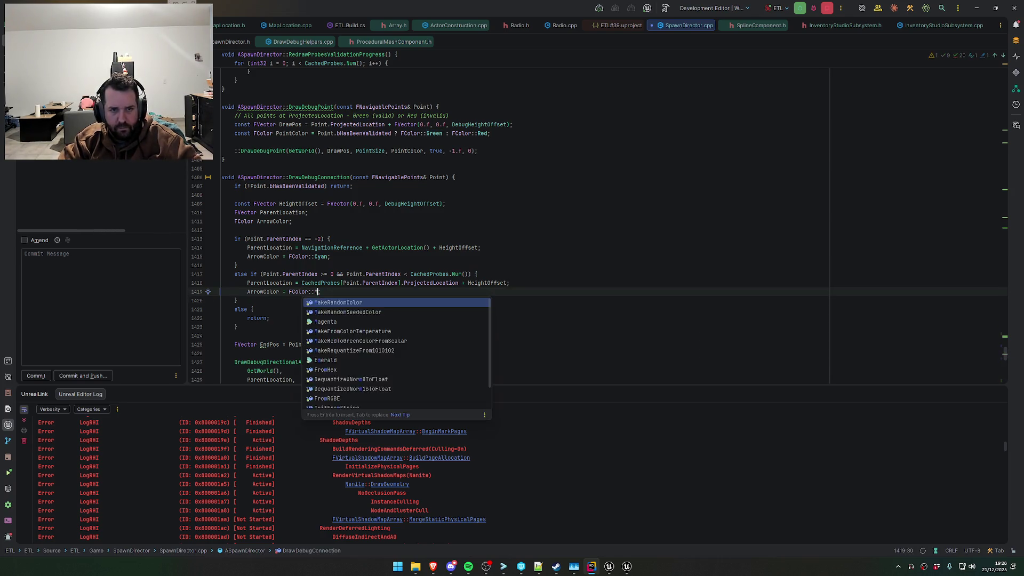
text(akleeSe;)
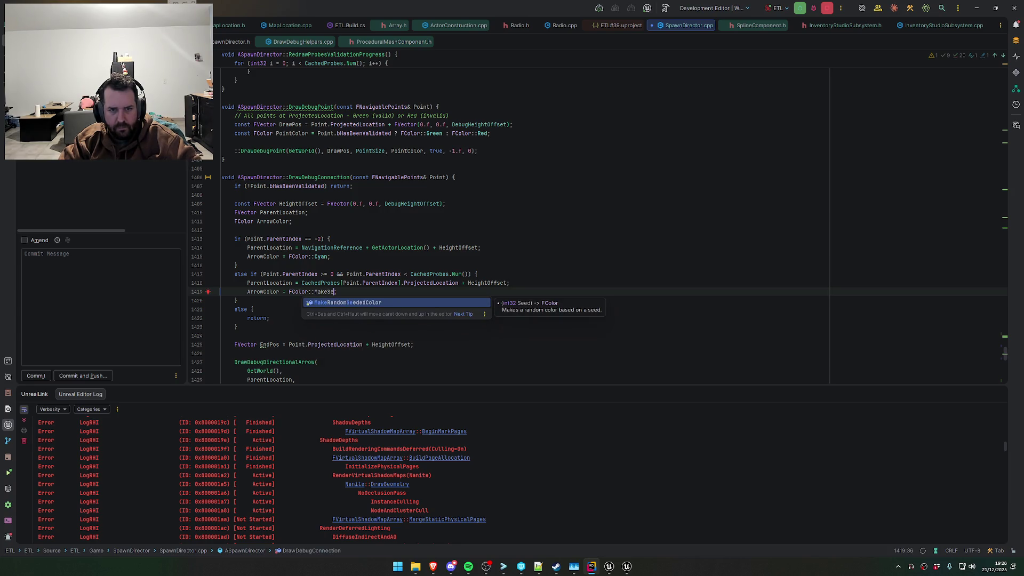
key(Return)
text(Point.ParentIndex)
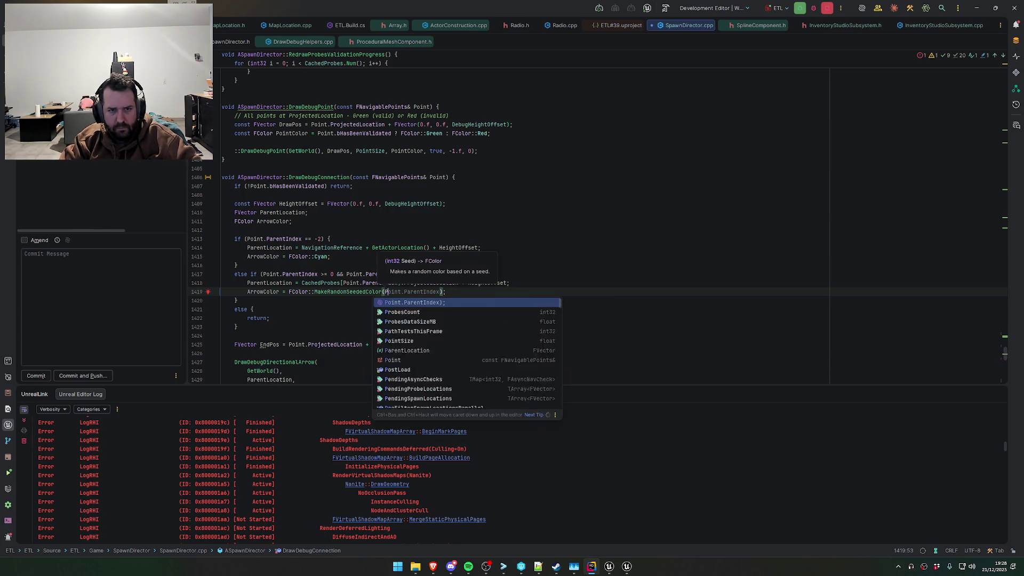
key(End)
click(445, 292)
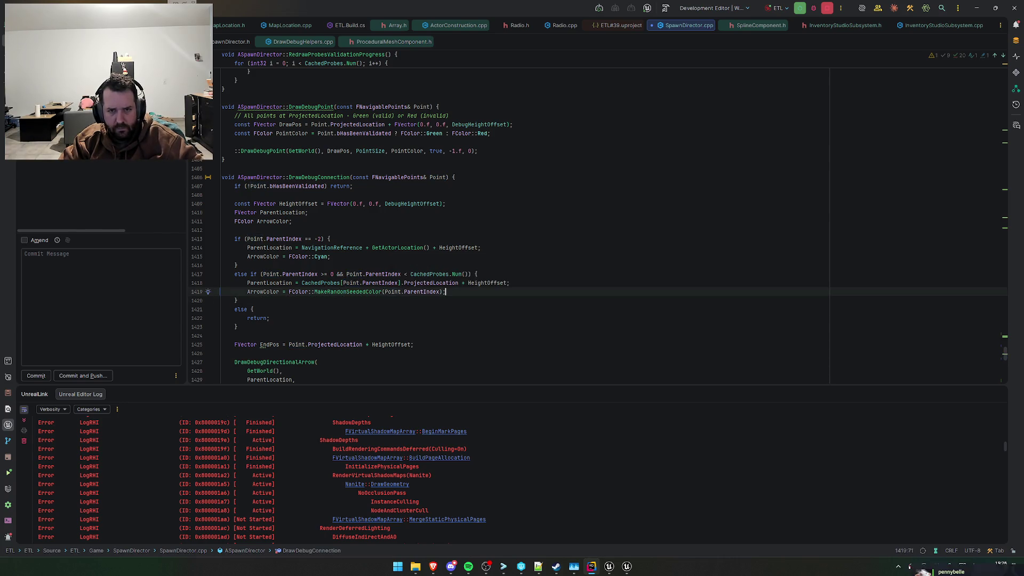
key(Up)
key(Up)
key(Up)
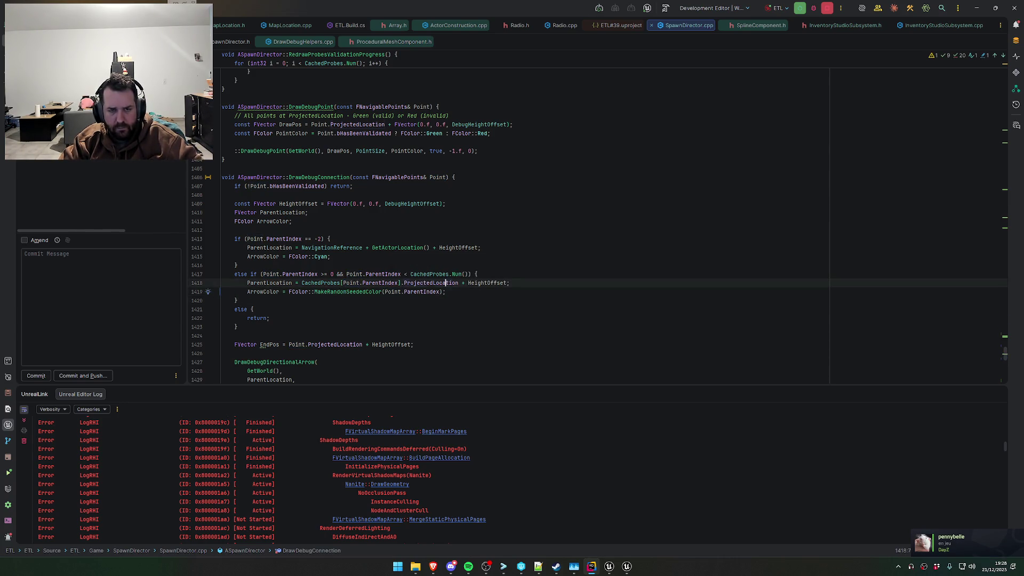
key(alt+Tab)
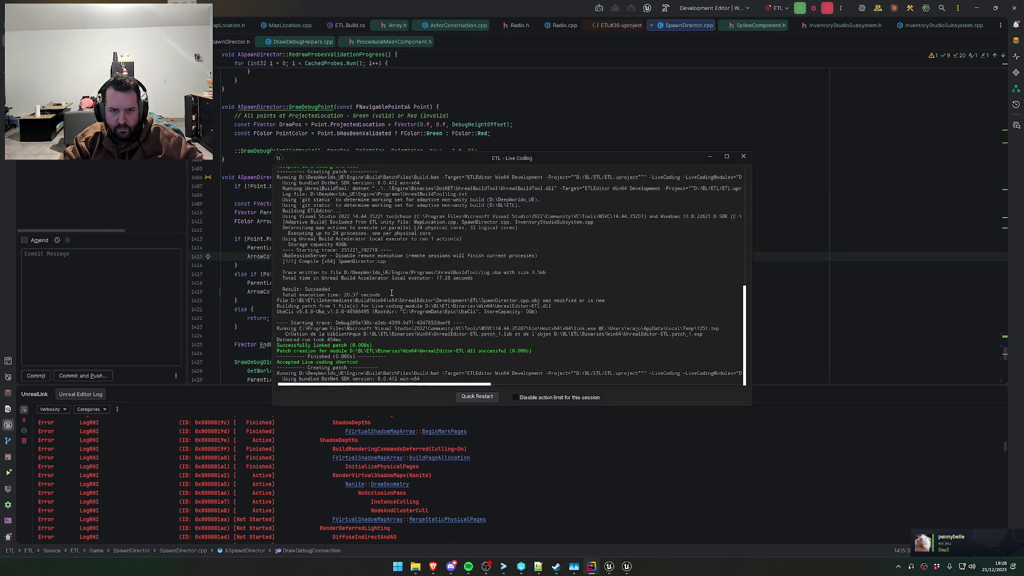
scroll(512, 208, down, 5)
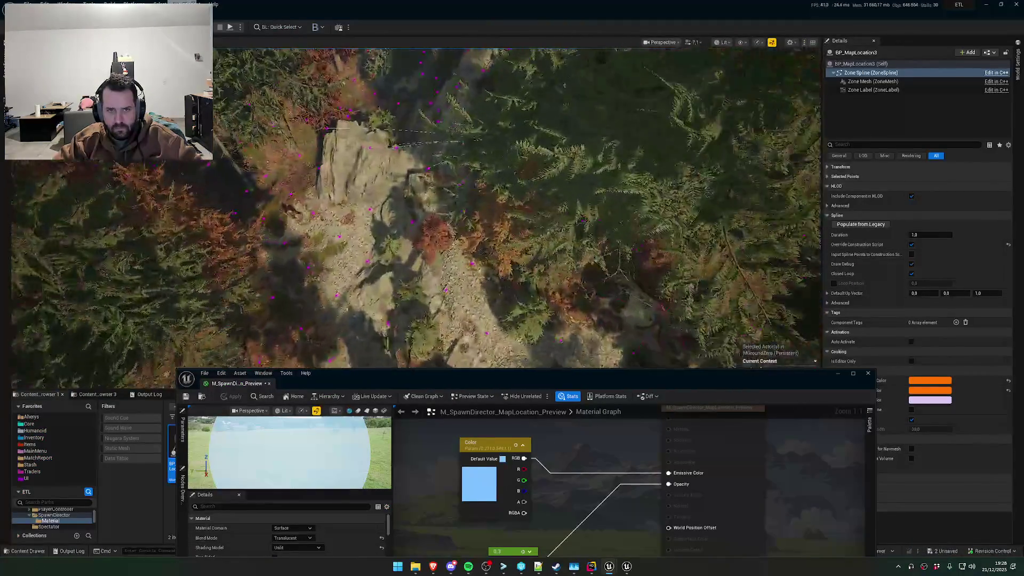
scroll(516, 208, down, 1)
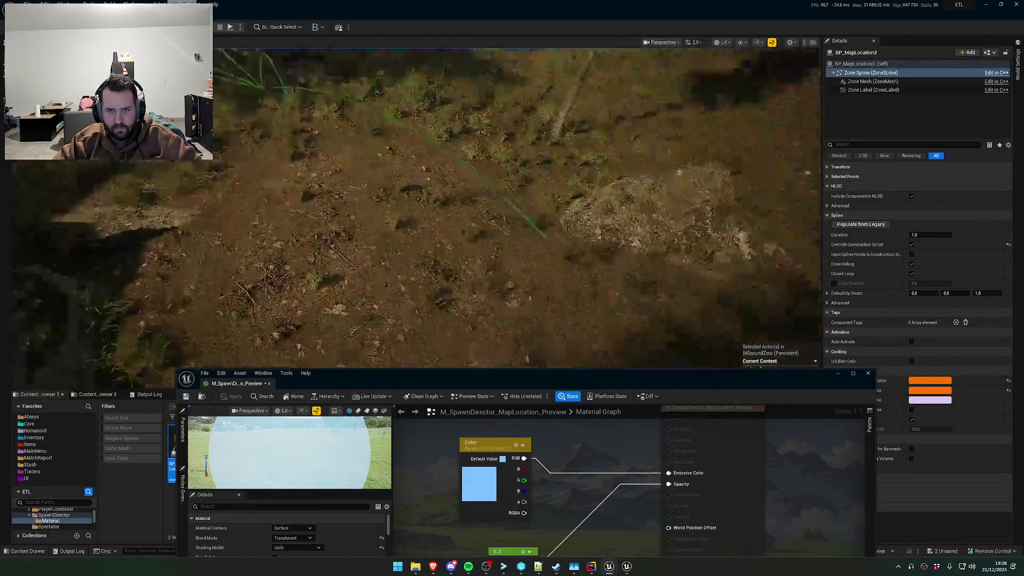
drag(512, 208, 421, 201)
drag(812, 379, 636, 389)
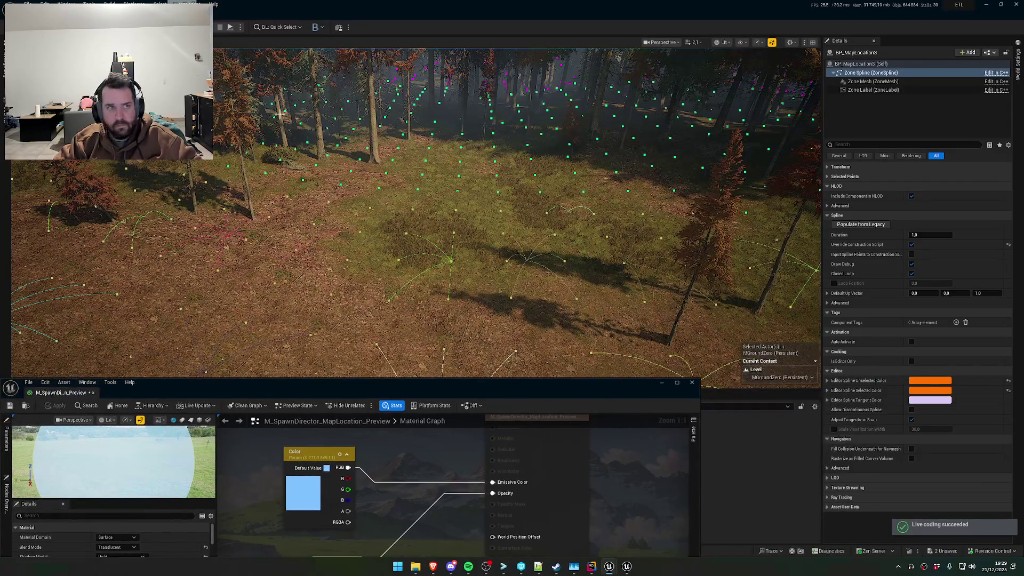
Select SpawnDirector, close the Material Editor, collapse Spawn and expand Probes in Details
click(621, 269)
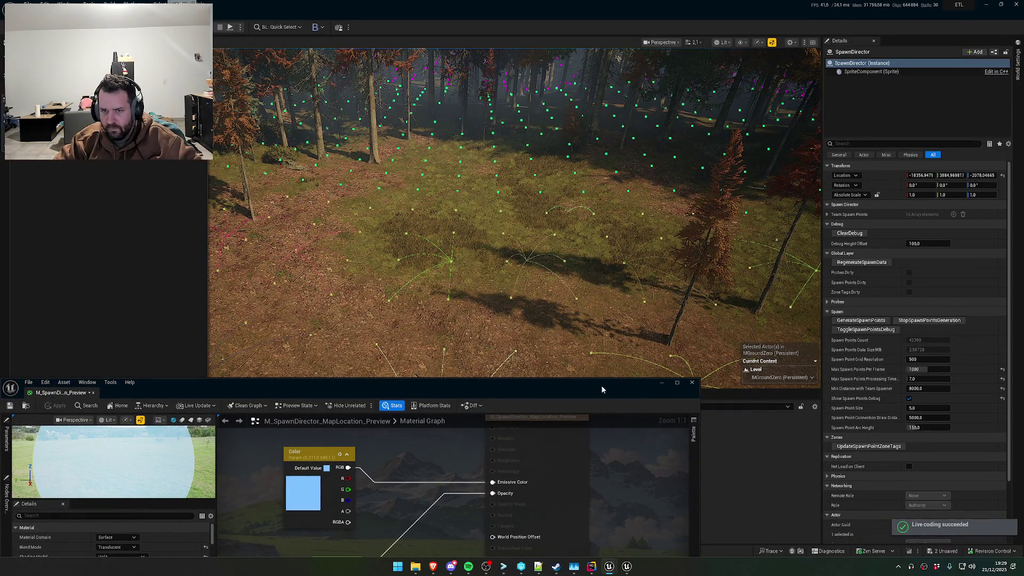
click(692, 382)
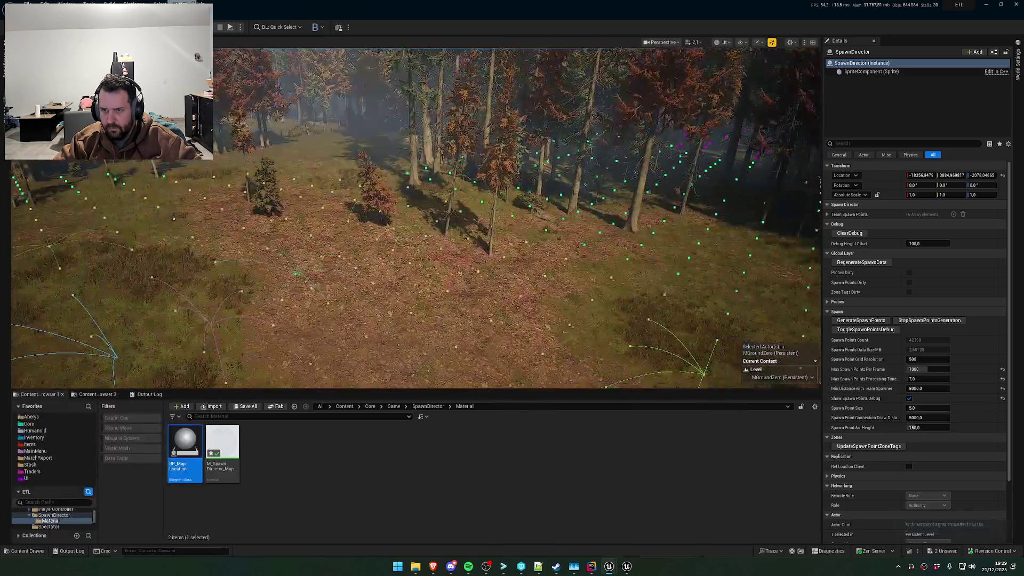
click(865, 329)
click(830, 312)
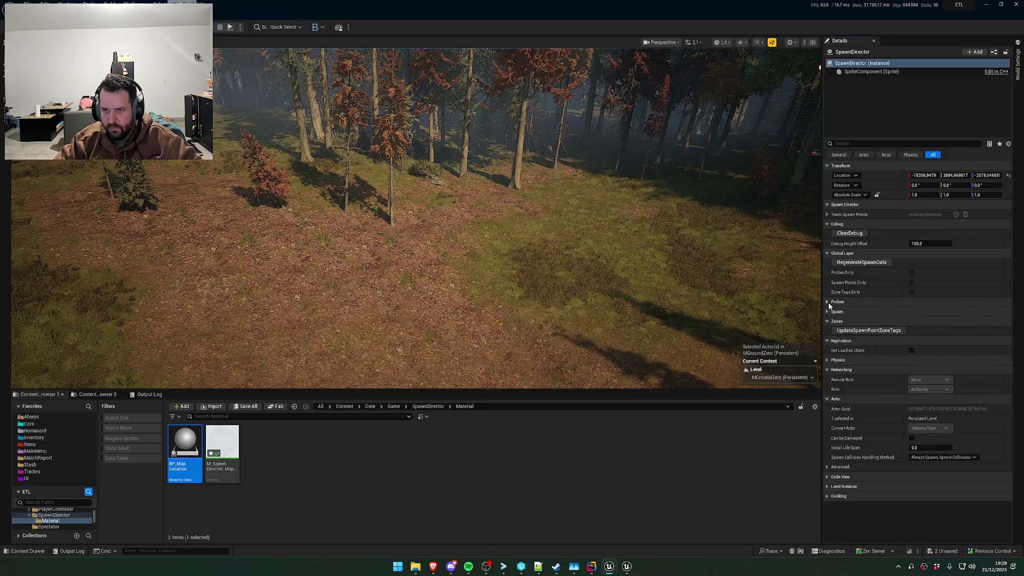
click(827, 302)
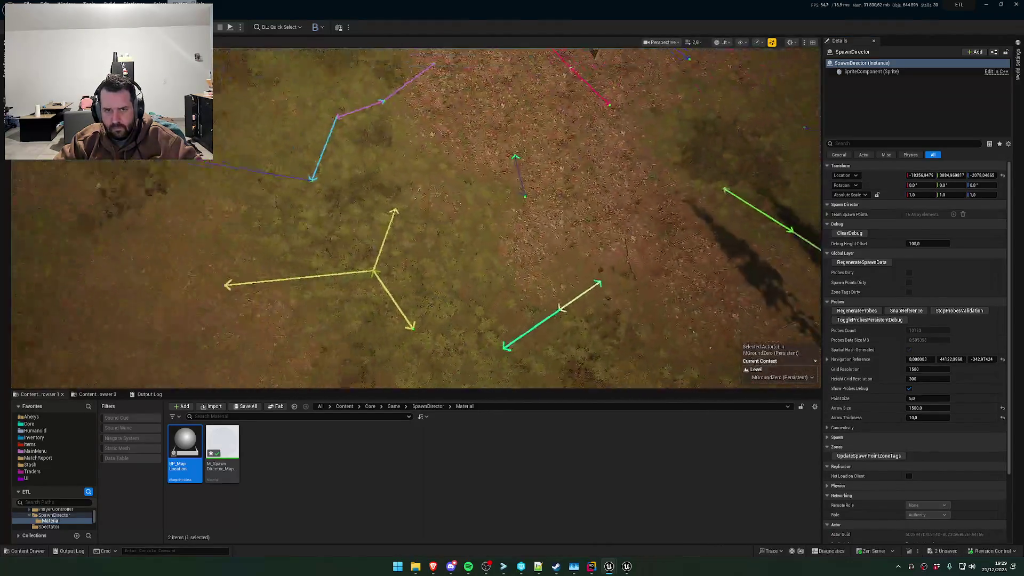
scroll(416, 219, down, 5)
scroll(416, 219, up, 2)
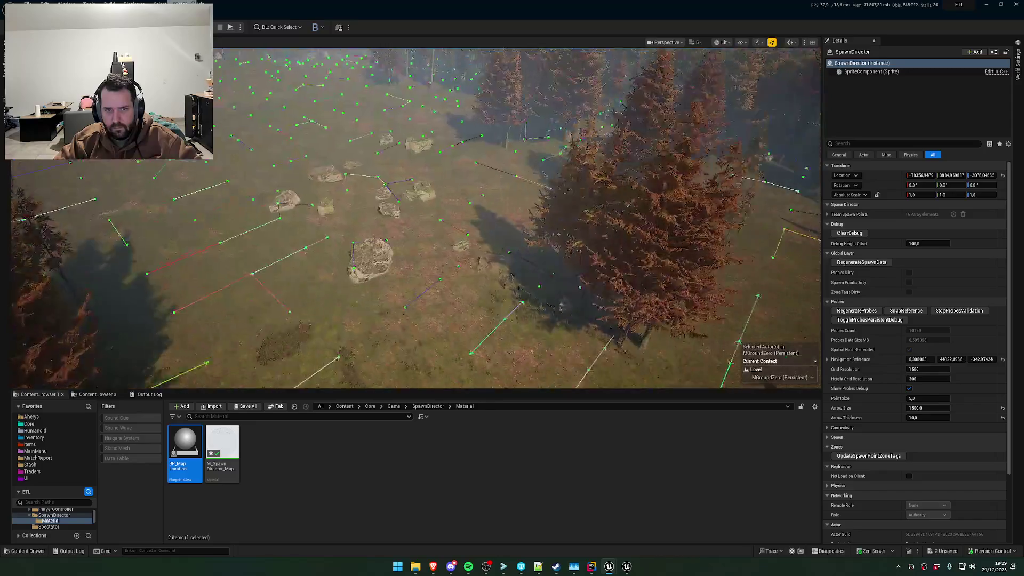
Fly the camera through the forest toward the probe arrows, including the red one
key(w)
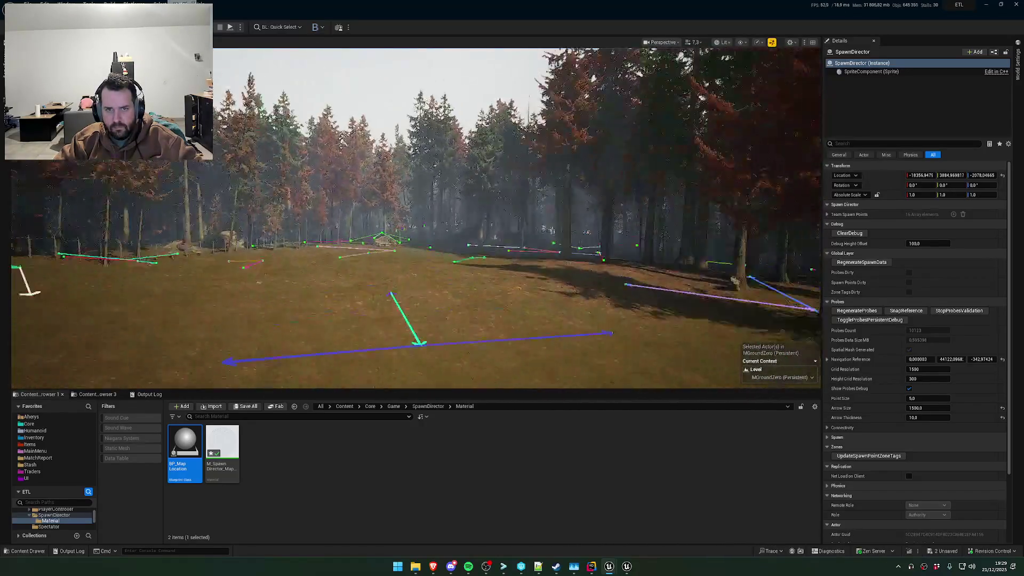
key(w)
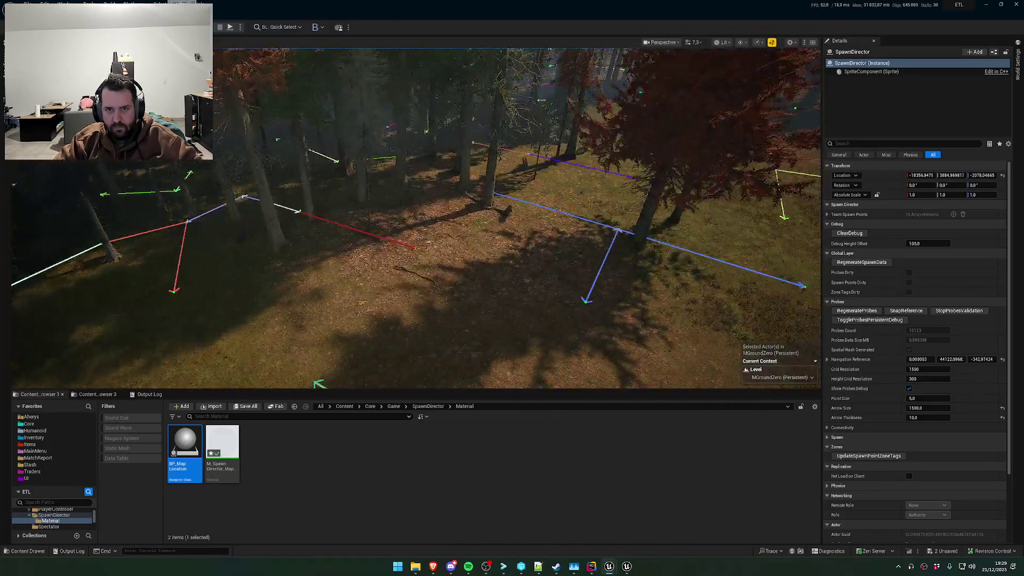
key(w)
scroll(416, 218, down, 1)
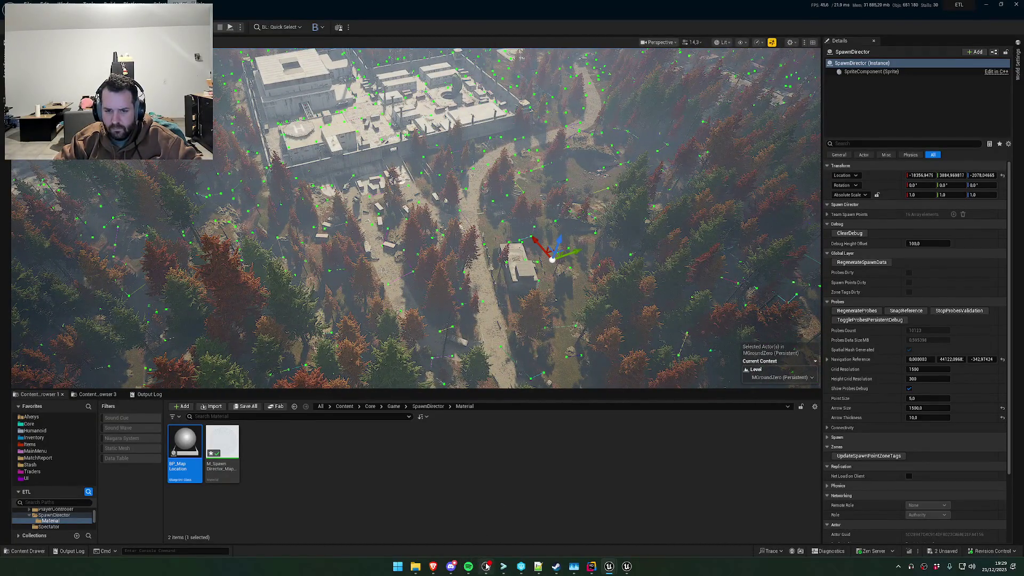
scroll(618, 315, up, 5)
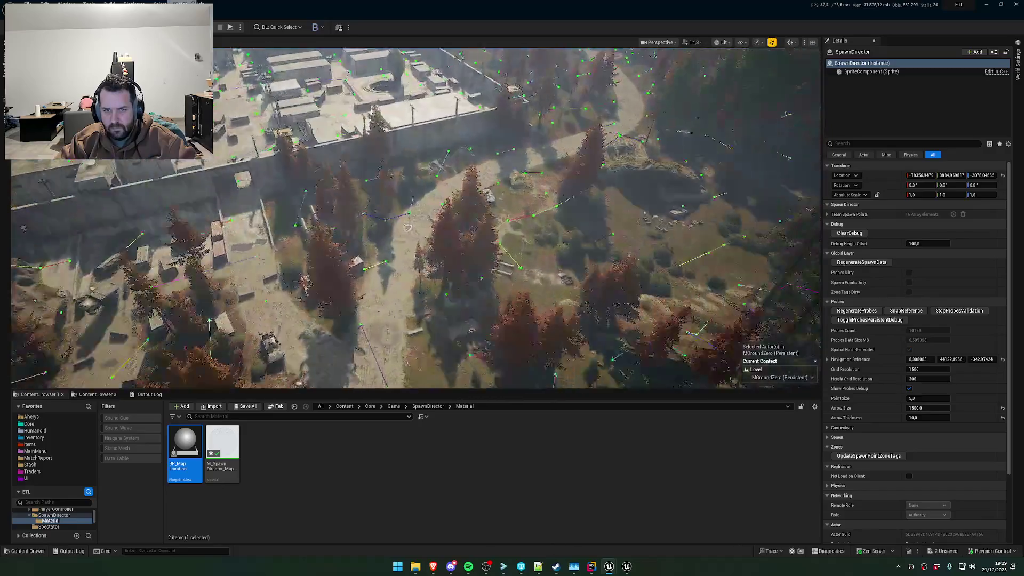
scroll(416, 213, down, 10)
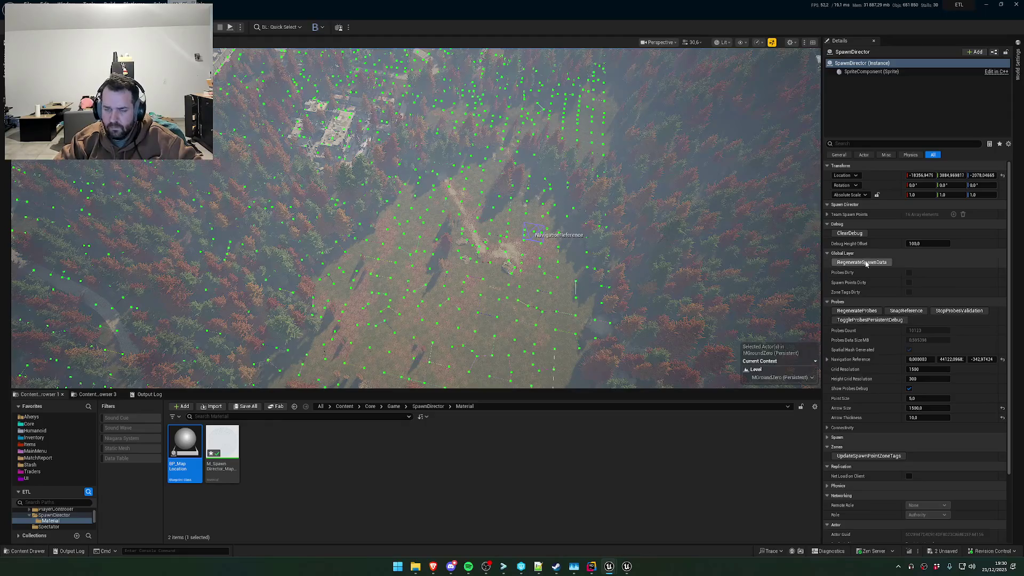
Collapse the Probes section and expand the Spawn section in SpawnDirector's Details
click(870, 320)
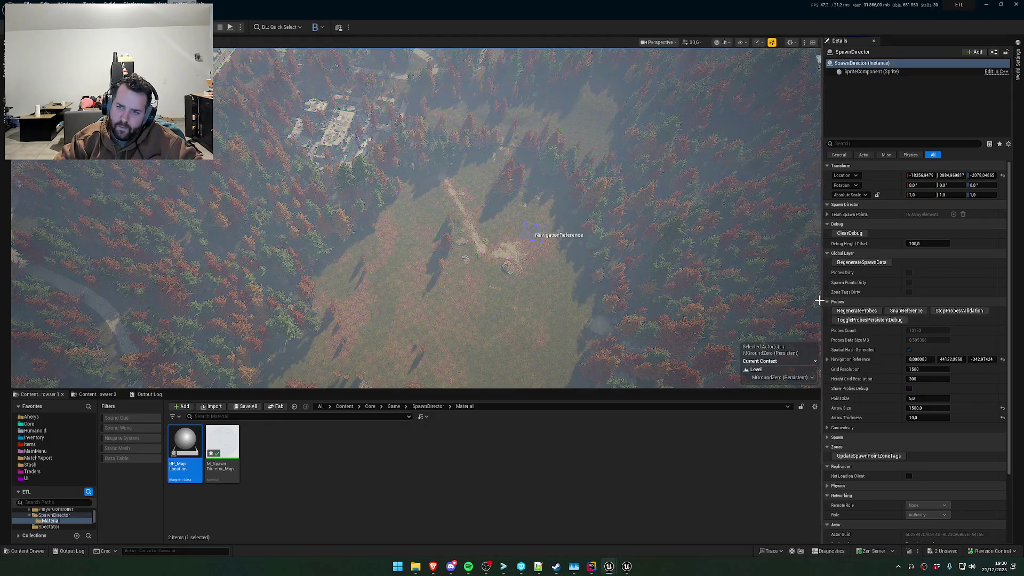
click(829, 303)
click(827, 311)
click(866, 329)
Select the UNSET BP_MapLocation3 zone and uncheck Exclude Auto Spawn Points
mouse_move(552, 246)
mouse_down()
mouse_move(539, 240)
mouse_move(552, 246)
mouse_up()
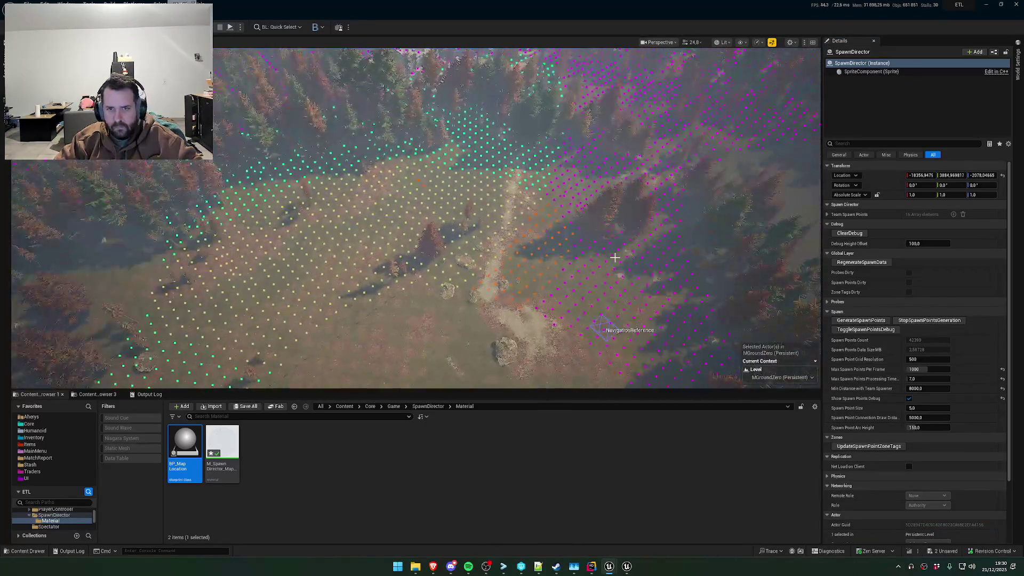
click(572, 233)
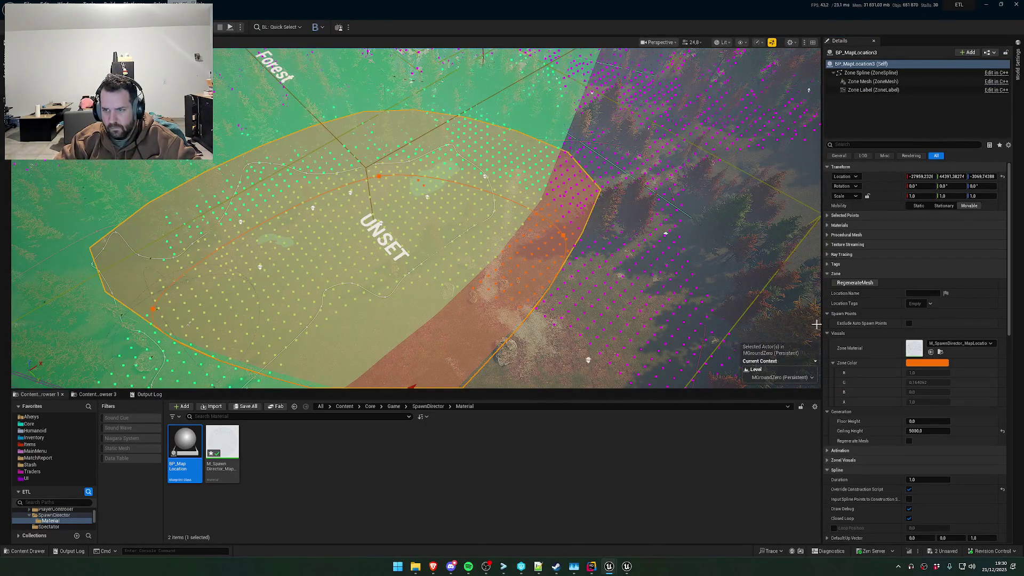
scroll(911, 442, down, 3)
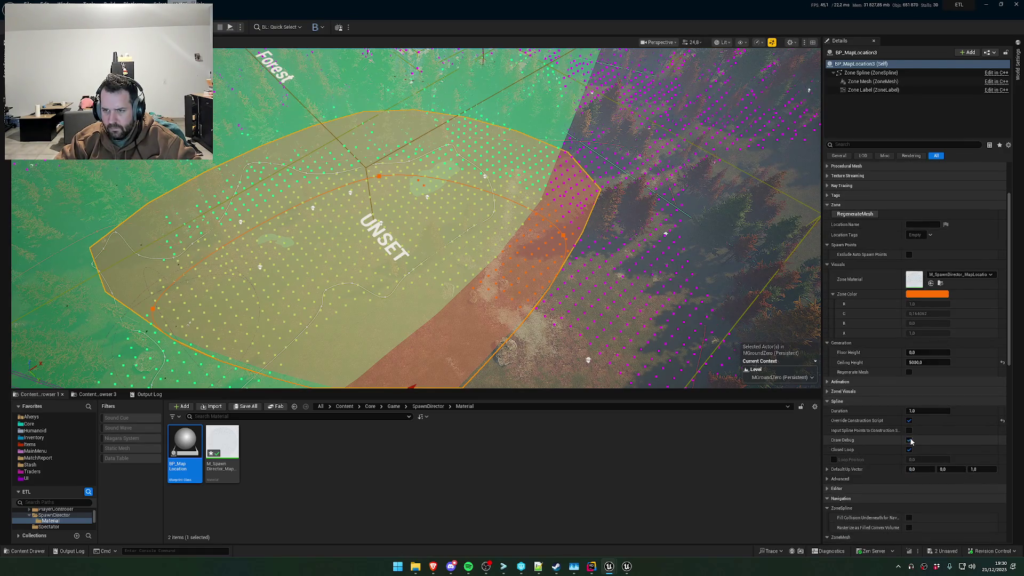
scroll(911, 442, up, 2)
click(827, 264)
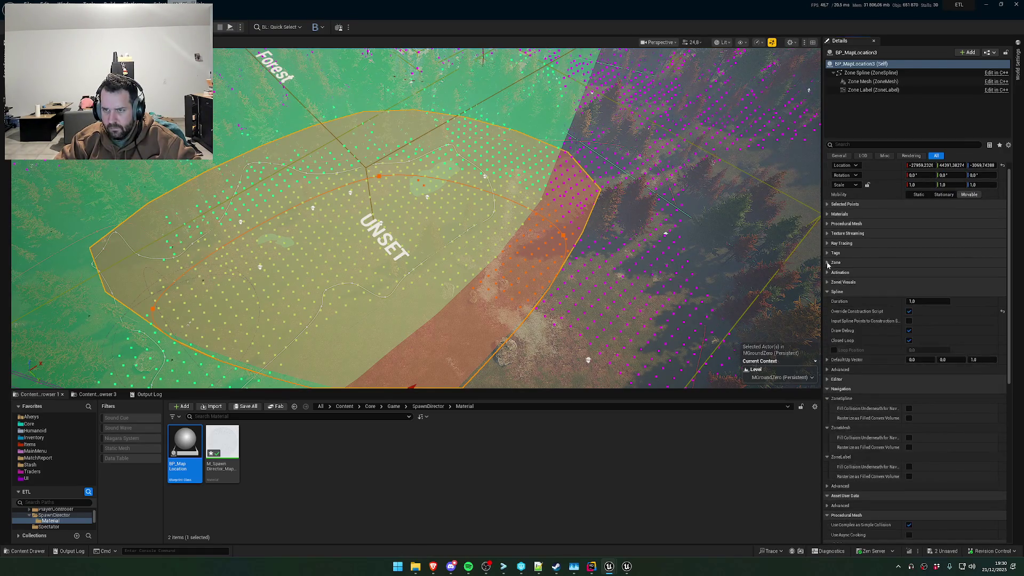
click(828, 264)
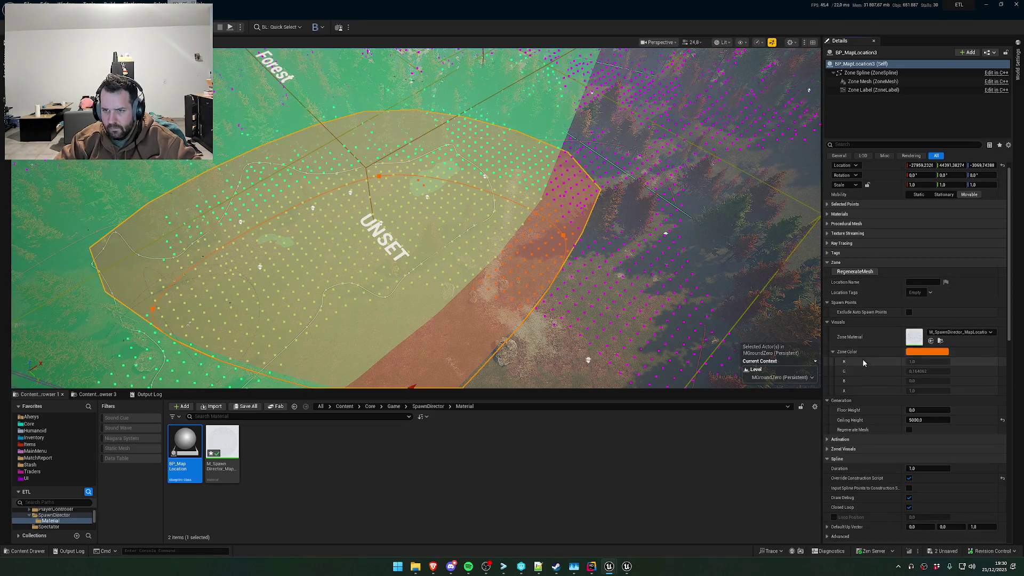
mouse_move(715, 284)
mouse_down()
mouse_move(688, 320)
mouse_move(678, 262)
mouse_move(659, 283)
mouse_move(669, 262)
mouse_up()
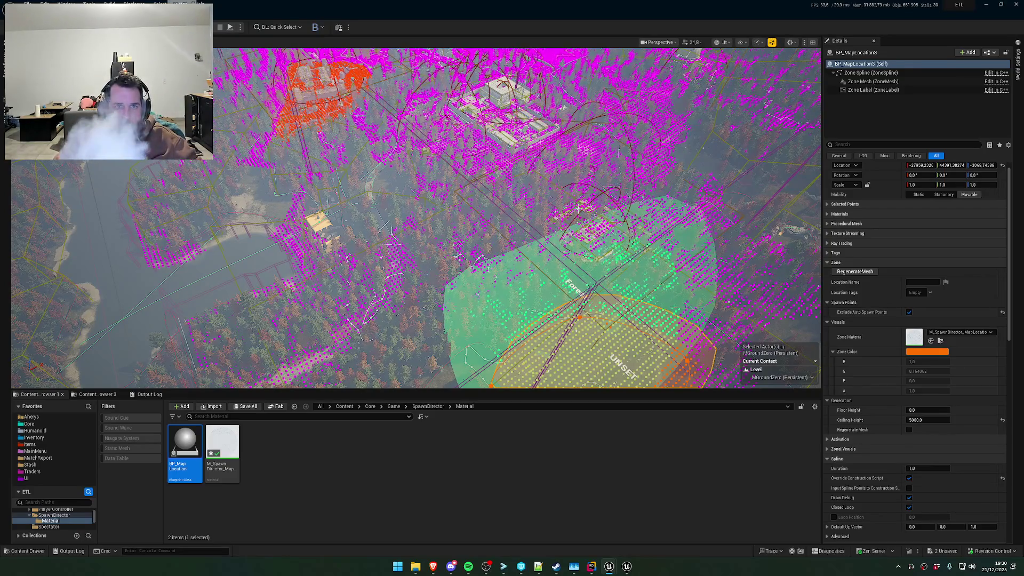
click(909, 312)
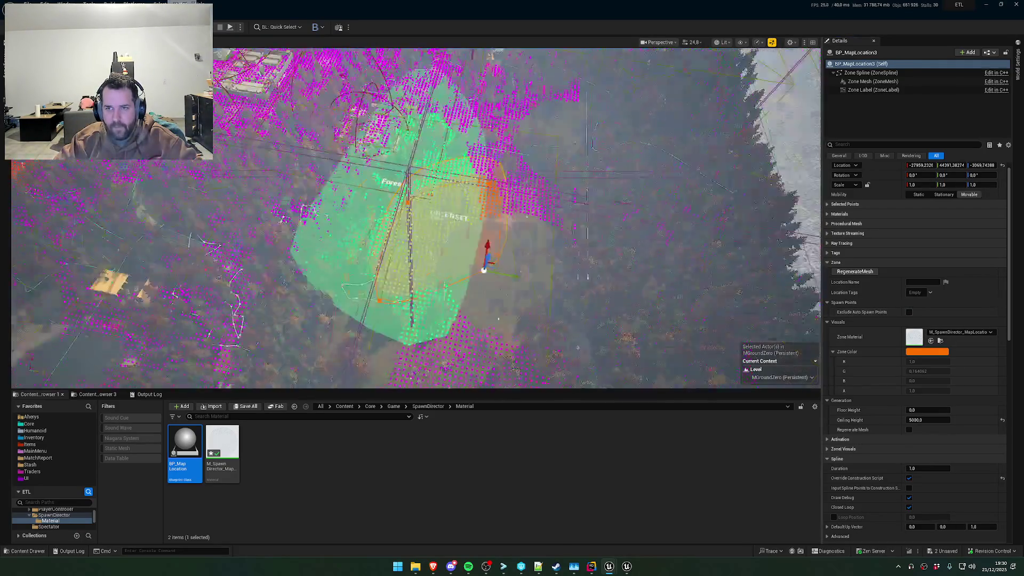
Open the Output Log to see zone tags updated for 43395 spawn points across 3 zones
scroll(738, 286, down, 10)
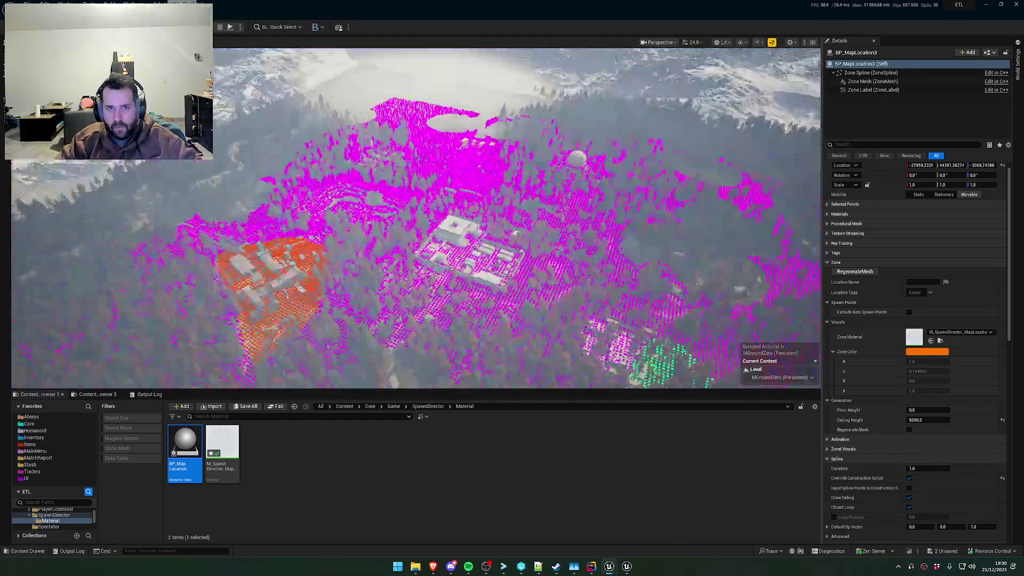
scroll(416, 218, up, 10)
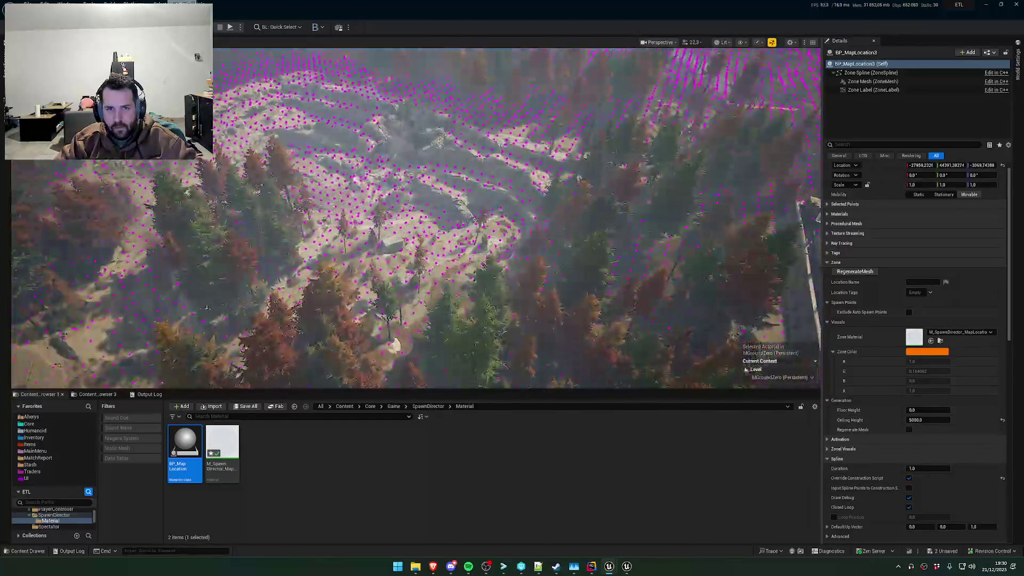
scroll(416, 219, down, 5)
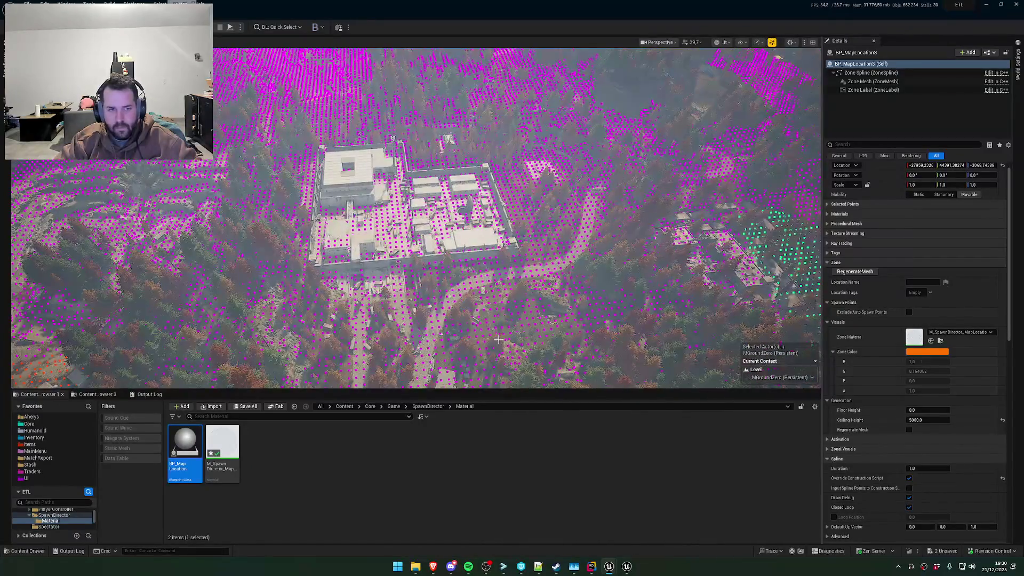
click(150, 394)
scroll(416, 219, up, 5)
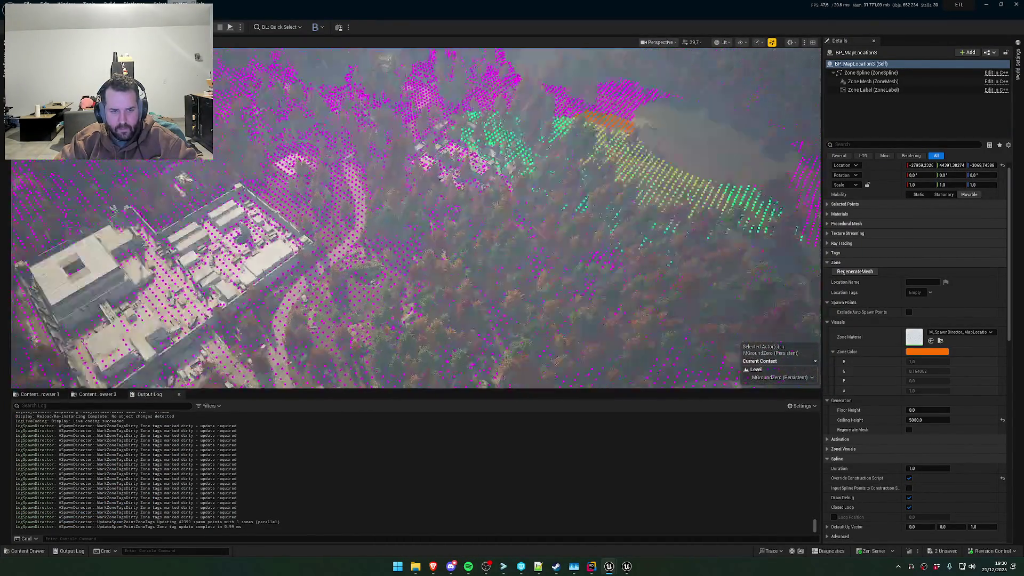
scroll(343, 316, up, 5)
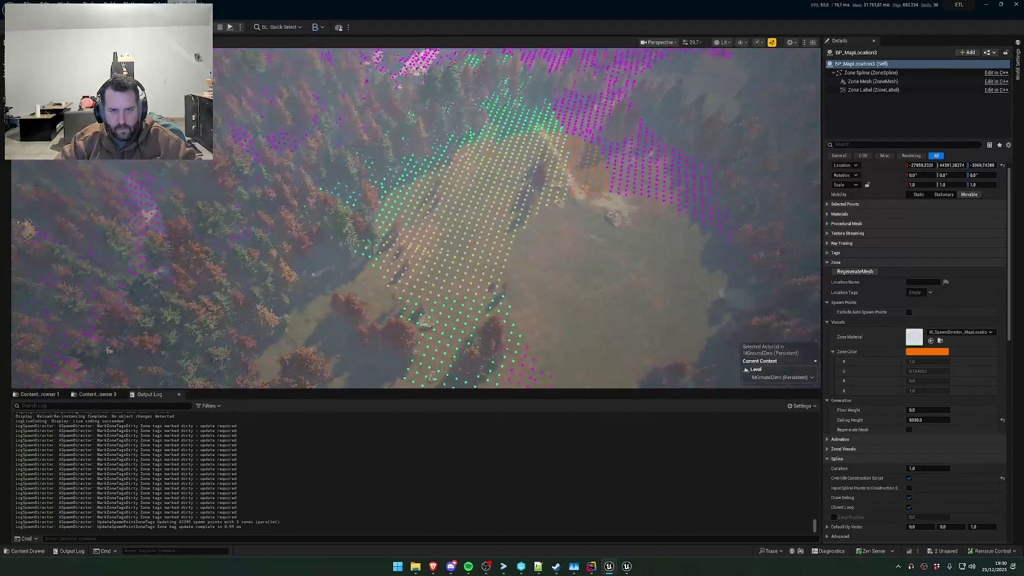
scroll(382, 325, down, 5)
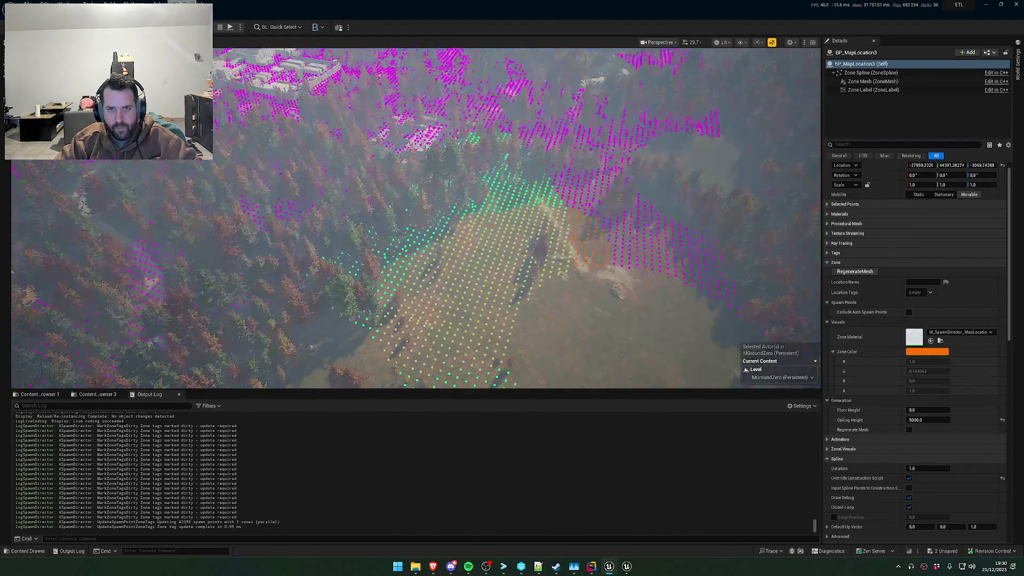
scroll(382, 326, down, 3)
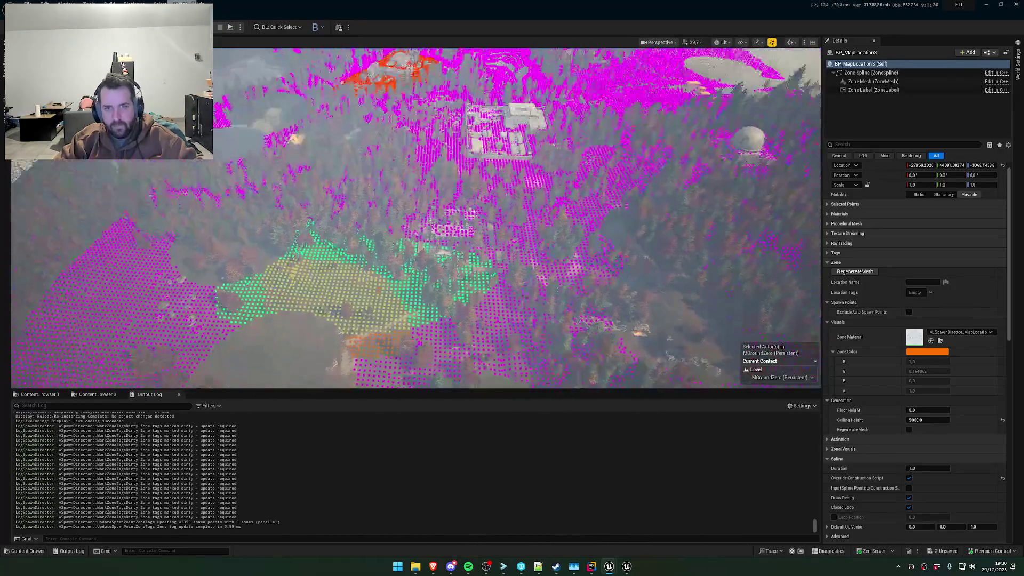
mouse_move(383, 325)
mouse_down()
mouse_move(382, 269)
mouse_move(382, 347)
mouse_move(383, 298)
mouse_up()
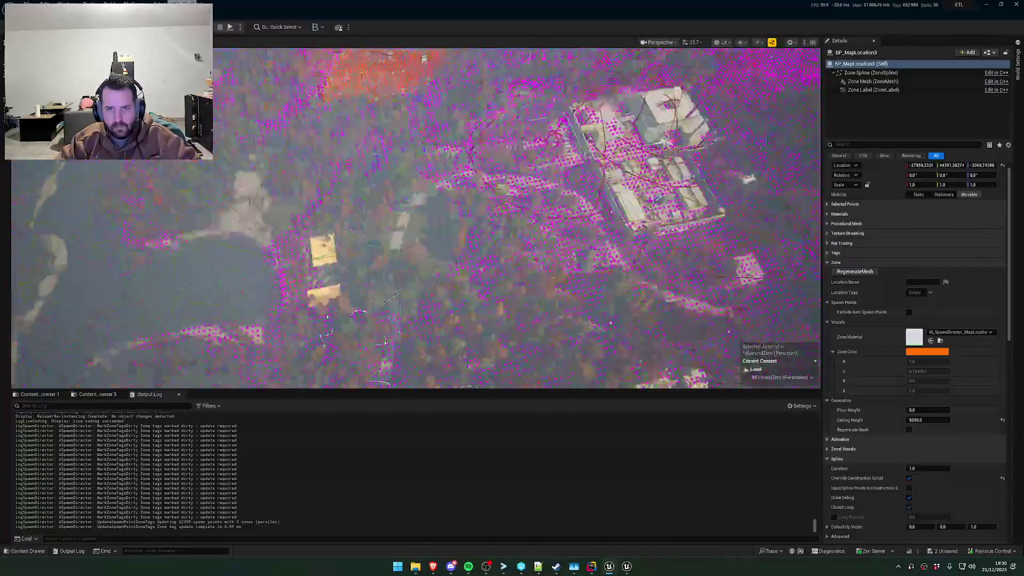
drag(382, 298, 382, 277)
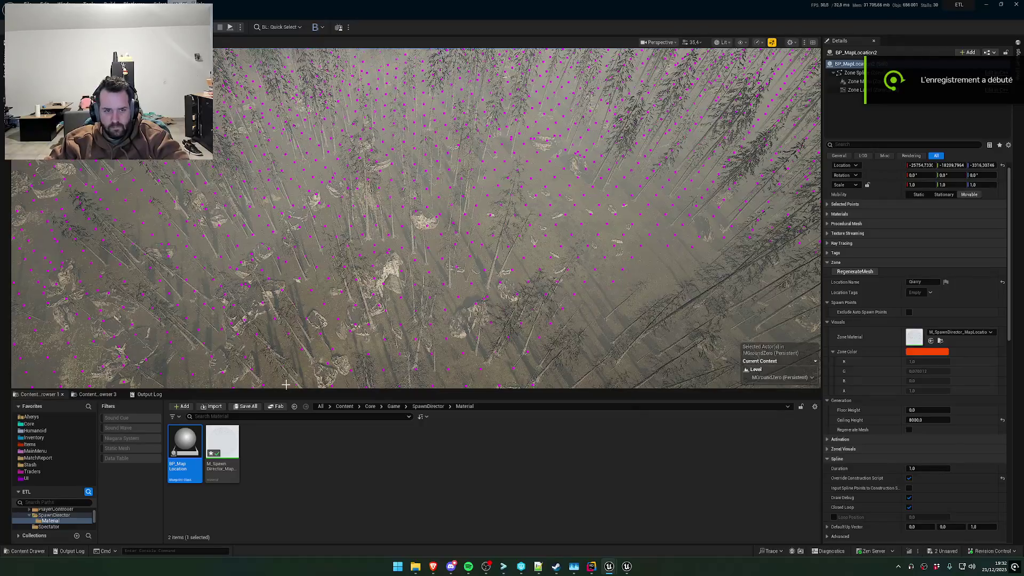
Place BP_MapLocation4 in the forest and set its Location Name to 'Burnt Forest'
click(477, 242)
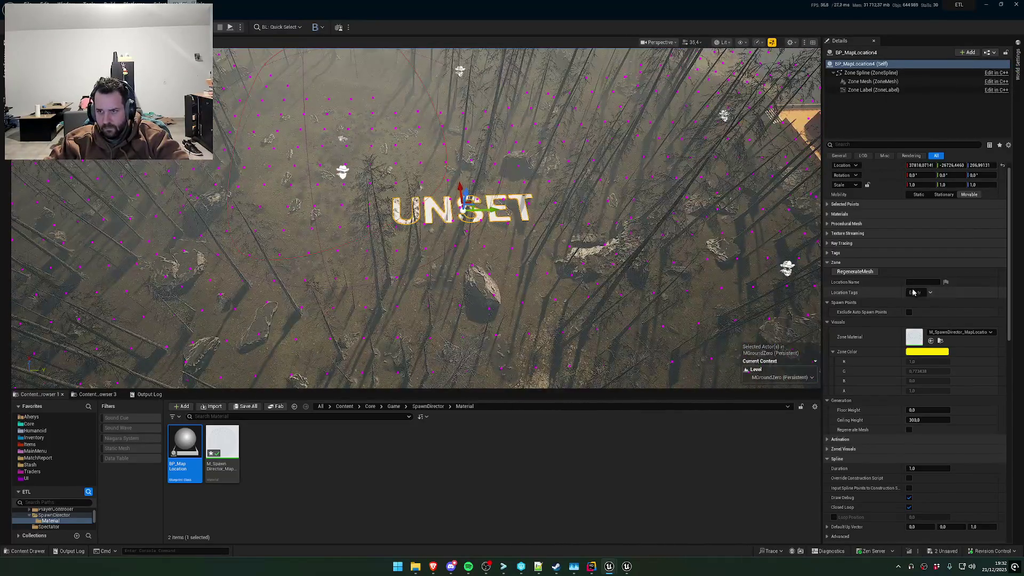
click(921, 283)
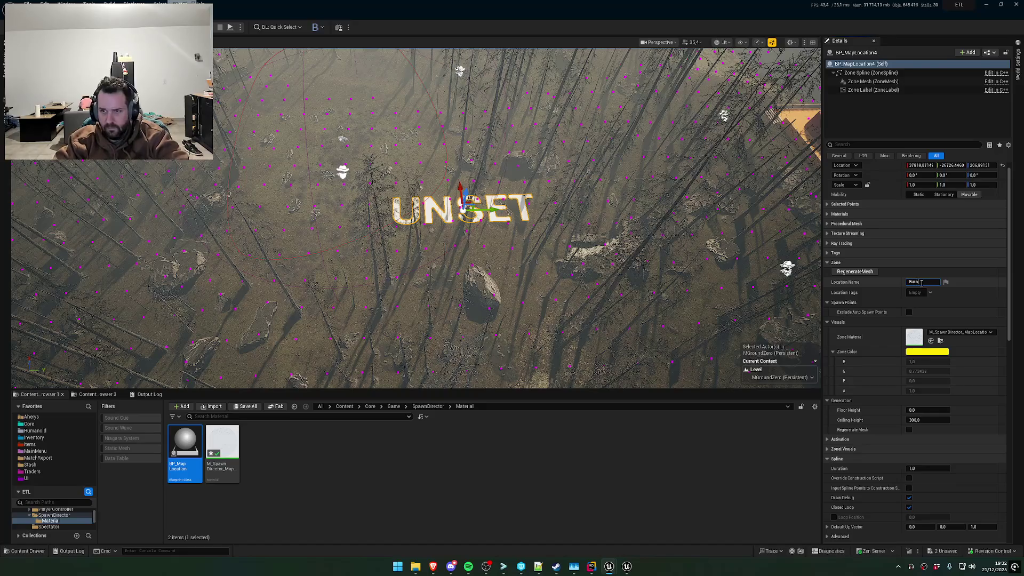
text(t Forest)
key(Return)
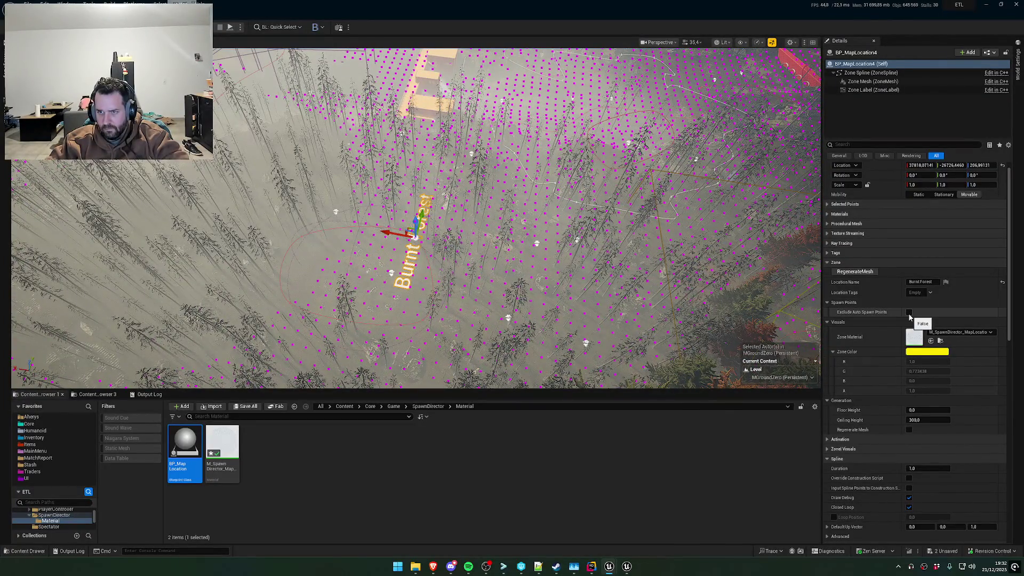
mouse_move(667, 267)
mouse_down()
mouse_move(560, 267)
mouse_move(534, 208)
mouse_move(349, 299)
mouse_move(400, 272)
mouse_move(389, 275)
mouse_up()
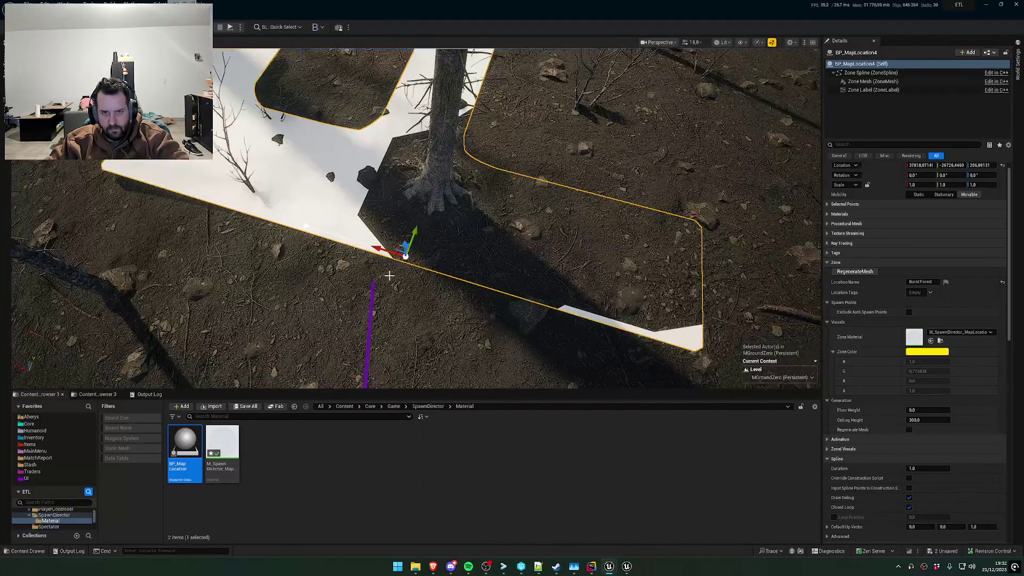
Frame the Burnt Forest zone, select its Zone Spline and undo recent spline changes
click(406, 255)
click(397, 256)
key(f)
right_click(414, 247)
key(Escape)
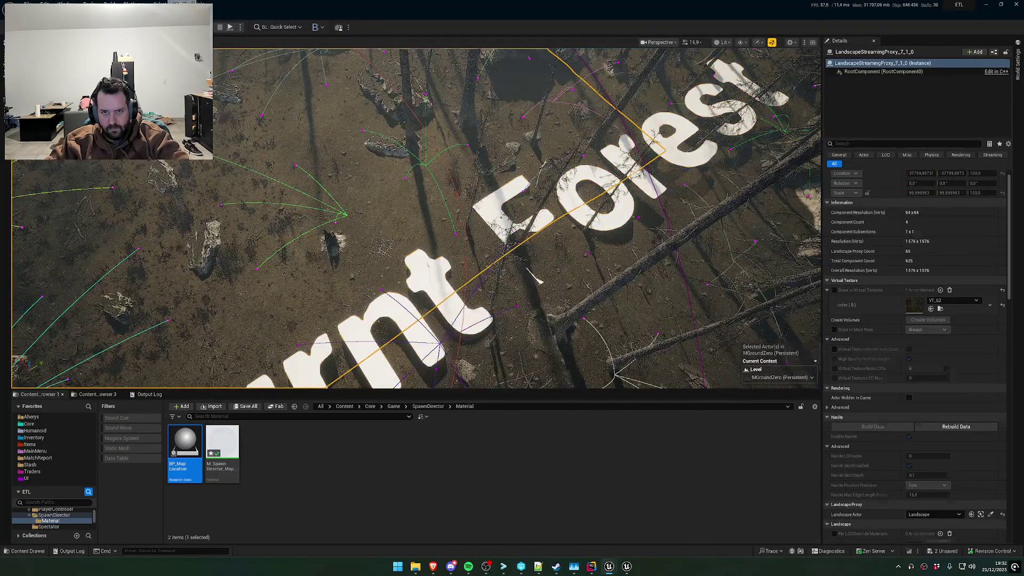
click(498, 232)
key(f)
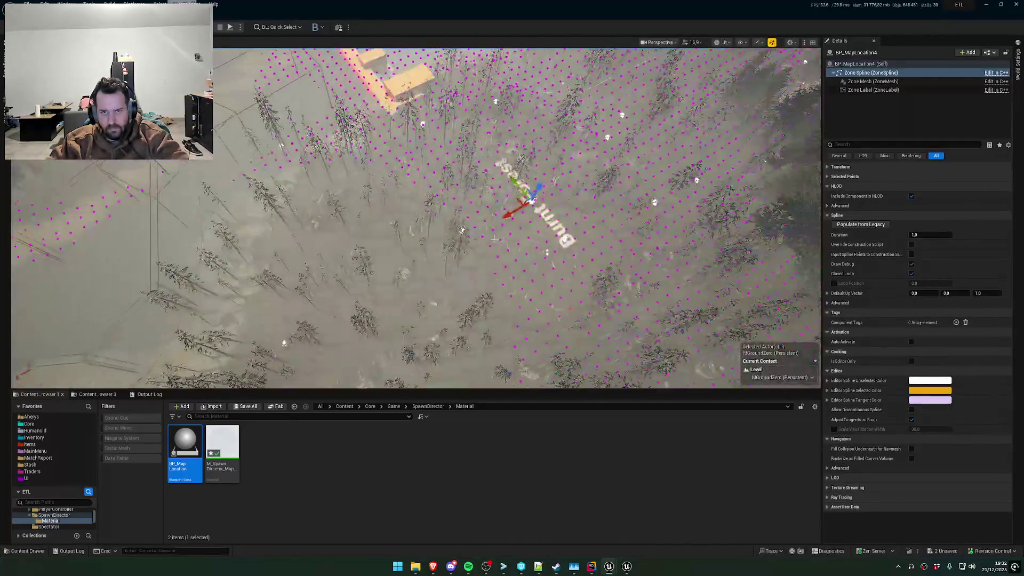
key(ctrl+z)
key(ctrl+z)
key(ctrl+z)
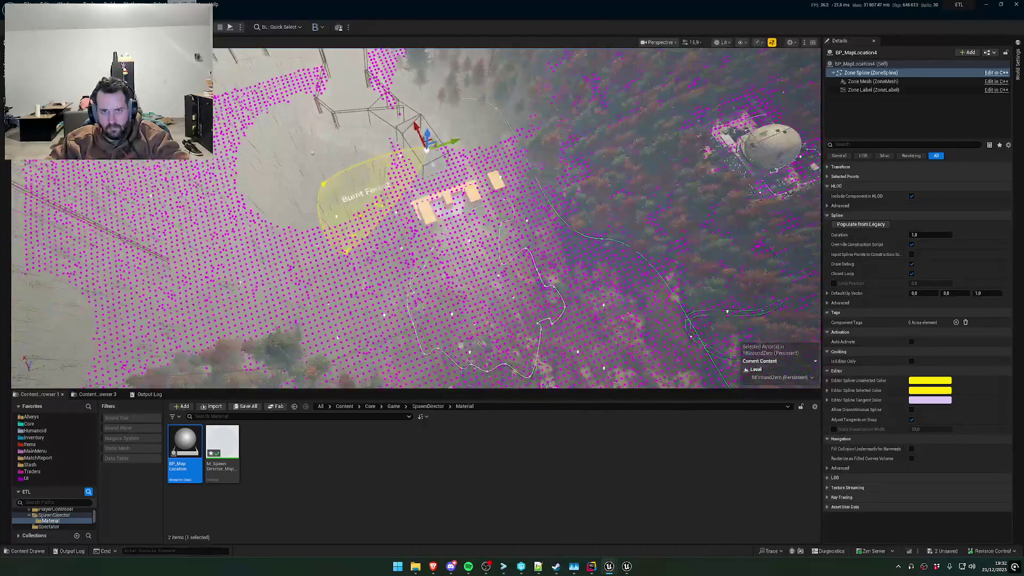
right_click(350, 131)
scroll(430, 177, up, 3)
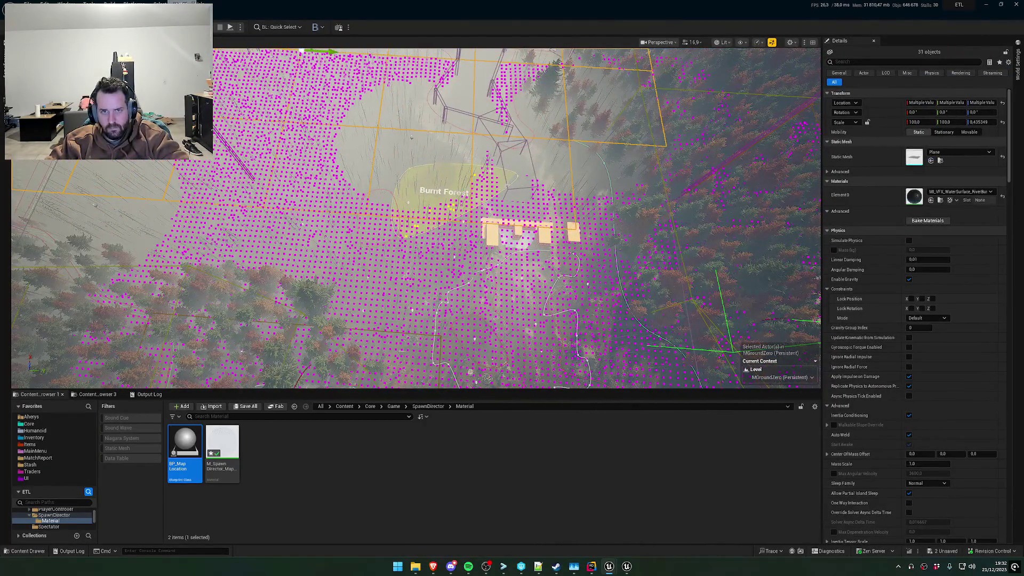
Drag the zone's right-tip and left spline points down over the buildings
click(409, 242)
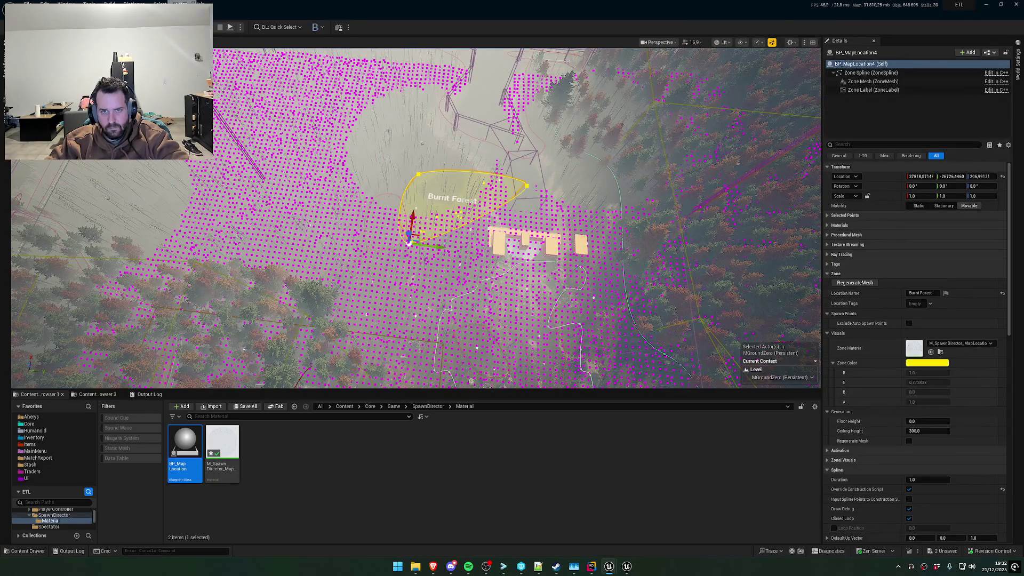
click(526, 186)
mouse_move(528, 175)
mouse_down()
mouse_move(534, 246)
mouse_move(528, 160)
mouse_up()
click(410, 242)
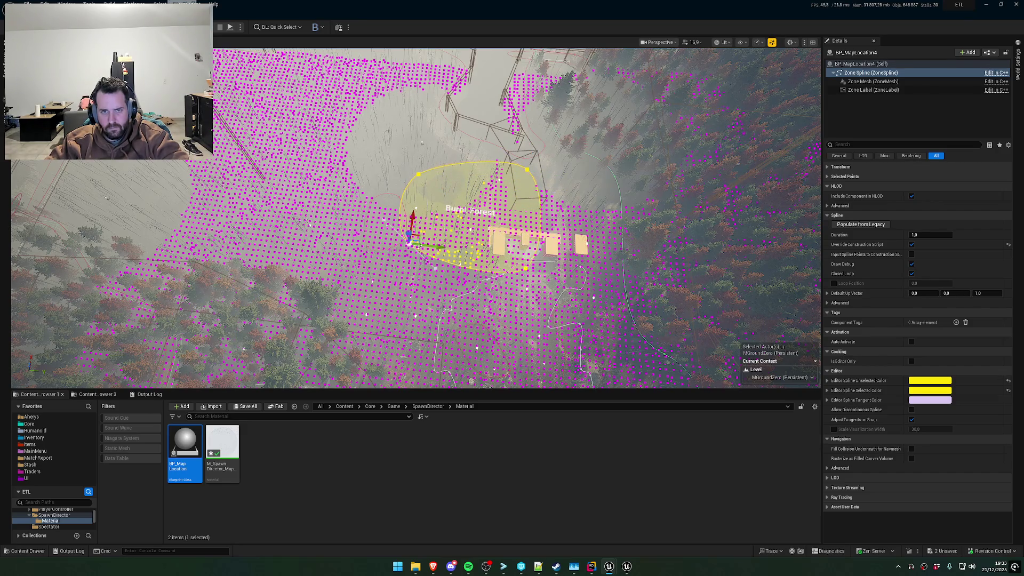
drag(409, 241, 392, 362)
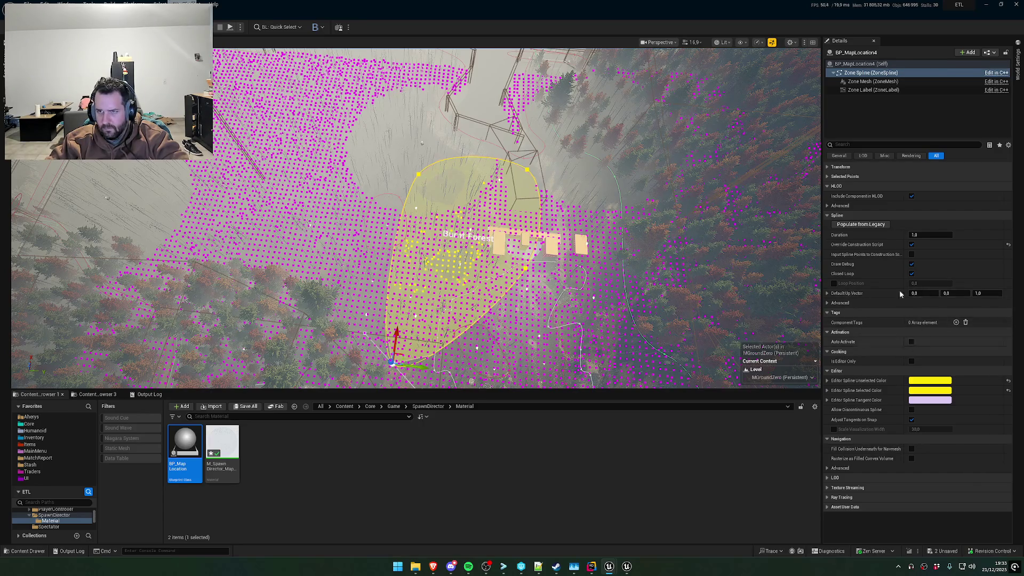
Set the Burnt Forest zone's Ceiling Height to 5000
click(865, 64)
click(947, 431)
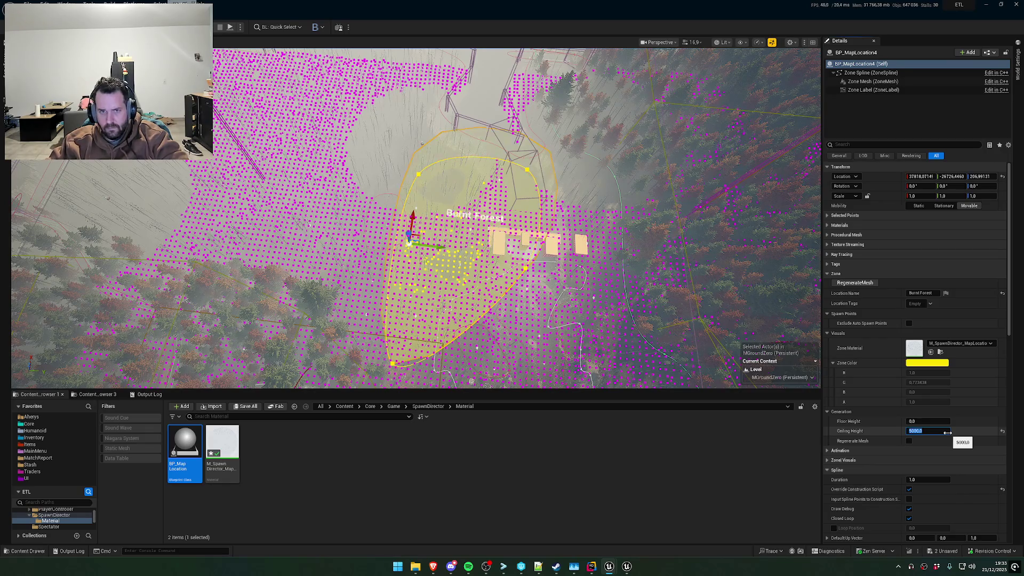
text(5000)
key(Return)
drag(480, 239, 352, 192)
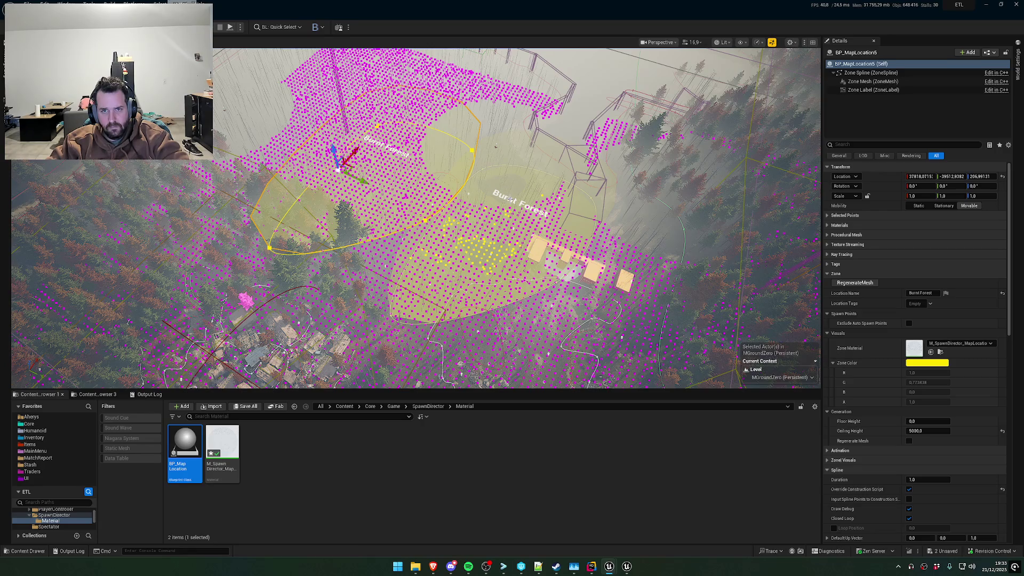
Undo the duplicate zone and drag the top, bottom and left spline points outward
key(ctrl+z)
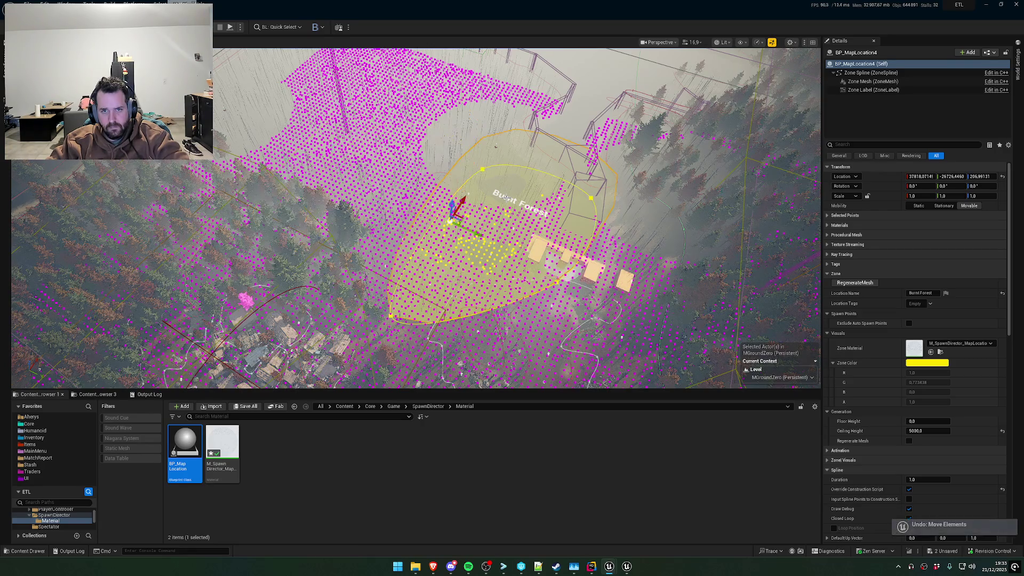
click(482, 169)
mouse_move(485, 162)
mouse_down()
mouse_move(308, 84)
mouse_move(240, 99)
mouse_move(250, 99)
mouse_up()
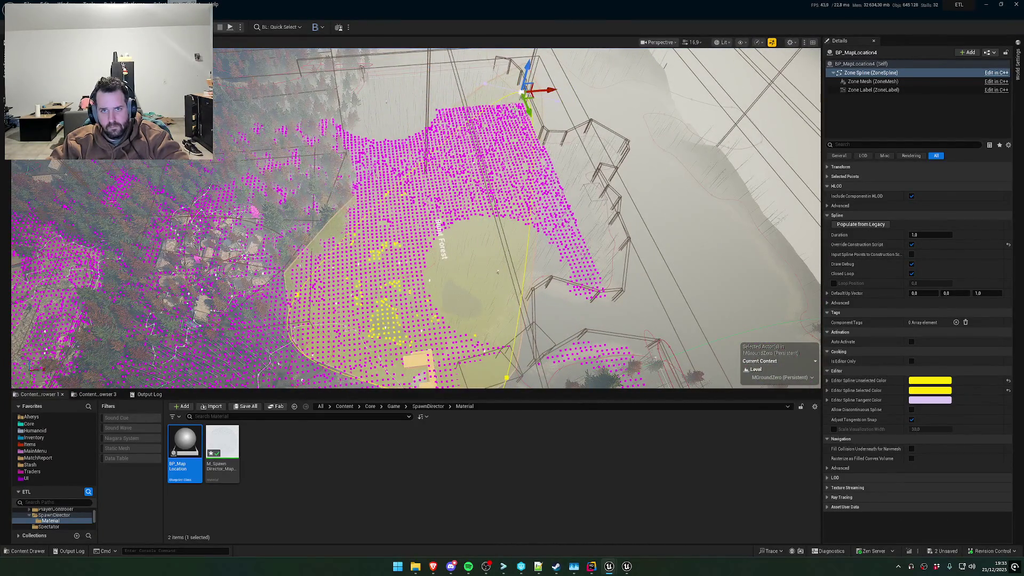
click(514, 373)
mouse_move(517, 372)
mouse_down()
mouse_move(678, 335)
mouse_move(635, 323)
mouse_up()
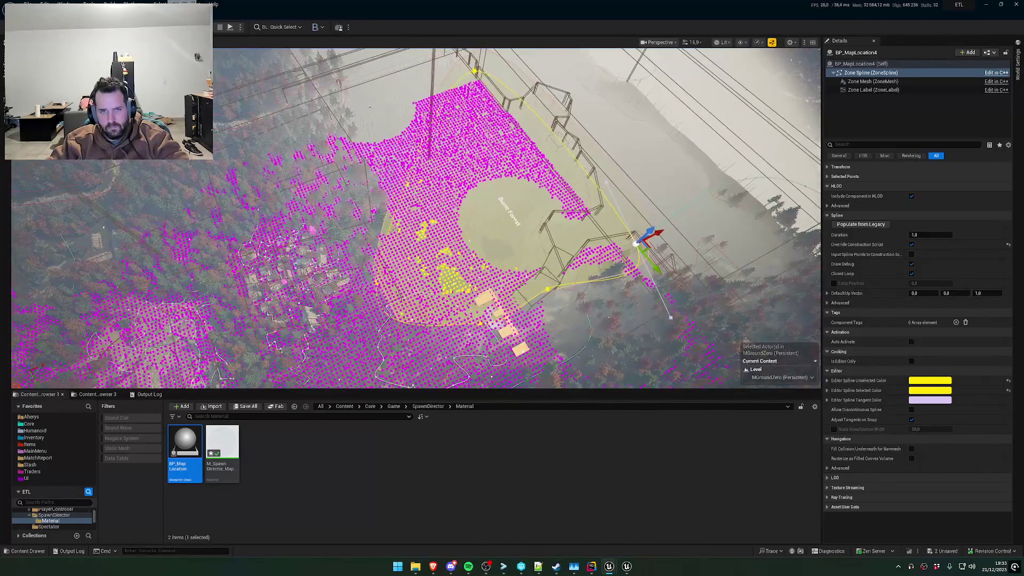
click(378, 273)
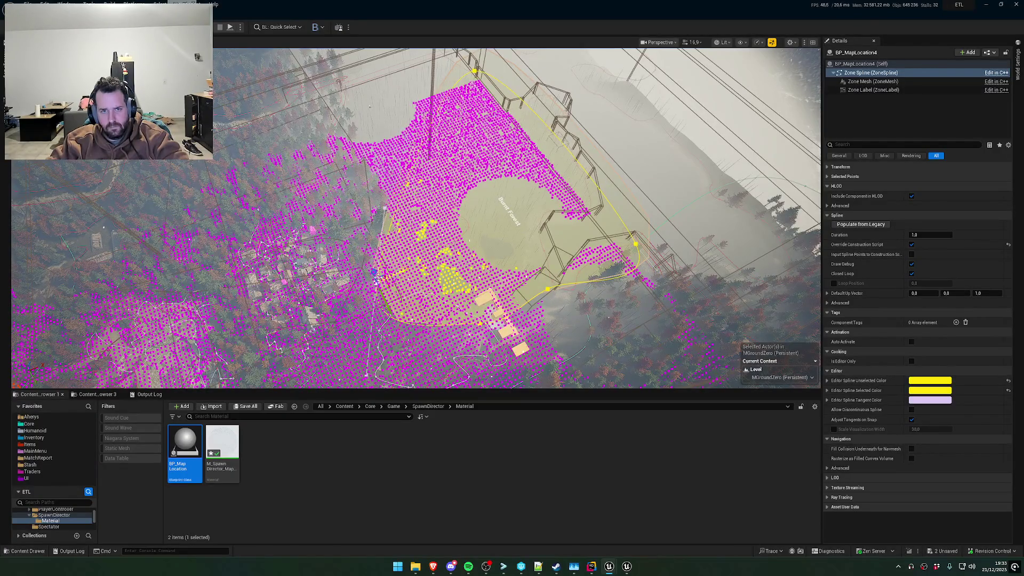
mouse_move(388, 307)
mouse_down()
mouse_move(369, 225)
mouse_move(328, 155)
mouse_move(395, 108)
mouse_move(406, 113)
mouse_move(375, 114)
mouse_up()
click(401, 273)
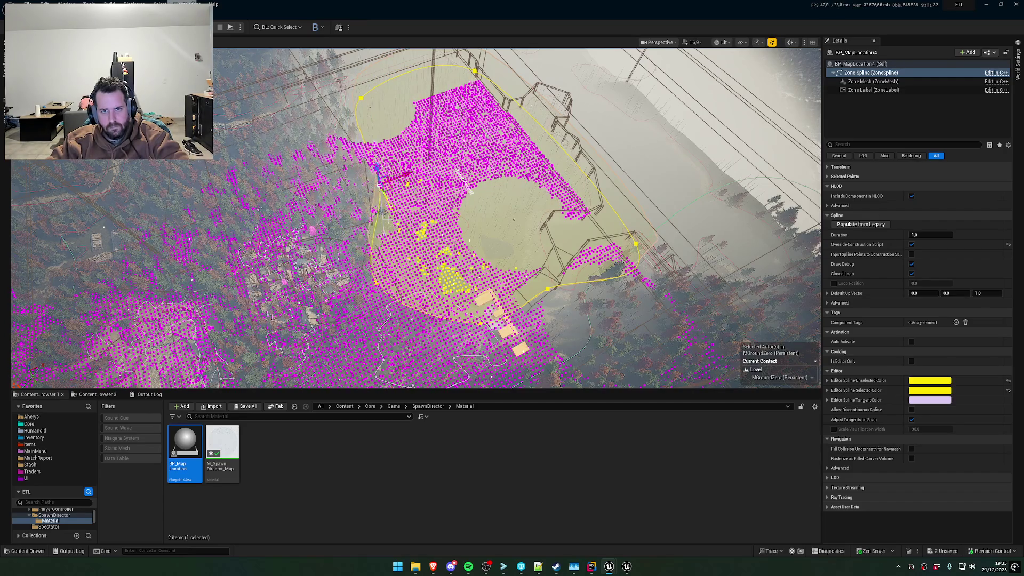
Move the edge points near the buildings down and widen the zone leftward
scroll(414, 234, up, 5)
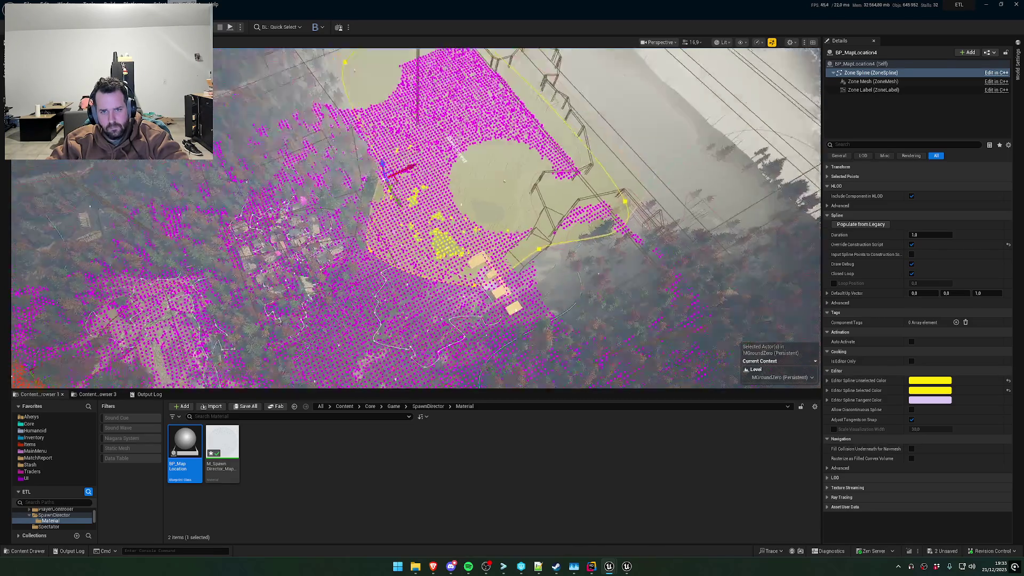
click(424, 232)
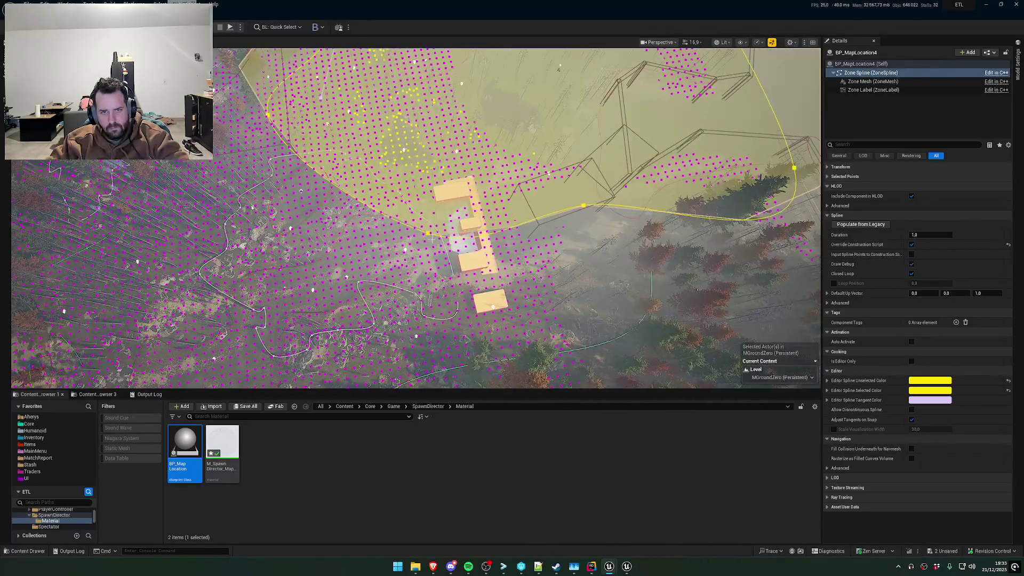
drag(435, 262, 460, 383)
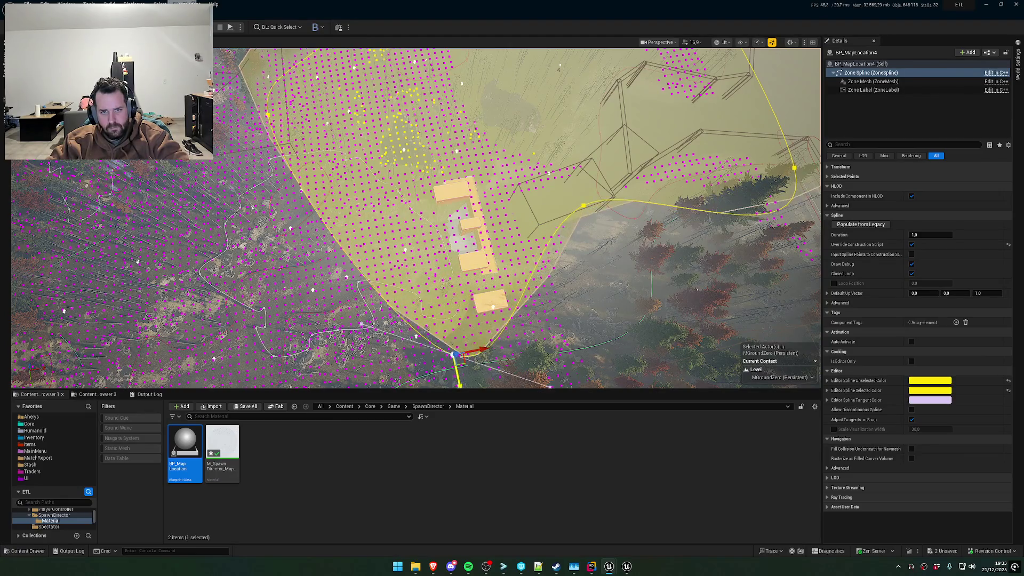
click(585, 208)
mouse_move(585, 209)
mouse_down()
mouse_move(599, 207)
mouse_move(618, 296)
mouse_up()
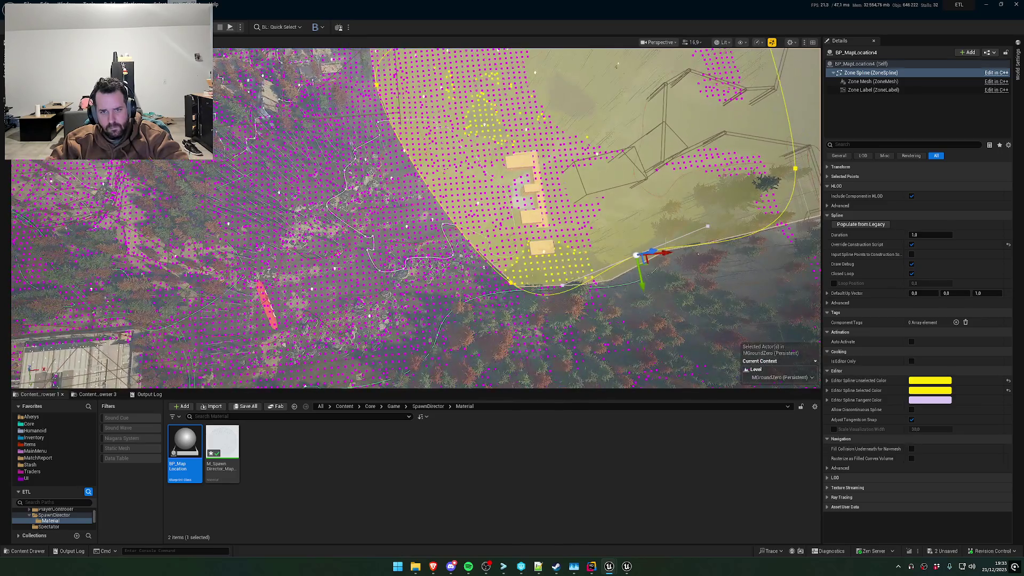
click(511, 283)
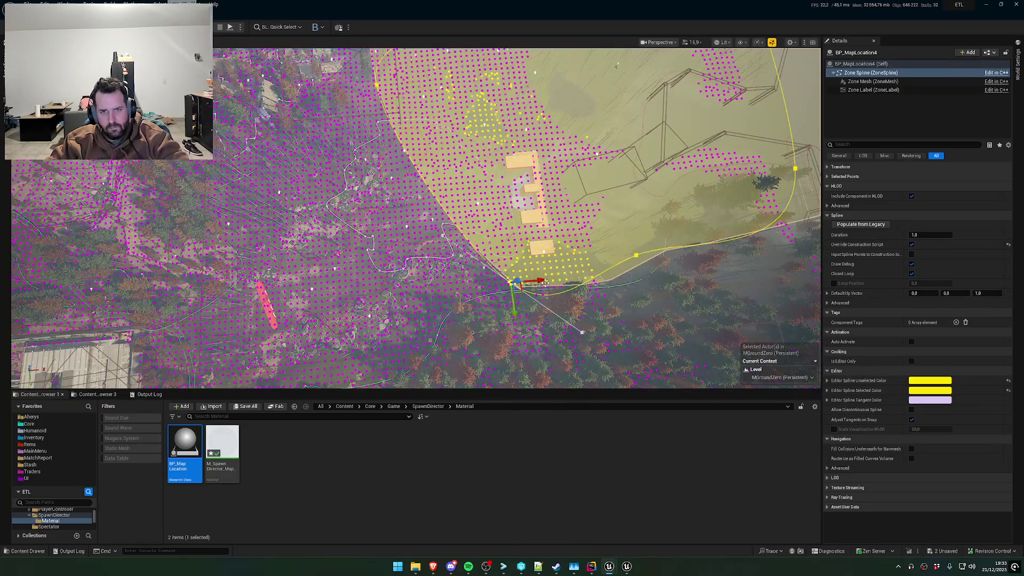
drag(543, 281, 315, 293)
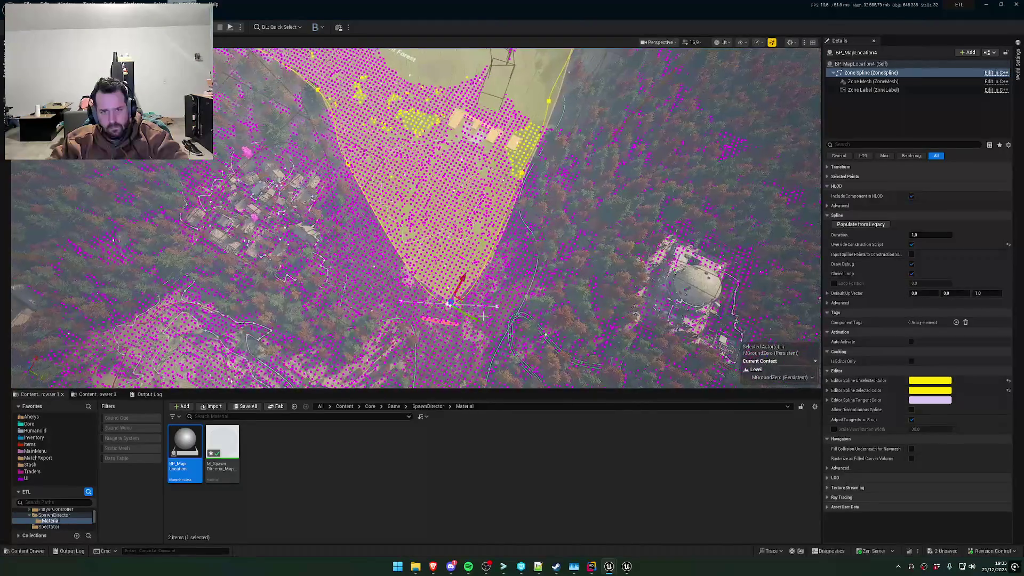
Bulge the lower-left edge outward, straighten the right edge and trim a right-edge point
mouse_move(396, 271)
mouse_down()
mouse_move(361, 259)
mouse_move(345, 287)
mouse_up()
click(449, 305)
mouse_move(451, 303)
mouse_down()
mouse_move(534, 328)
mouse_move(511, 305)
mouse_move(548, 256)
mouse_up()
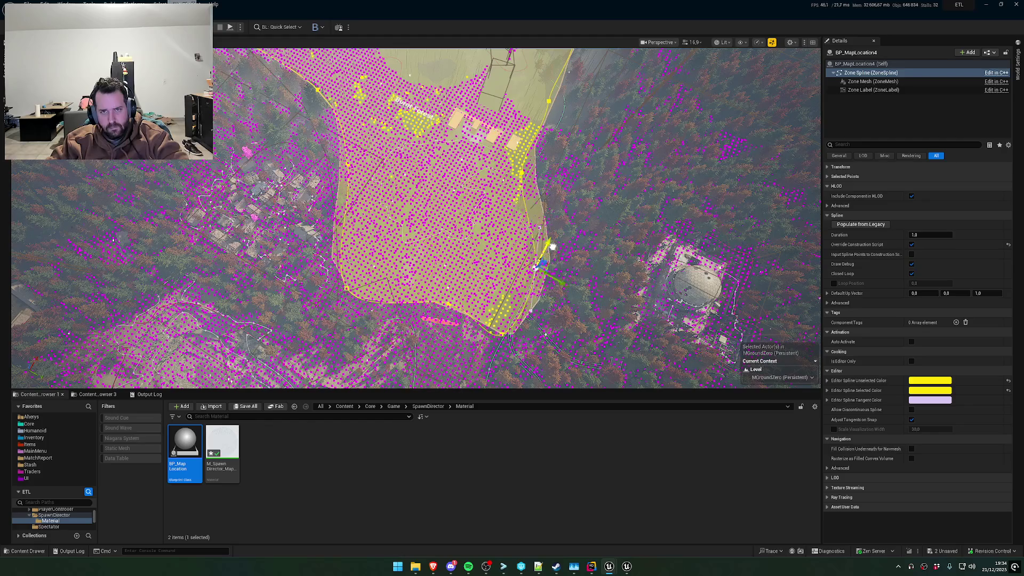
scroll(549, 256, up, 3)
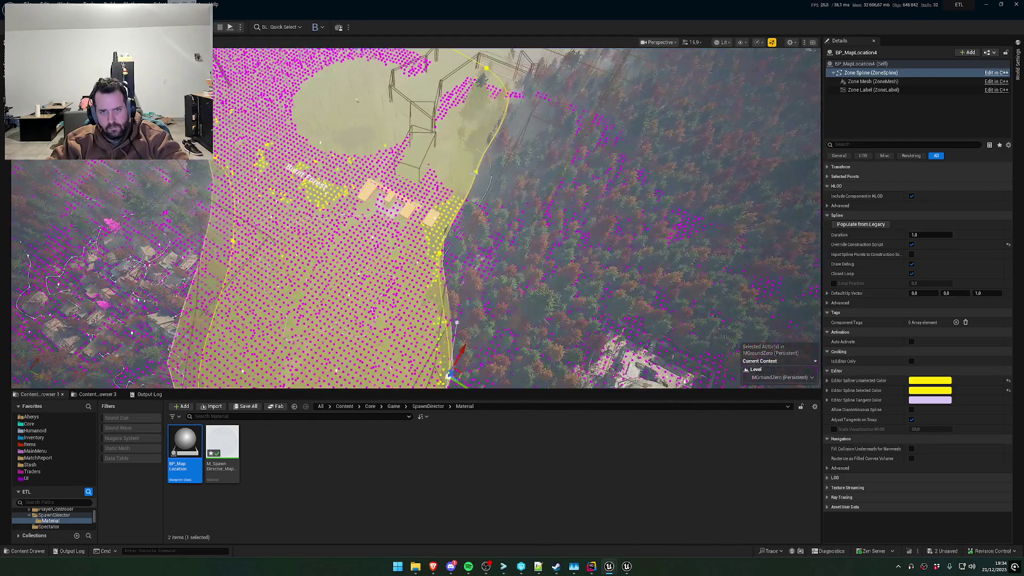
click(486, 177)
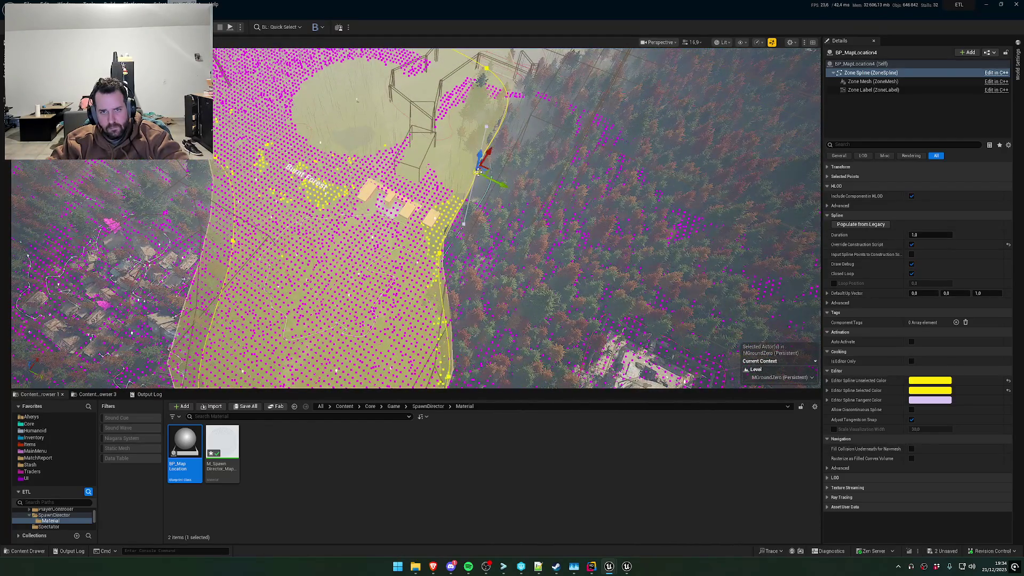
mouse_move(514, 187)
mouse_down()
mouse_move(467, 241)
mouse_move(473, 267)
mouse_move(518, 209)
mouse_up()
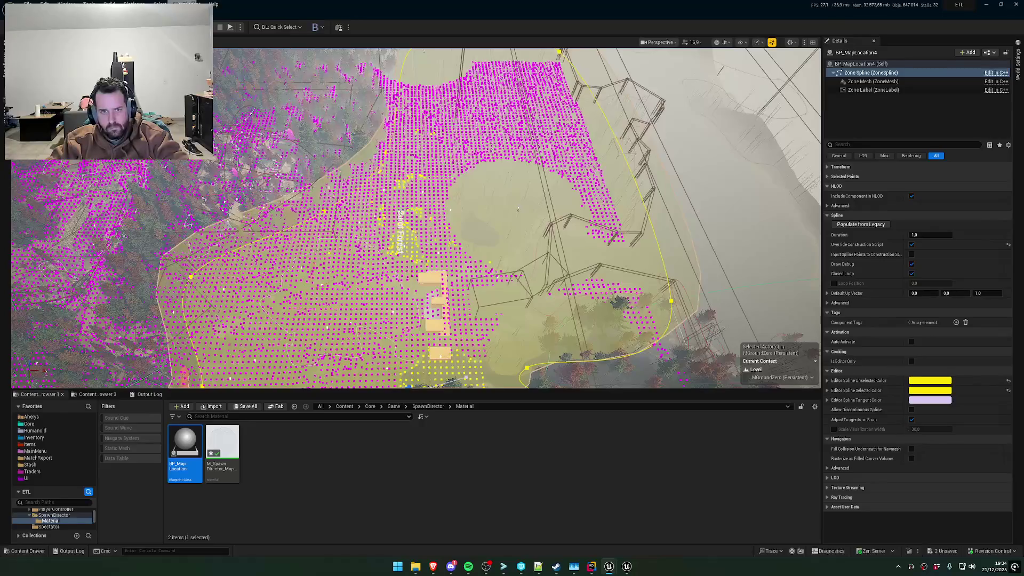
Drag the Zone Mesh gizmo's Z axis until Location Z is about -1444
click(518, 209)
drag(419, 196, 419, 205)
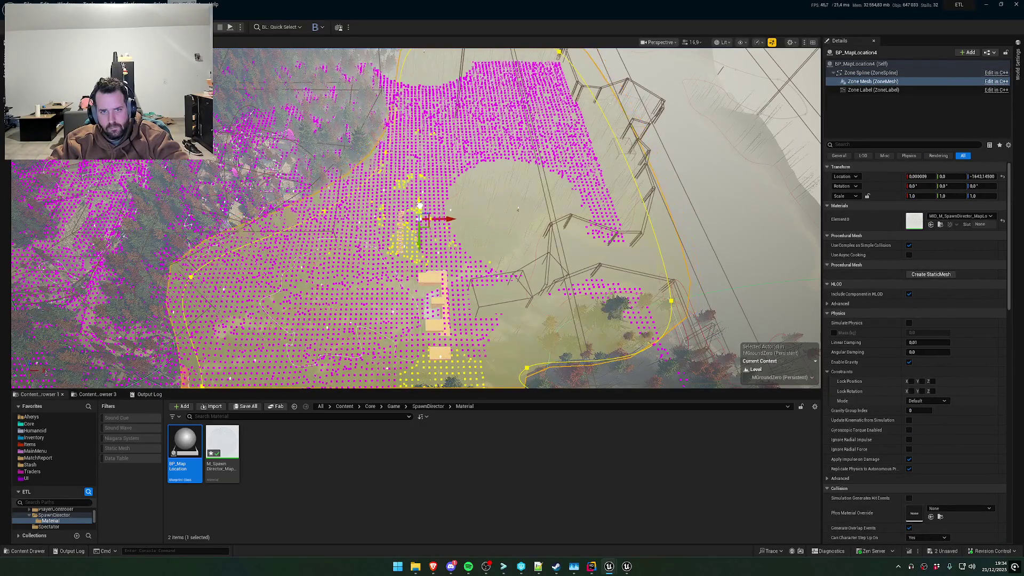
mouse_move(518, 210)
mouse_down()
mouse_move(626, 215)
mouse_move(630, 178)
mouse_up()
drag(485, 241, 501, 244)
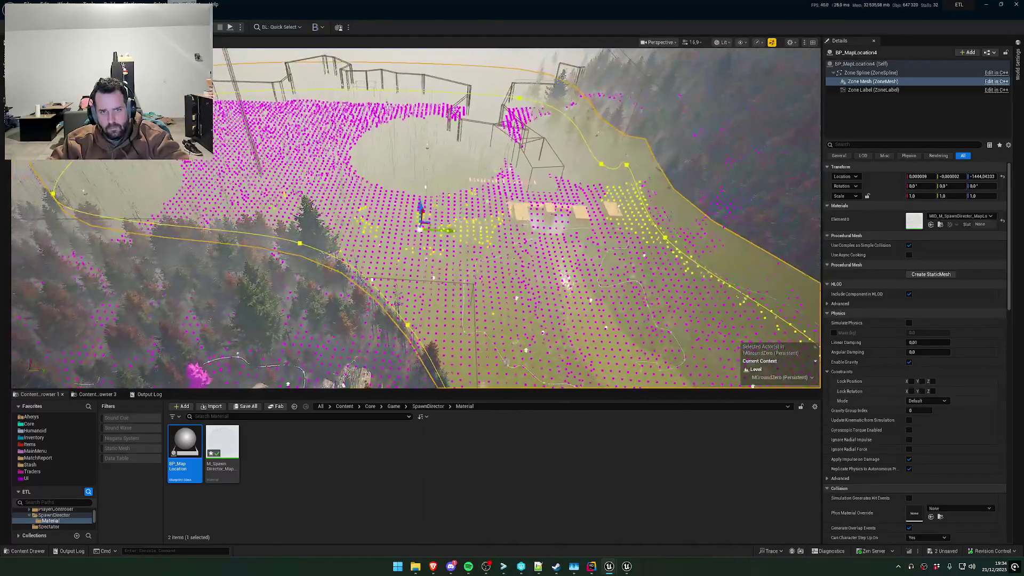
mouse_move(581, 163)
mouse_down()
mouse_move(581, 134)
mouse_move(581, 156)
mouse_up()
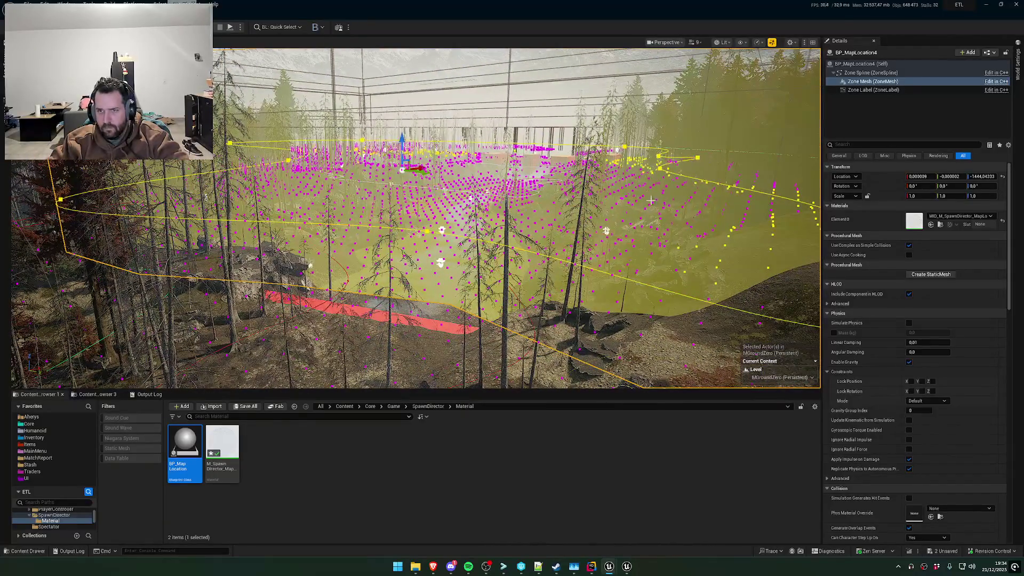
Inspect the zone's spline and the PCG_BurntForest and PCG_Global volumes
click(871, 63)
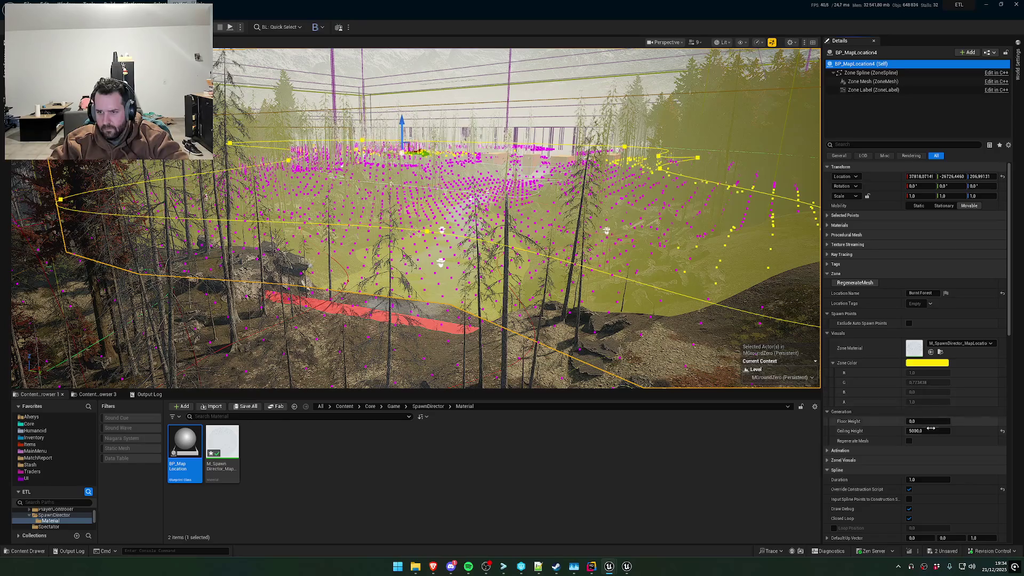
drag(642, 242, 643, 242)
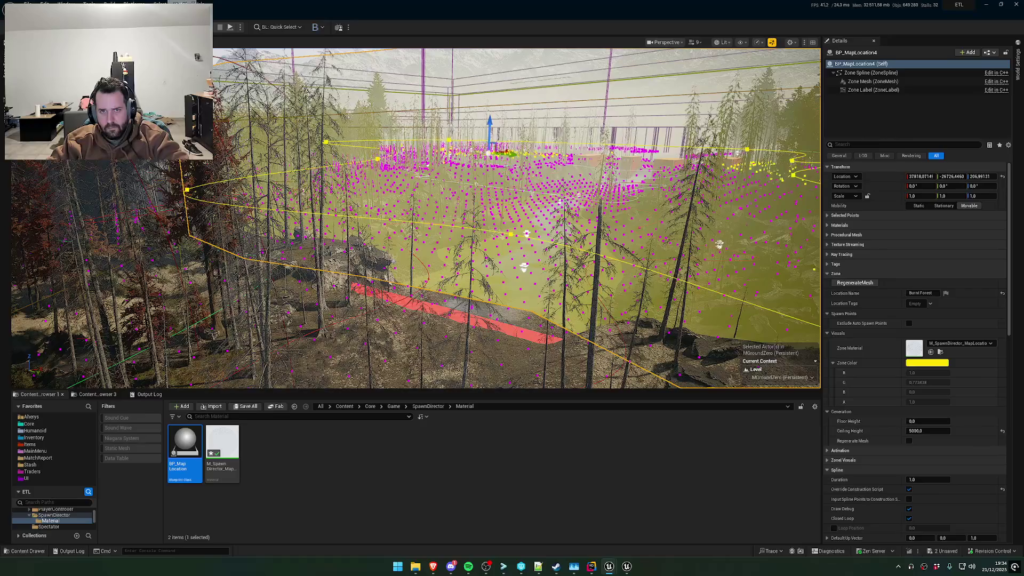
click(516, 231)
drag(517, 230, 517, 256)
click(626, 260)
click(626, 259)
drag(626, 260, 626, 260)
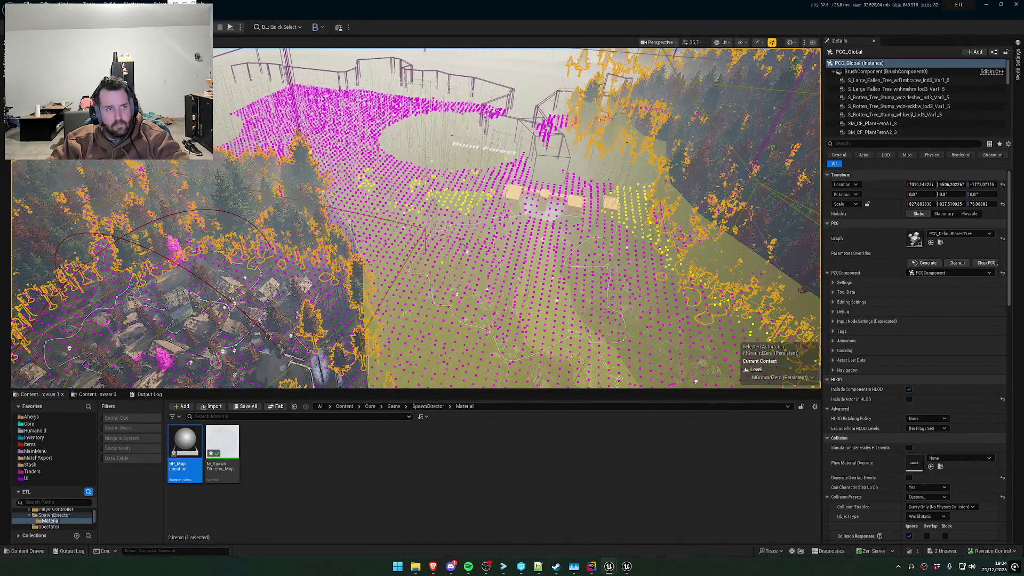
Select the BP_MapLocation4 Burnt Forest zone and run RegenerateMesh in Details
click(3, 110)
click(53, 67)
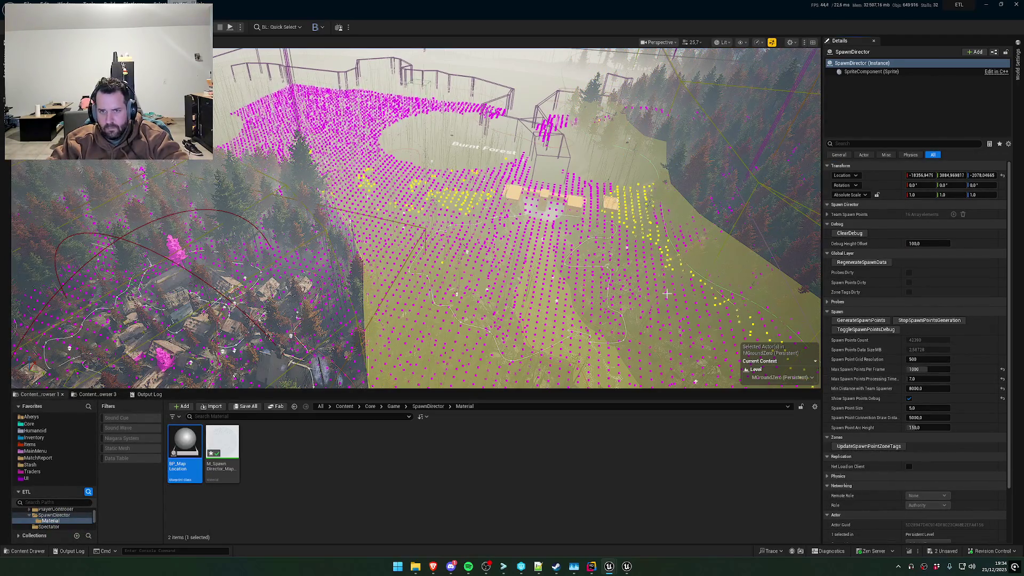
drag(792, 300, 791, 301)
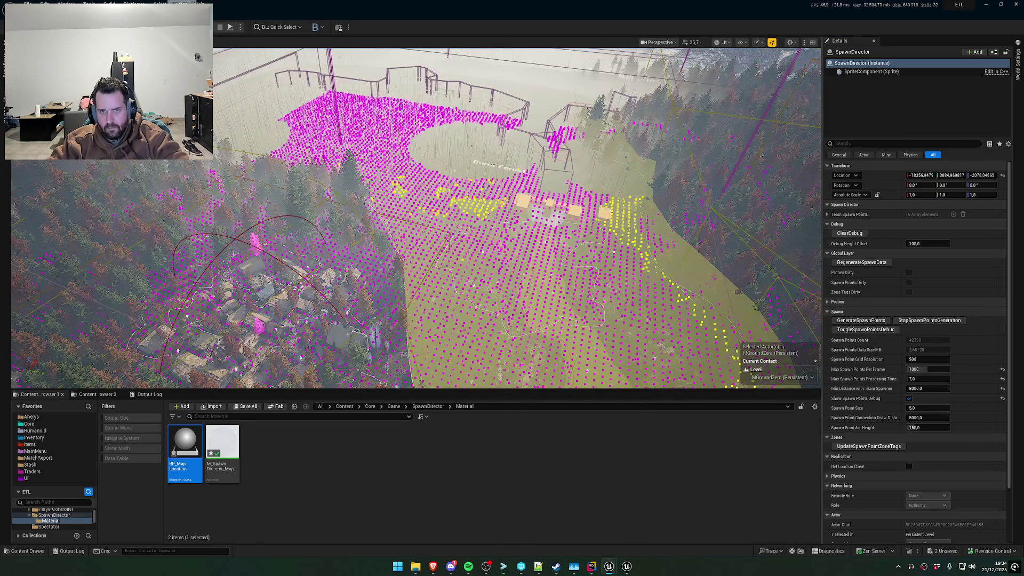
click(445, 179)
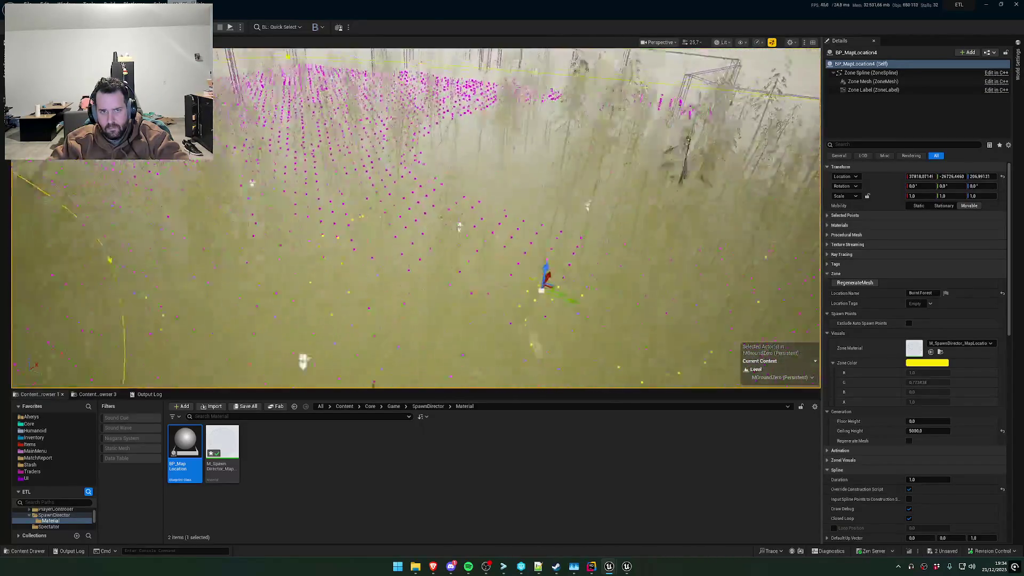
scroll(416, 219, down, 3)
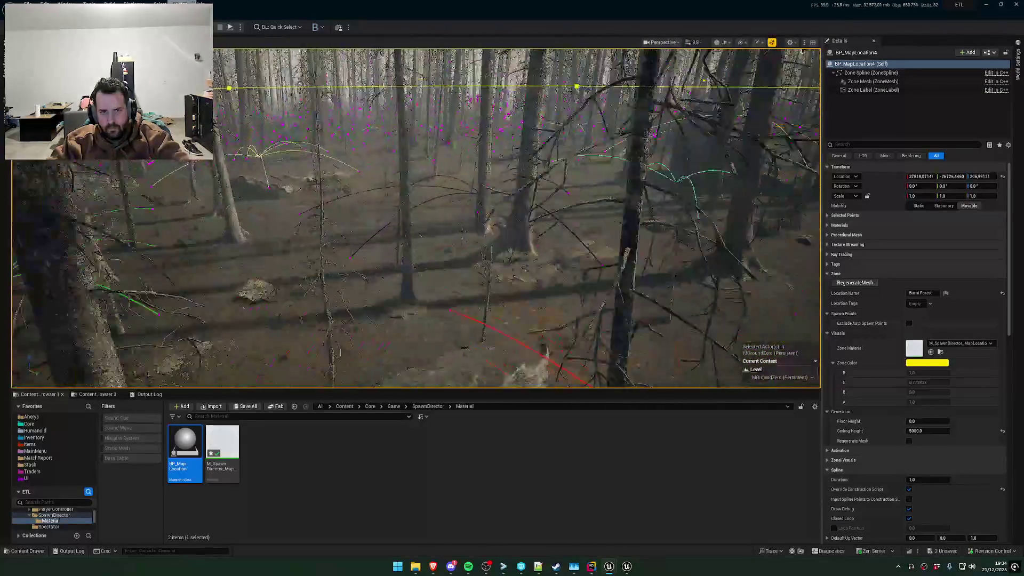
scroll(416, 219, up, 3)
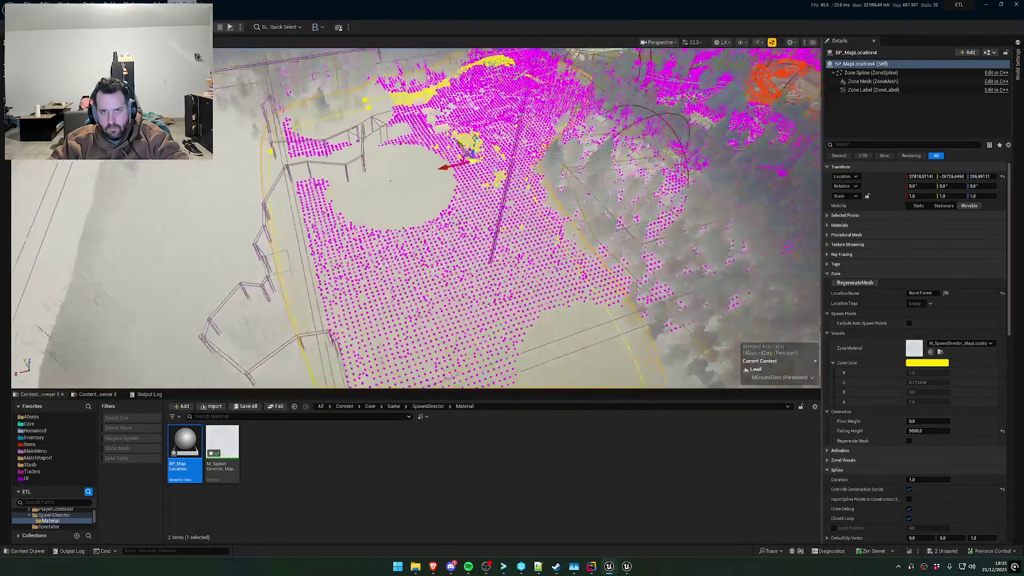
scroll(416, 219, down, 3)
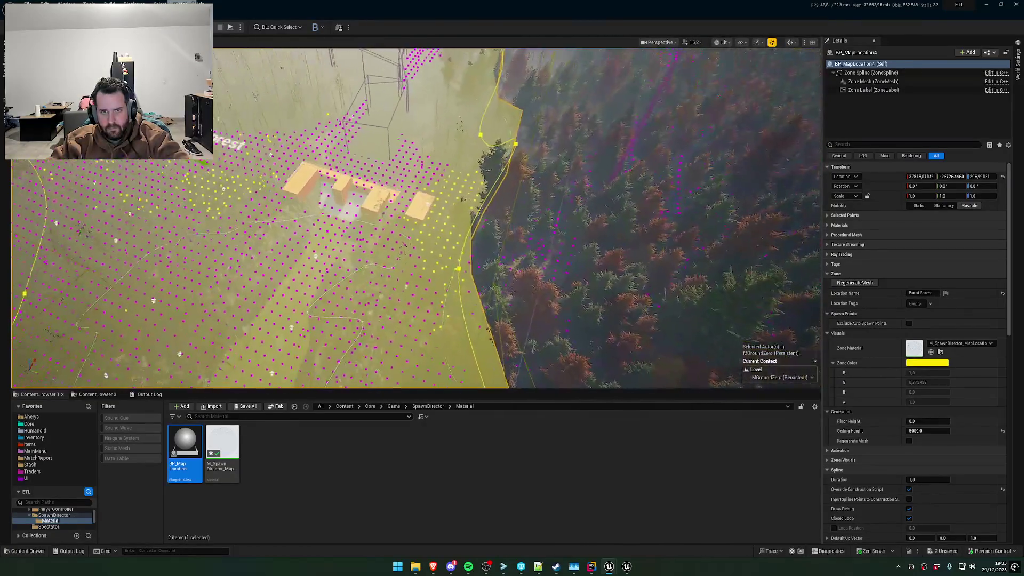
click(838, 285)
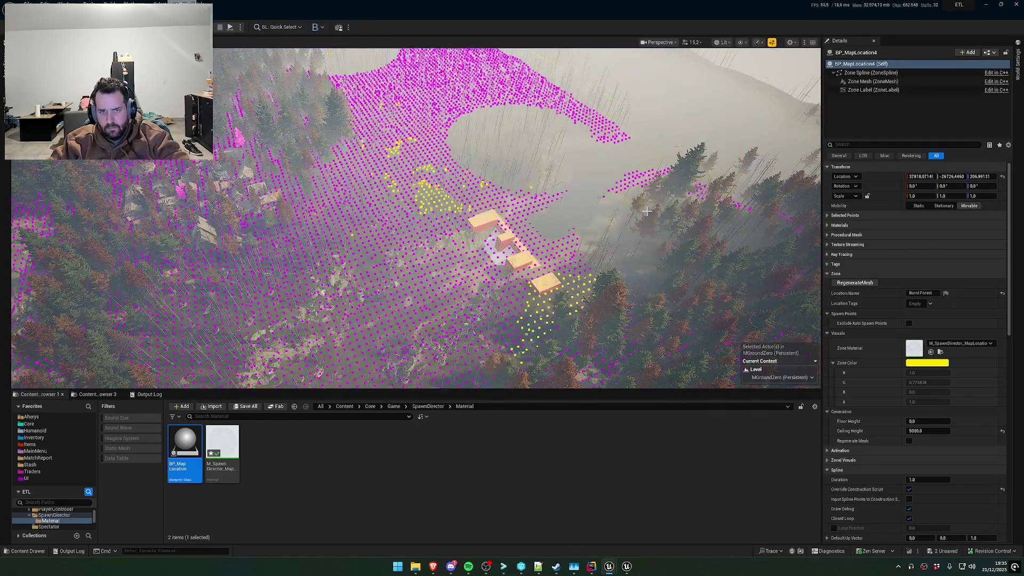
Nudge the zone slightly along X and check the log reporting 4 zones
drag(456, 160, 452, 177)
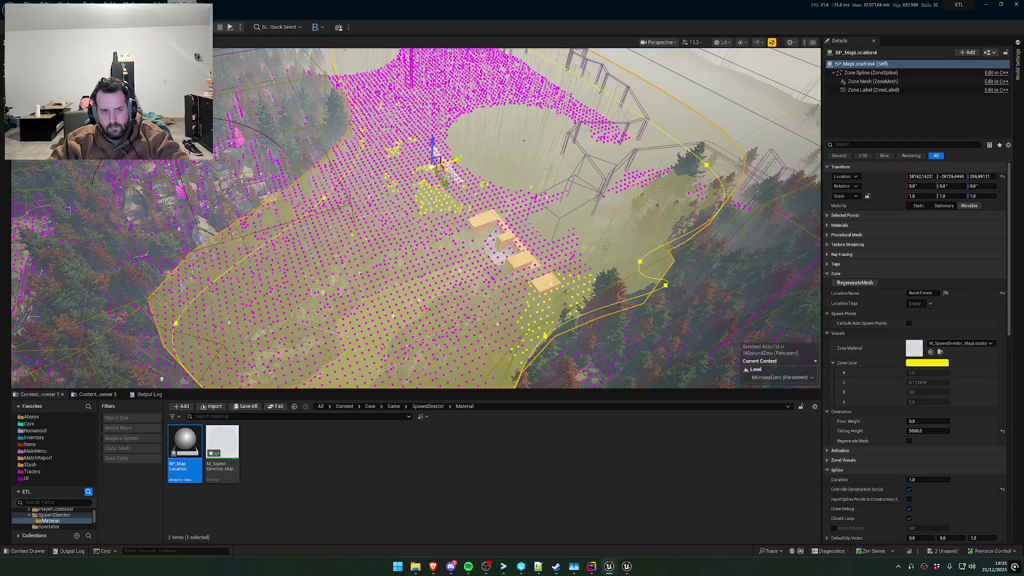
click(150, 395)
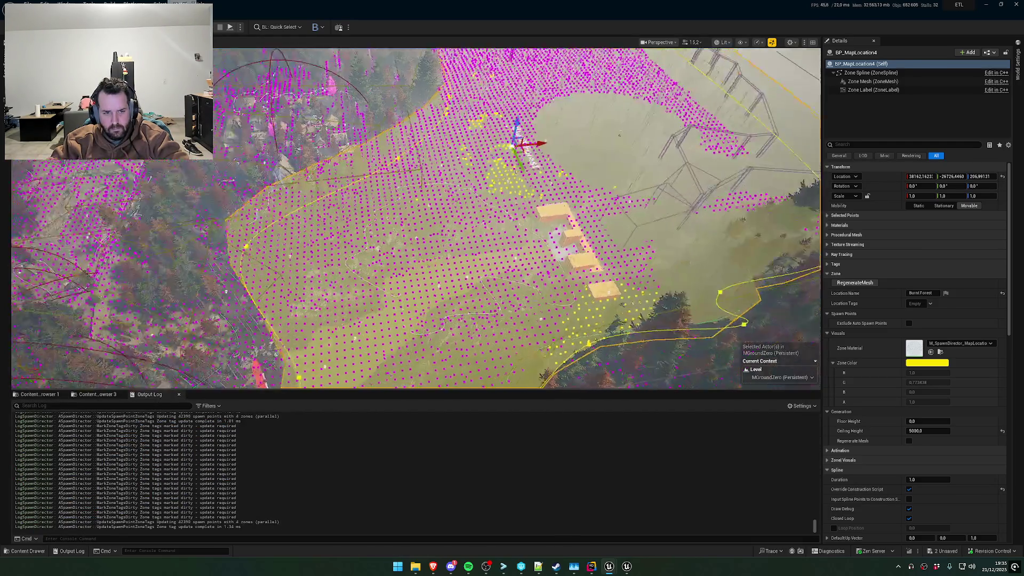
scroll(416, 218, up, 5)
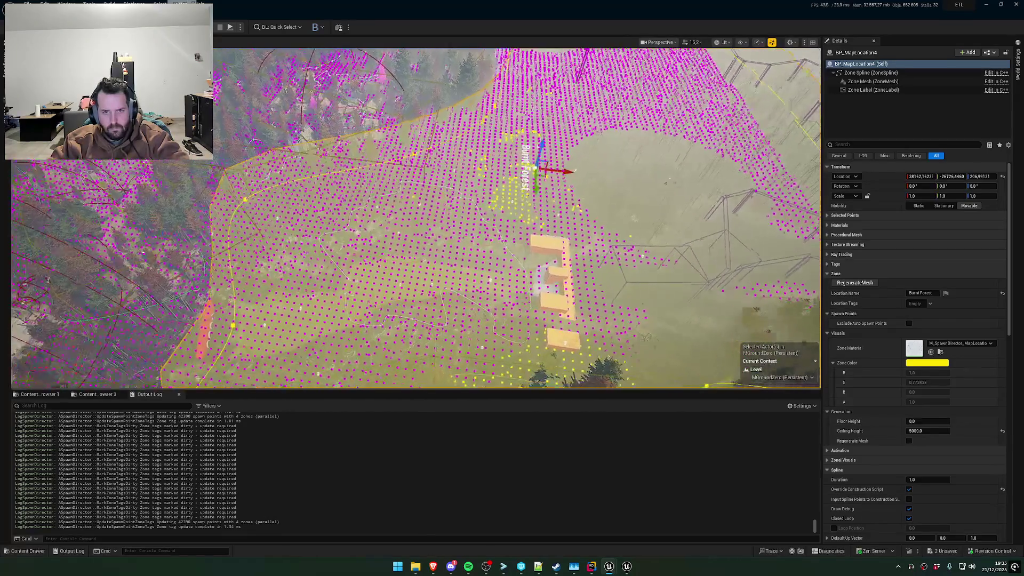
scroll(416, 218, down, 10)
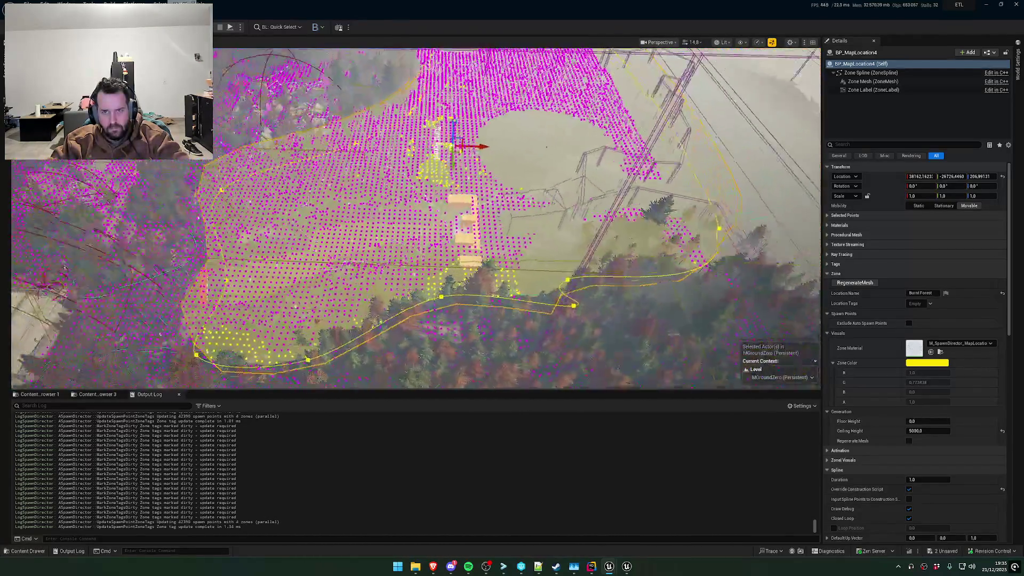
Orbit and zoom the viewport to look straight down on the Burnt Forest zone
drag(416, 218, 403, 166)
scroll(416, 218, down, 4)
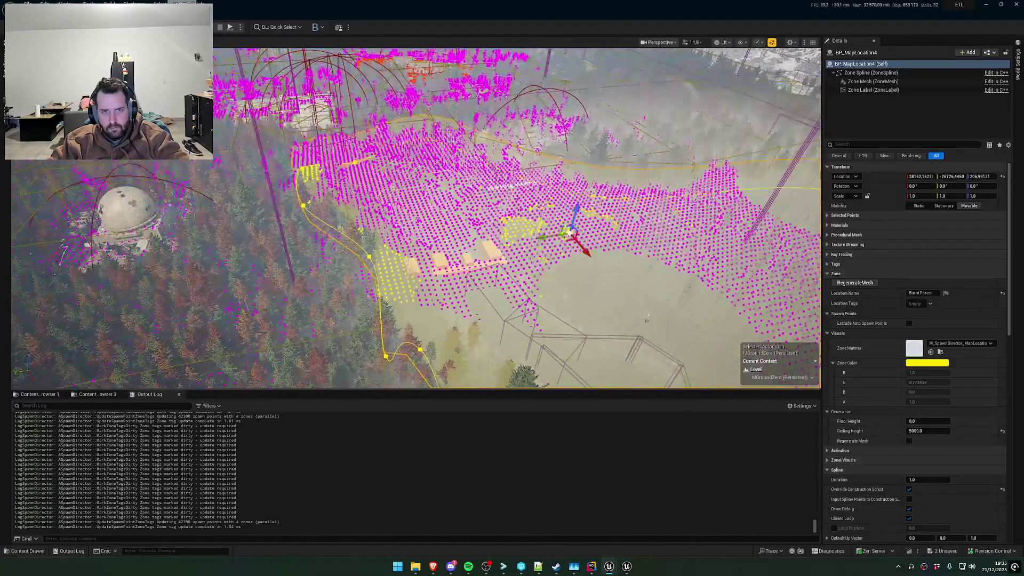
scroll(416, 217, down, 10)
mouse_move(416, 218)
mouse_down()
mouse_move(400, 256)
mouse_move(400, 218)
mouse_up()
scroll(400, 256, up, 10)
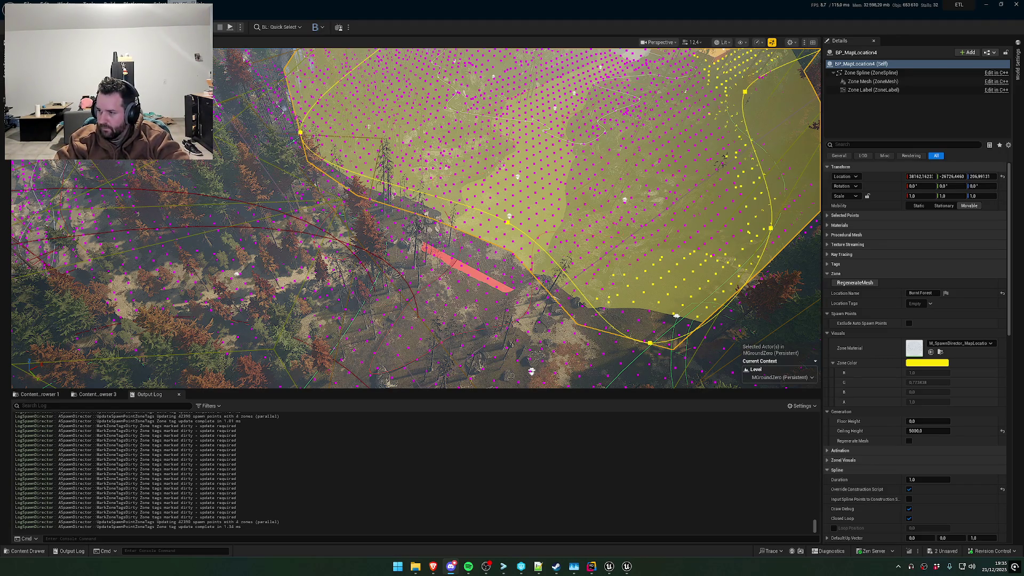
Fly in along the forest edge and select the zone's boundary spline for point editing
drag(711, 265, 656, 230)
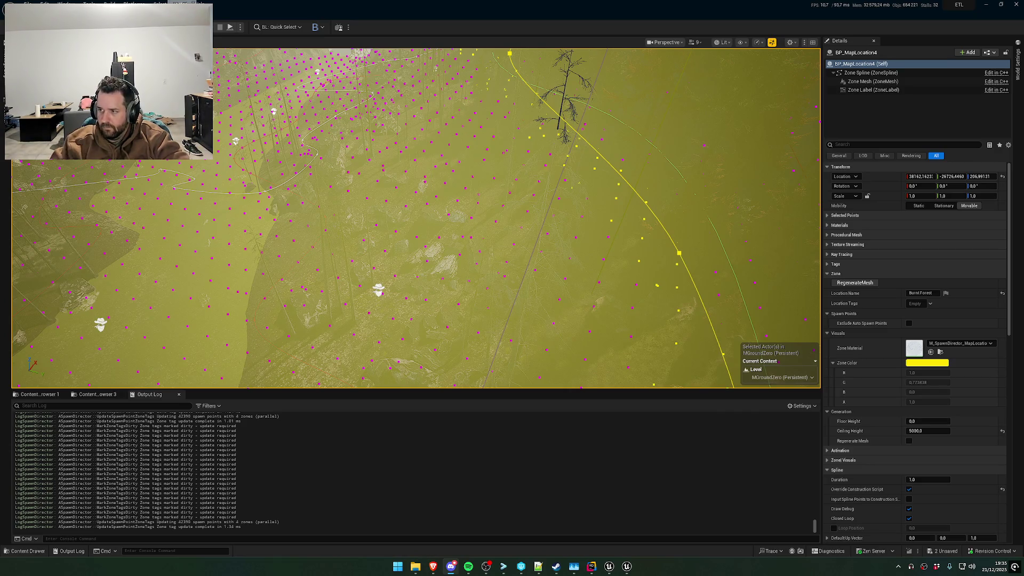
drag(223, 160, 223, 160)
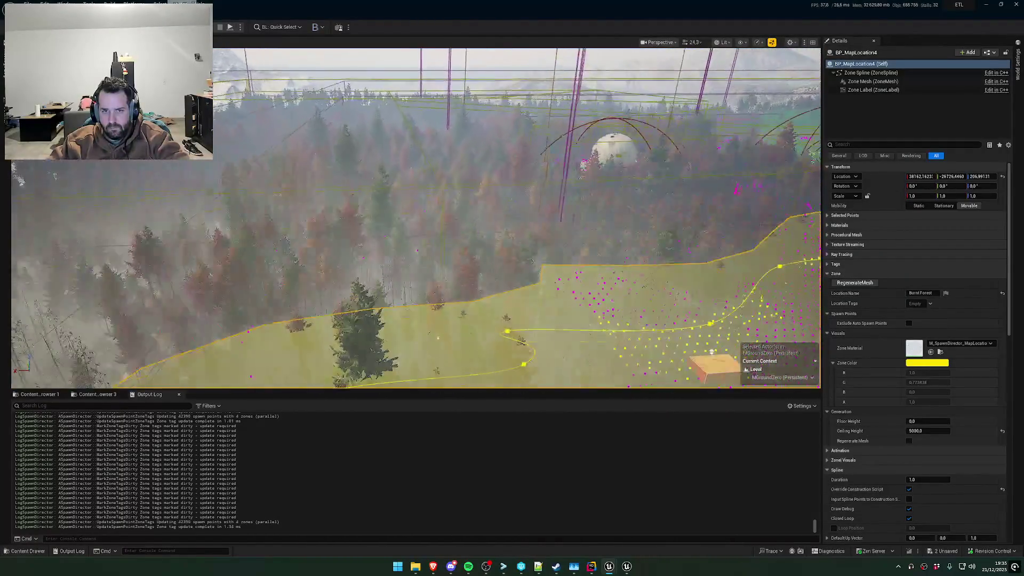
key(d)
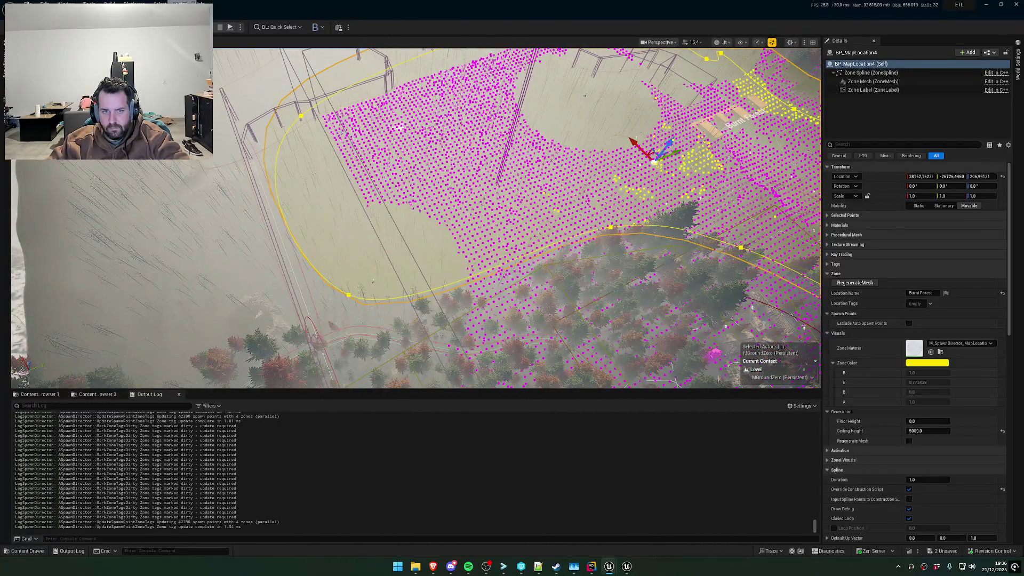
click(349, 294)
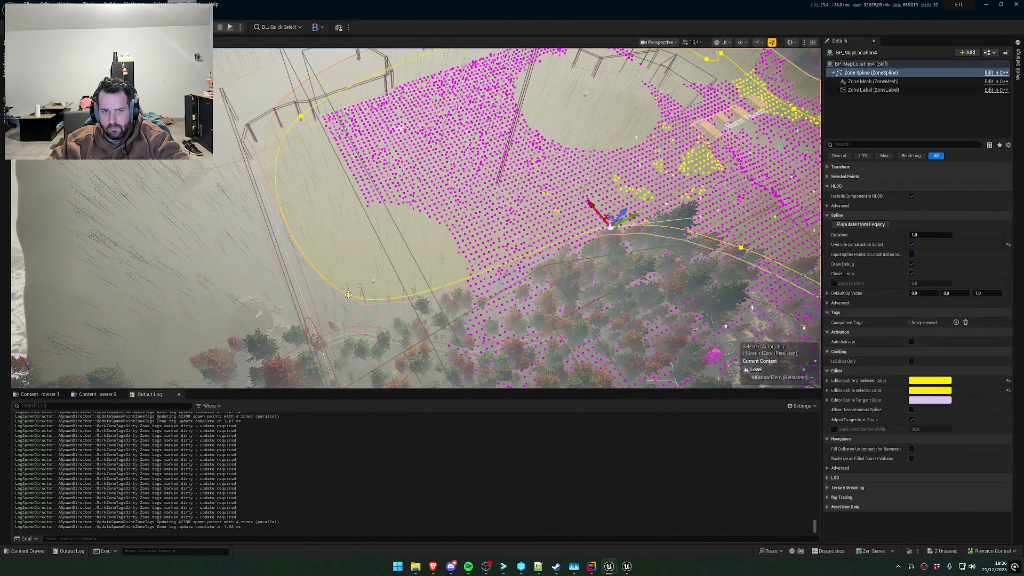
Drag three spline points outward and up to widen the zone boundary
mouse_move(363, 294)
mouse_down()
mouse_move(496, 219)
mouse_move(502, 227)
mouse_up()
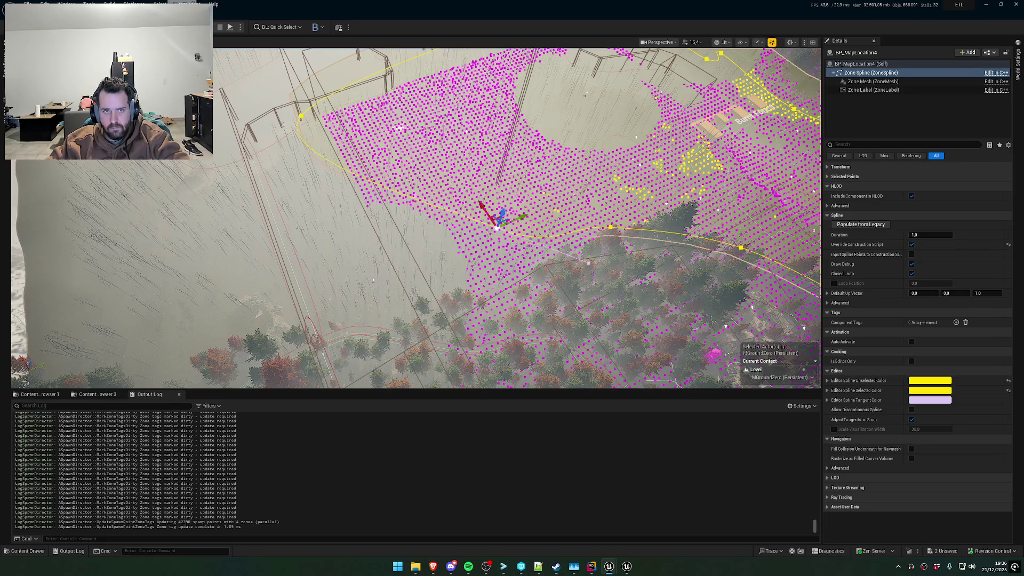
mouse_move(301, 115)
mouse_down()
mouse_move(309, 102)
mouse_move(374, 79)
mouse_move(422, 110)
mouse_move(430, 85)
mouse_up()
mouse_move(288, 285)
mouse_down()
mouse_move(373, 102)
mouse_move(395, 112)
mouse_up()
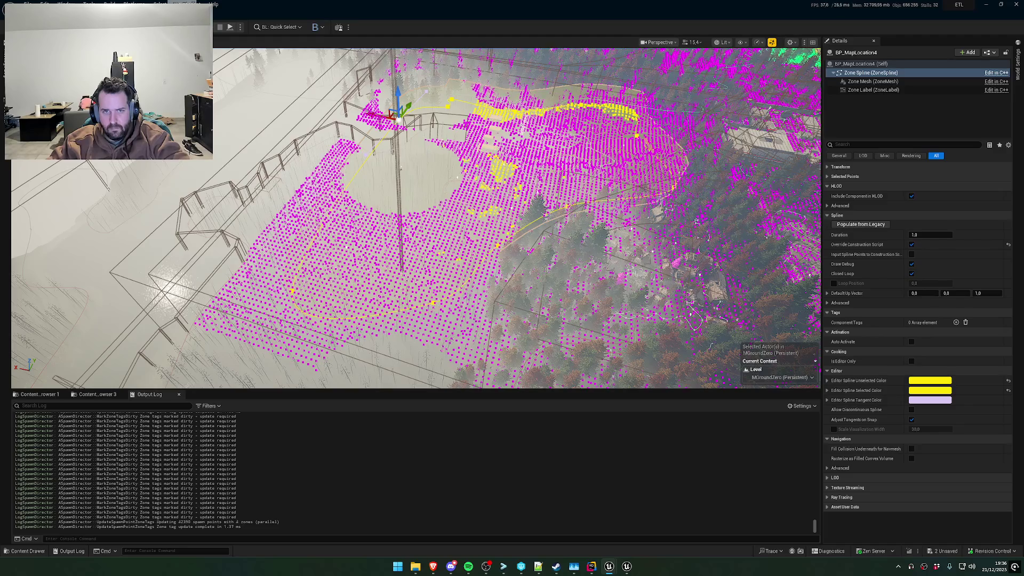
scroll(379, 115, up, 3)
key(w)
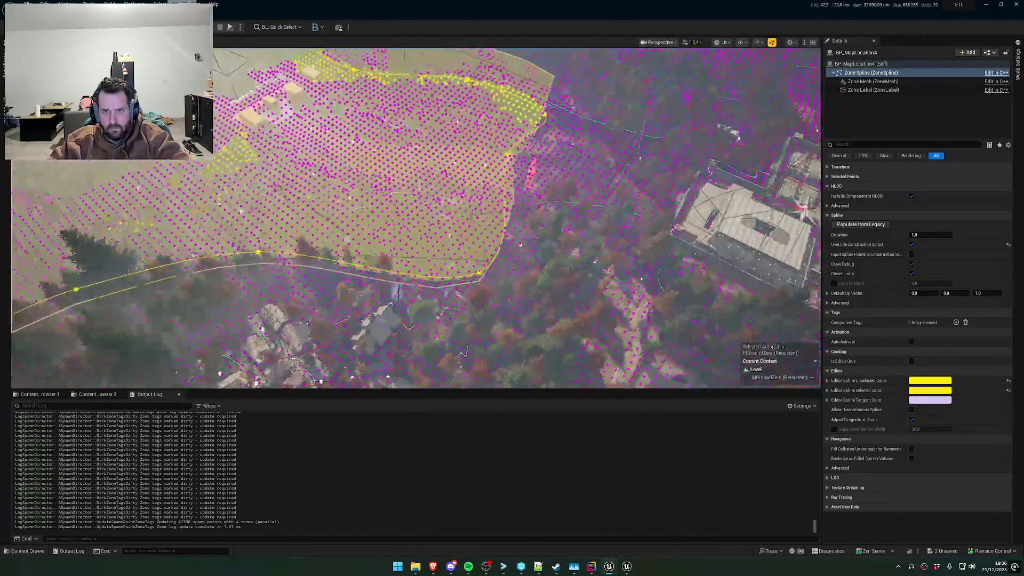
click(504, 166)
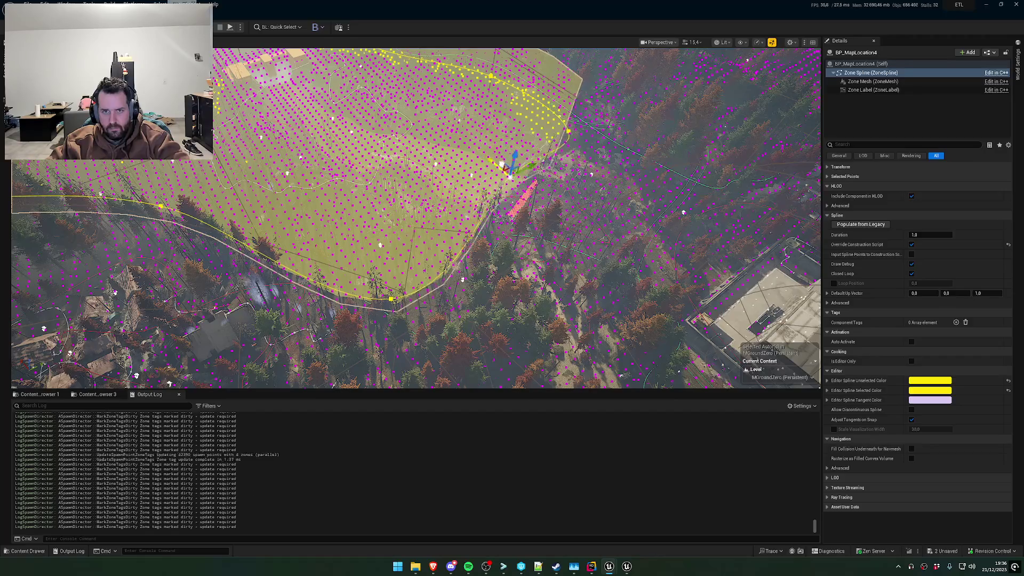
Lower the Burnt Forest zone, setting its Location Z to -2631.0
click(860, 63)
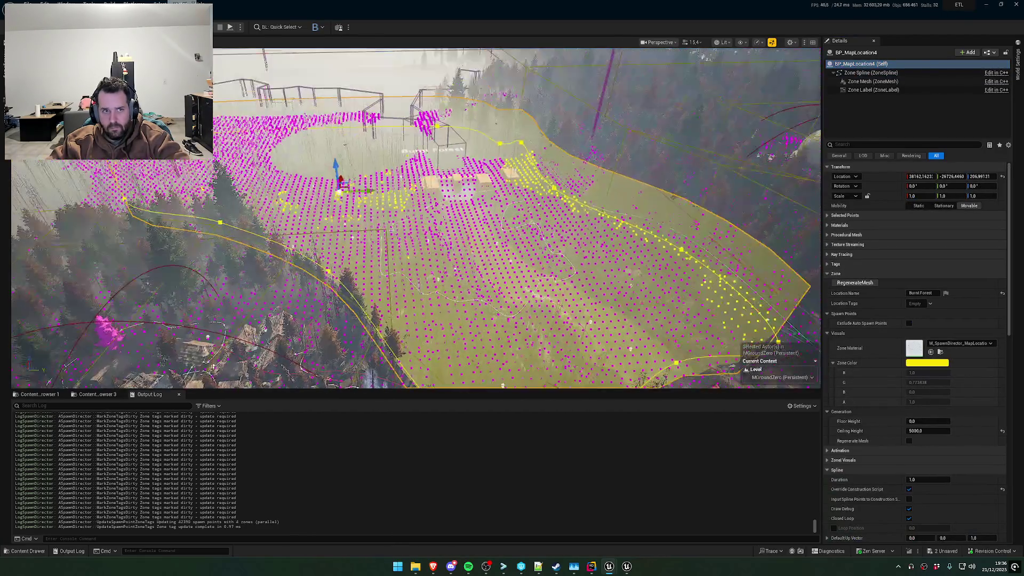
drag(336, 168, 342, 196)
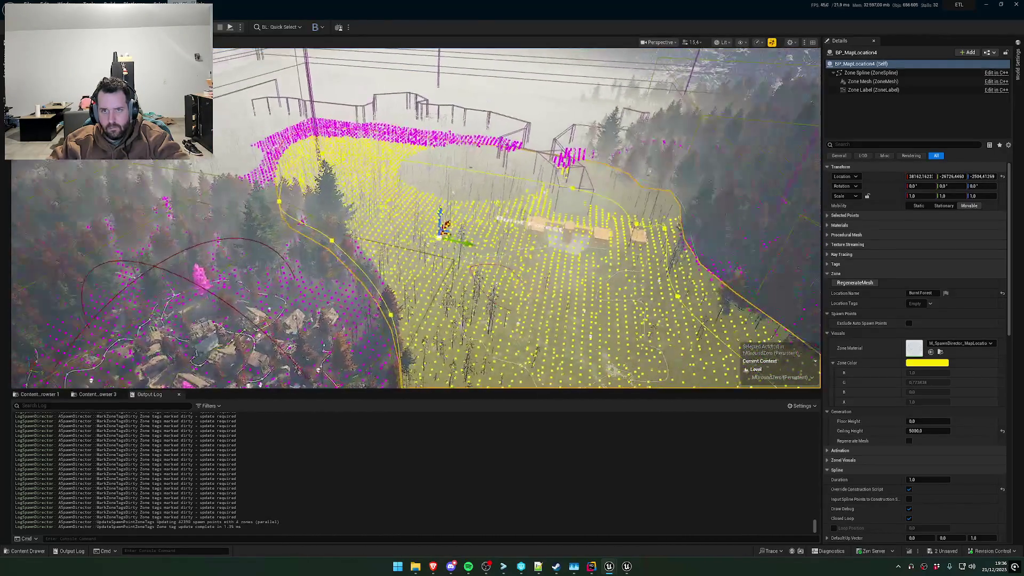
click(871, 73)
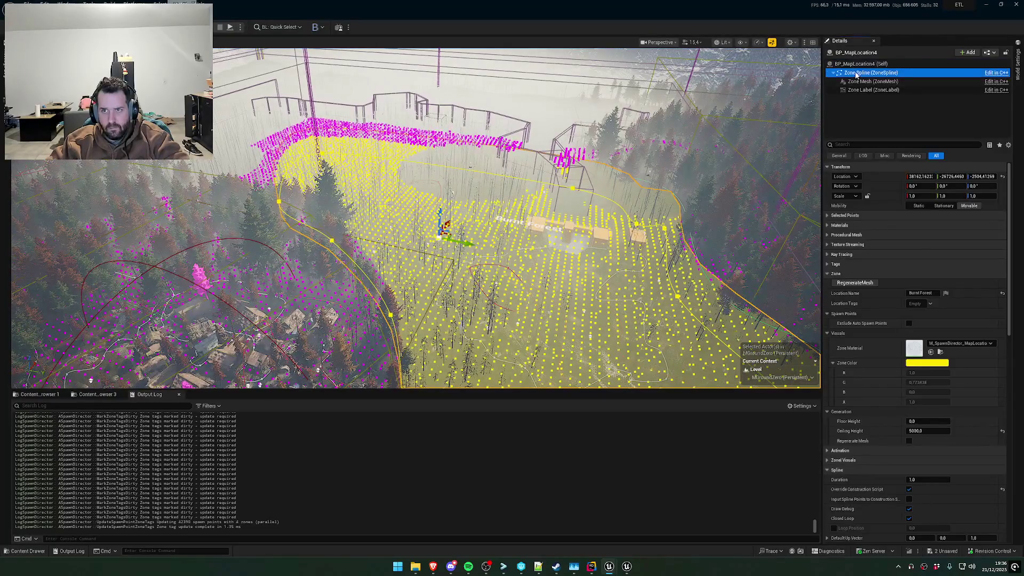
click(827, 167)
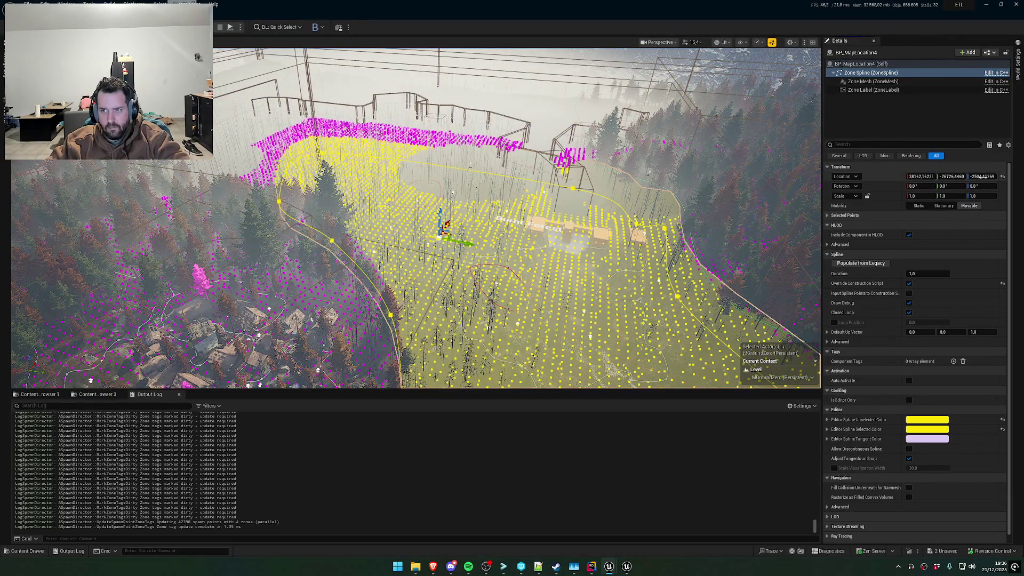
drag(983, 177, 960, 176)
click(994, 178)
Pull a remaining spline point down-left so the outline encloses more spawn points
drag(512, 213, 435, 246)
click(419, 171)
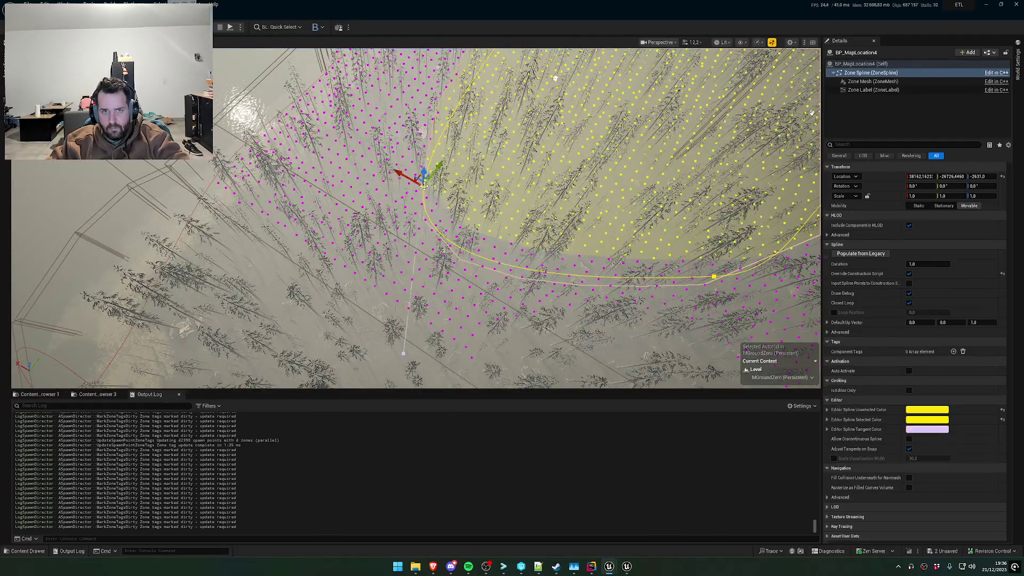
mouse_move(419, 171)
mouse_down()
mouse_move(429, 192)
mouse_move(339, 111)
mouse_move(328, 136)
mouse_move(295, 143)
mouse_up()
drag(491, 307, 397, 331)
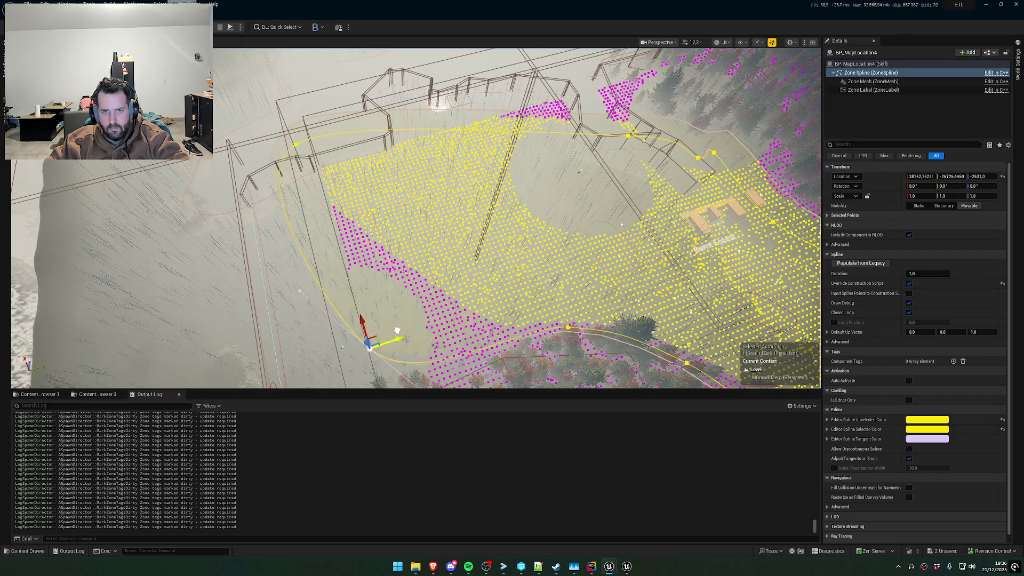
scroll(635, 138, up, 3)
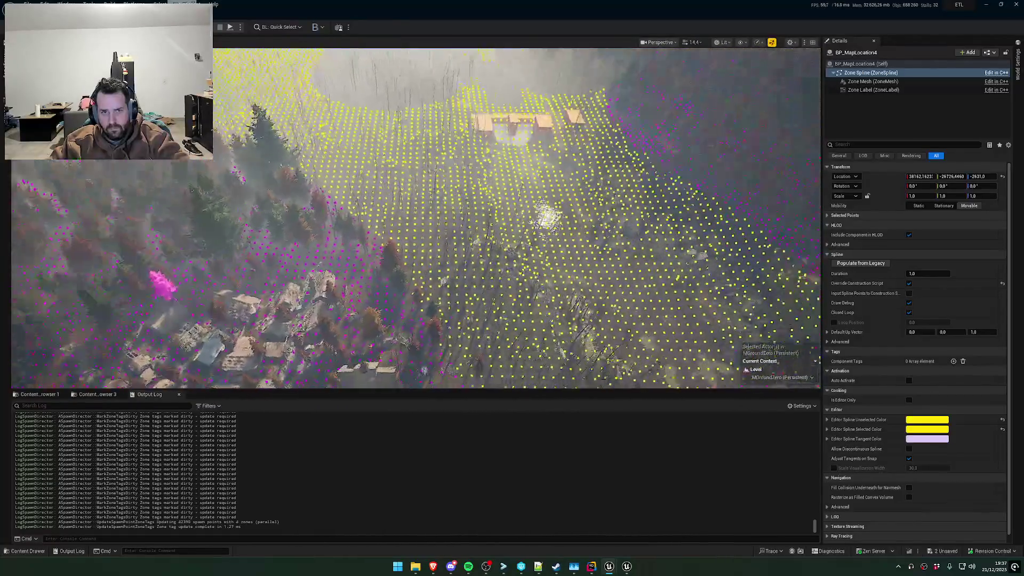
Frame the yellow zone at an oblique angle and save the session recording with Win+Alt+G
scroll(518, 218, down, 5)
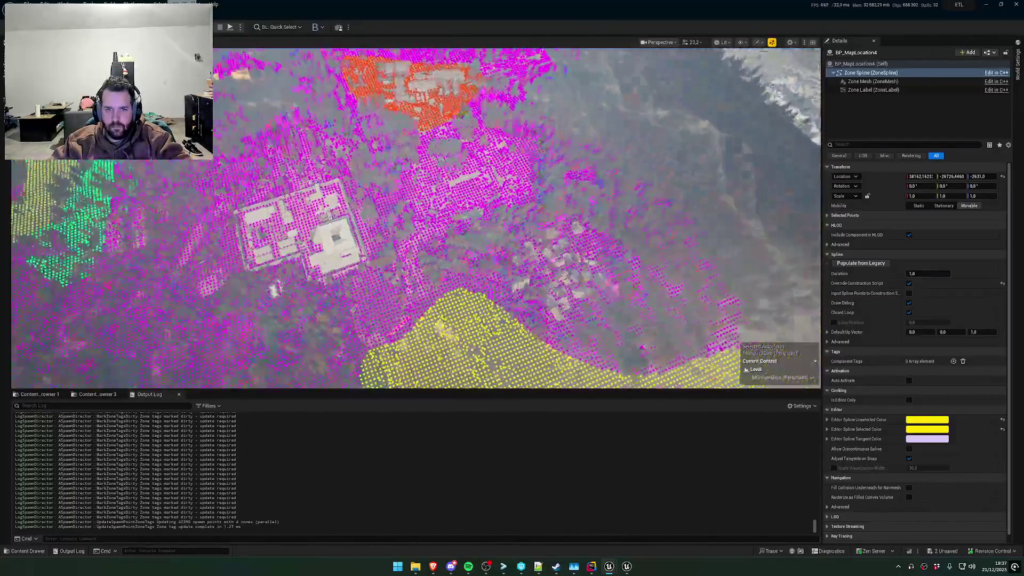
scroll(595, 209, down, 10)
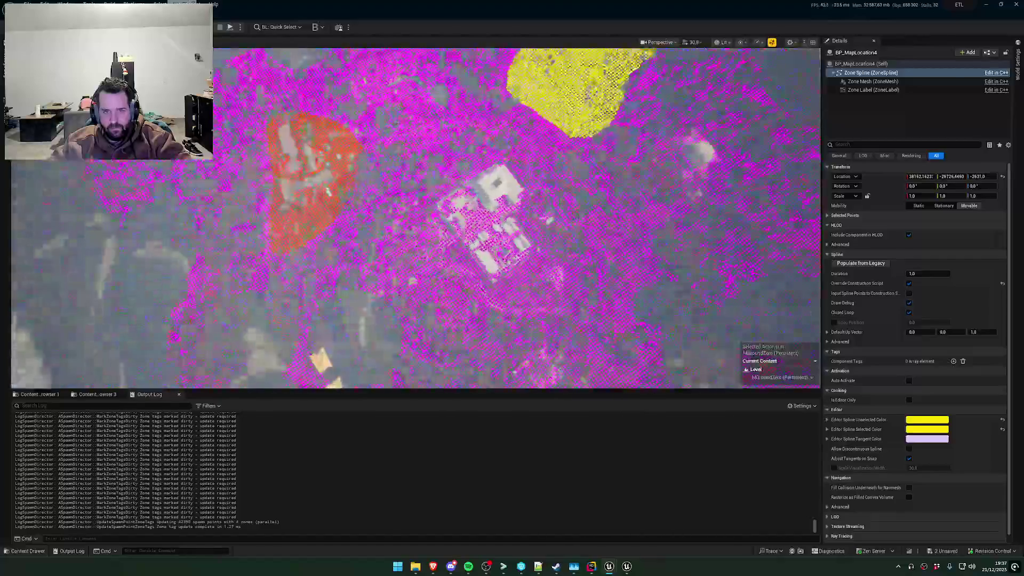
key(f)
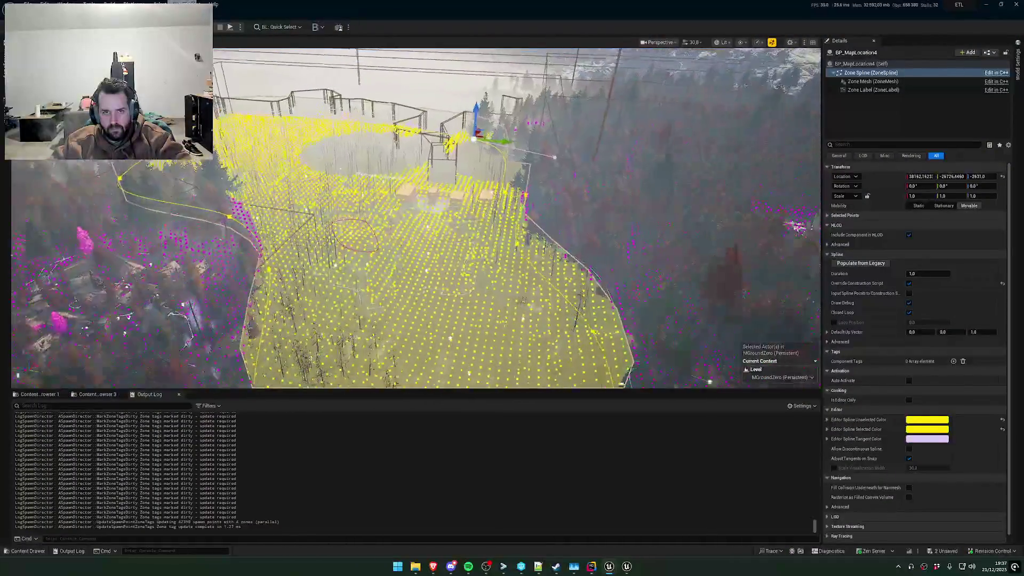
scroll(322, 275, down, 5)
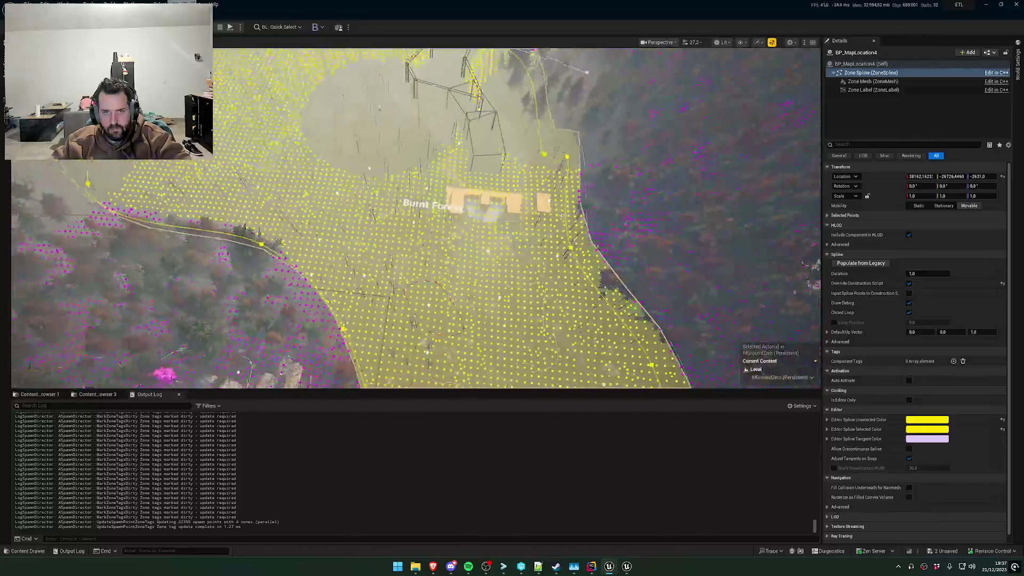
scroll(548, 216, down, 5)
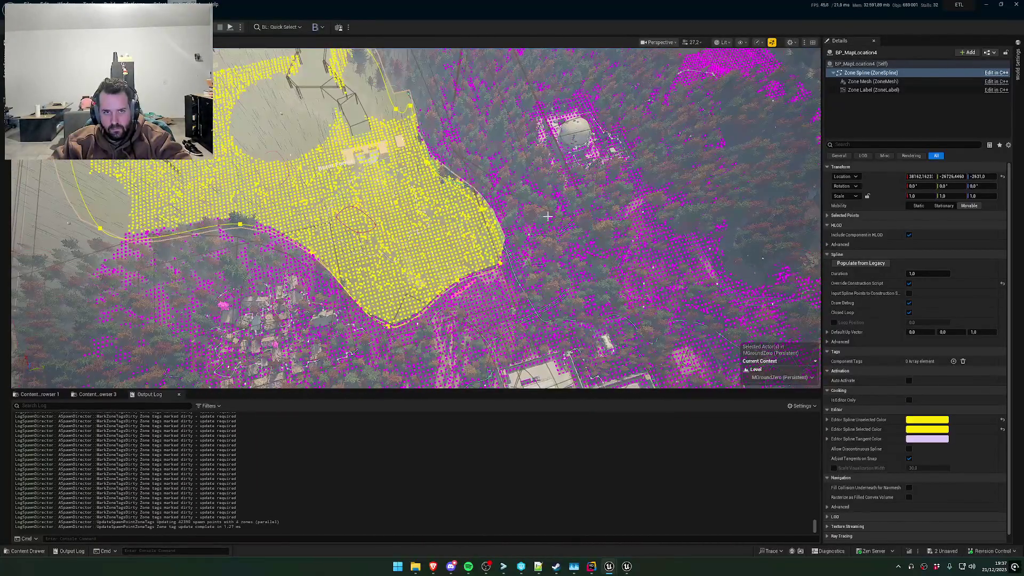
mouse_move(575, 218)
mouse_down()
mouse_move(533, 207)
mouse_move(496, 170)
mouse_move(488, 192)
mouse_move(570, 221)
mouse_up()
key(super+alt+g)
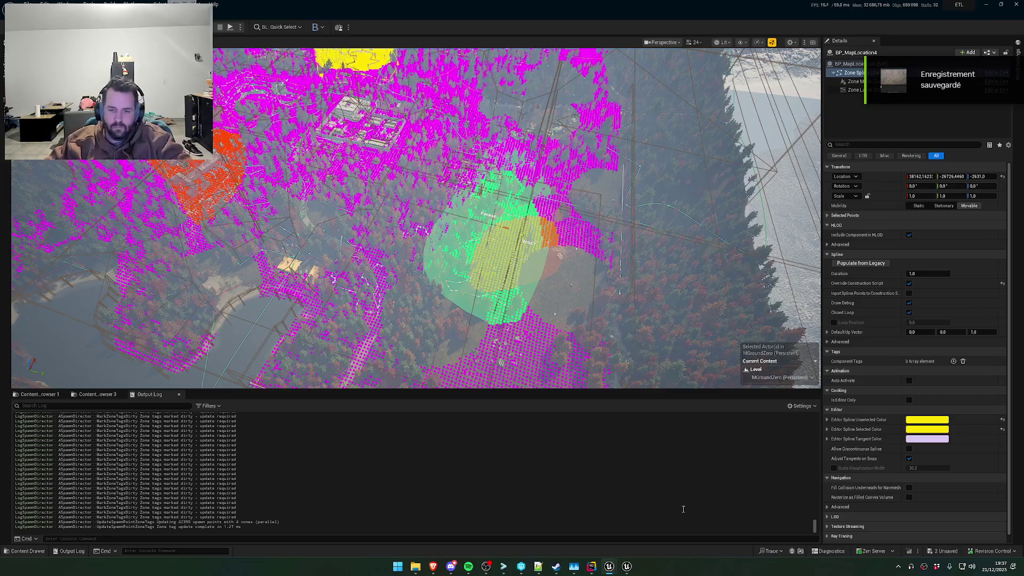
Launch Premiere Pro from the Start search using 'pr'
key(super)
text(pr)
key(Return)
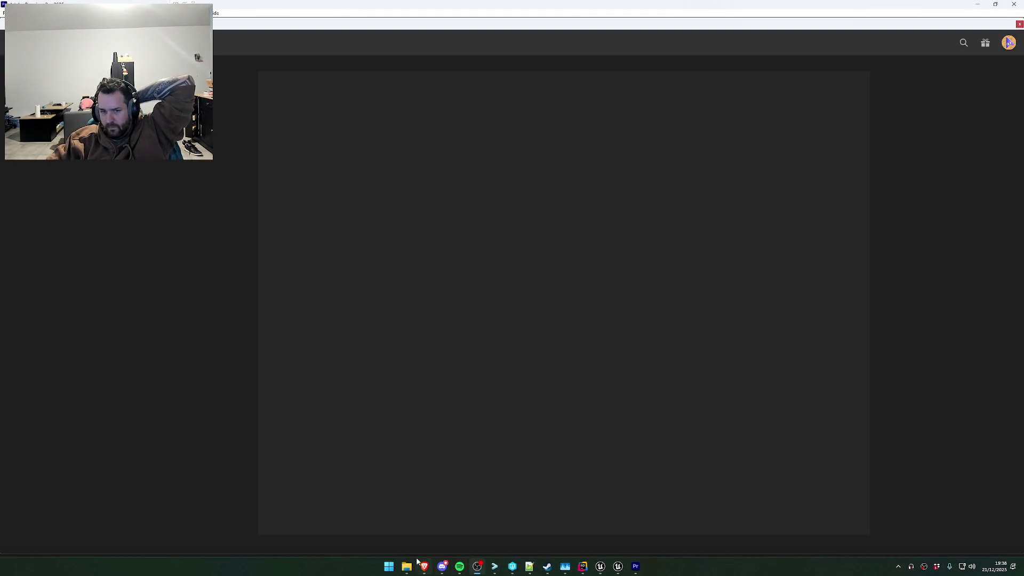
In File Explorer, go to the drives list and select the WorkSpace (D:) drive
click(407, 566)
scroll(435, 401, up, 8)
scroll(385, 301, up, 10)
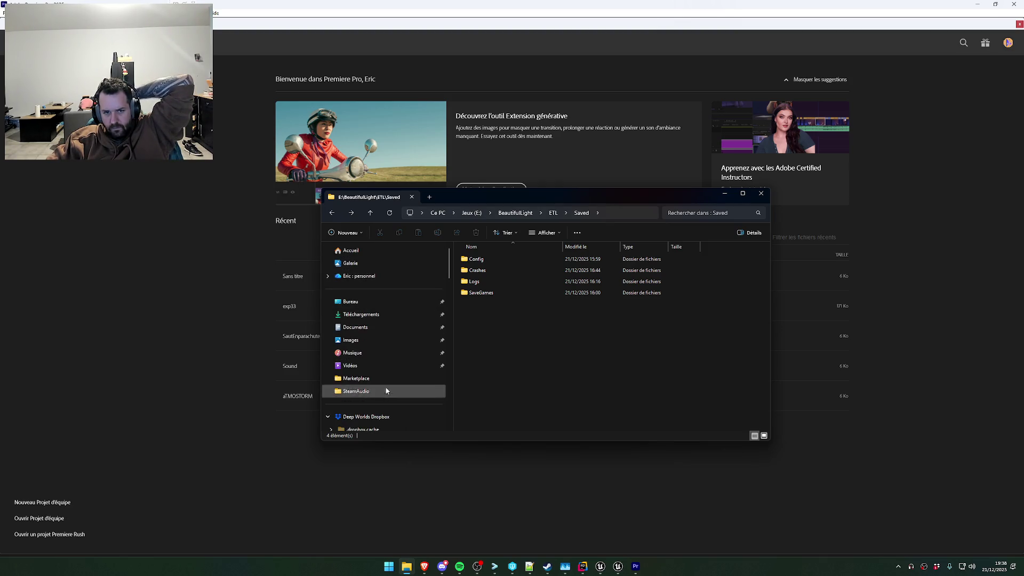
scroll(386, 391, down, 3)
click(389, 401)
click(604, 265)
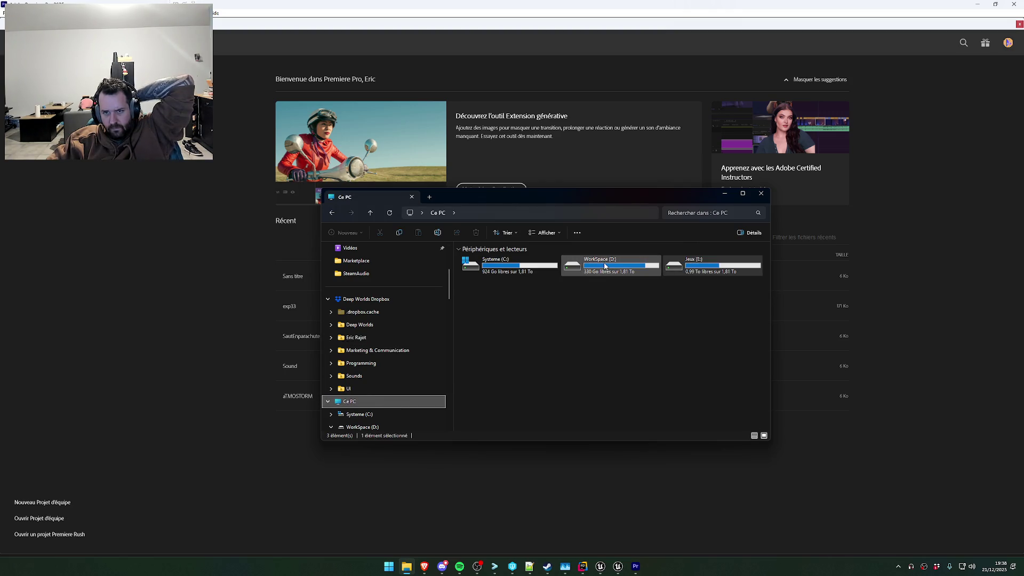
double_click(604, 265)
scroll(533, 381, down, 1)
key(alt+Left)
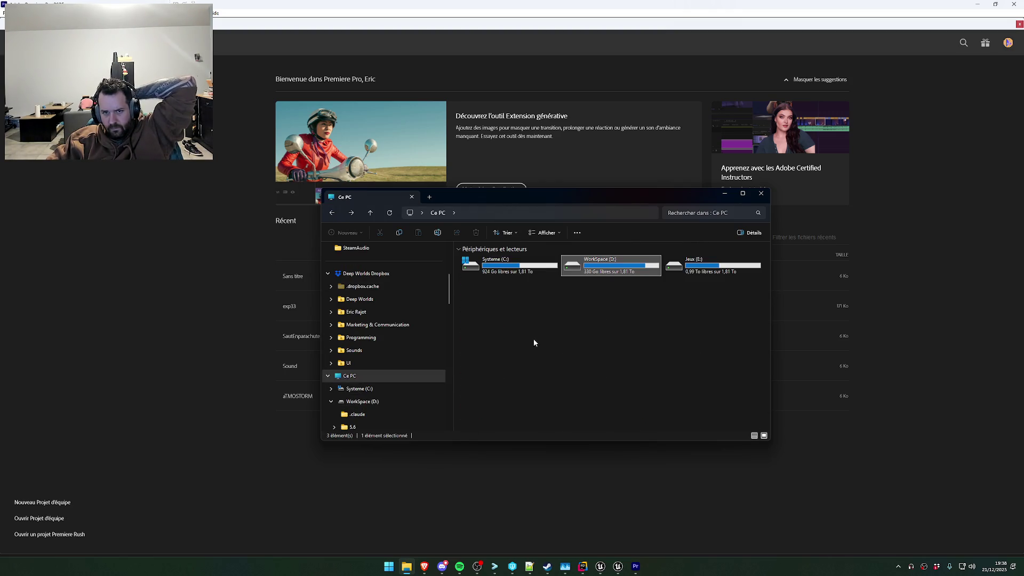
click(349, 376)
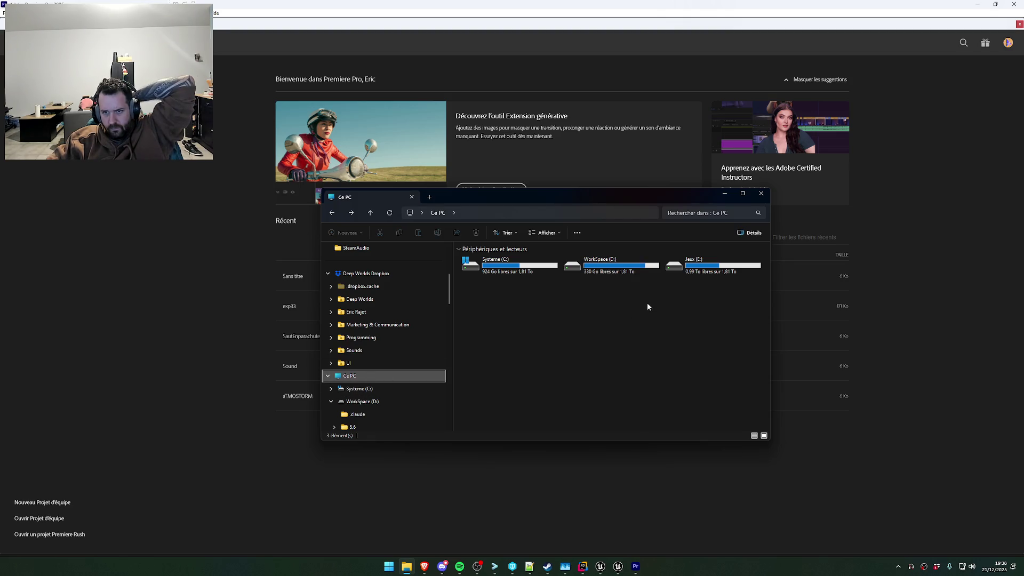
click(634, 265)
scroll(379, 356, down, 15)
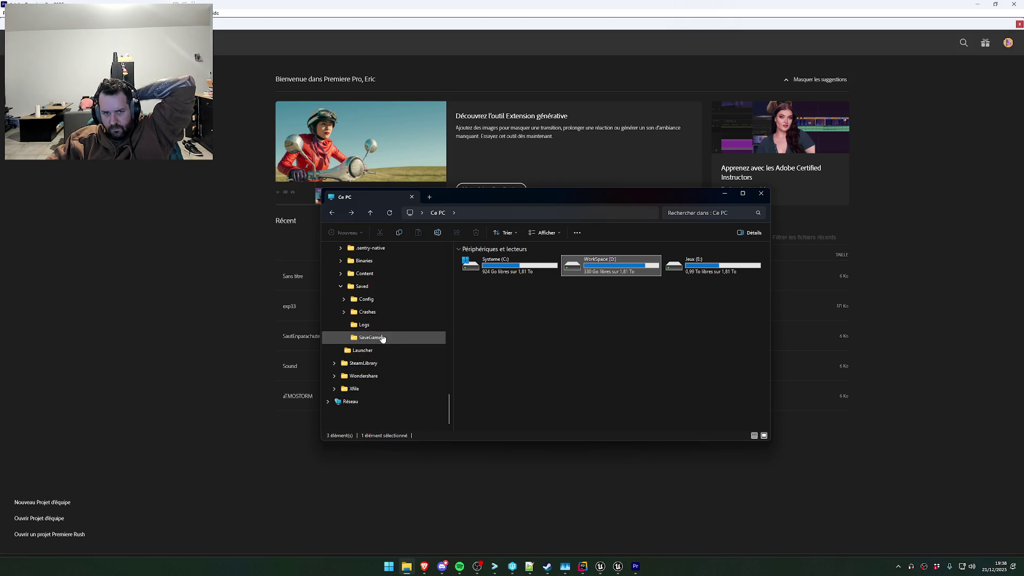
scroll(380, 362, up, 10)
Open Vidéos > Unreal Engine 5 and drag the newest recording toward Premiere
click(368, 286)
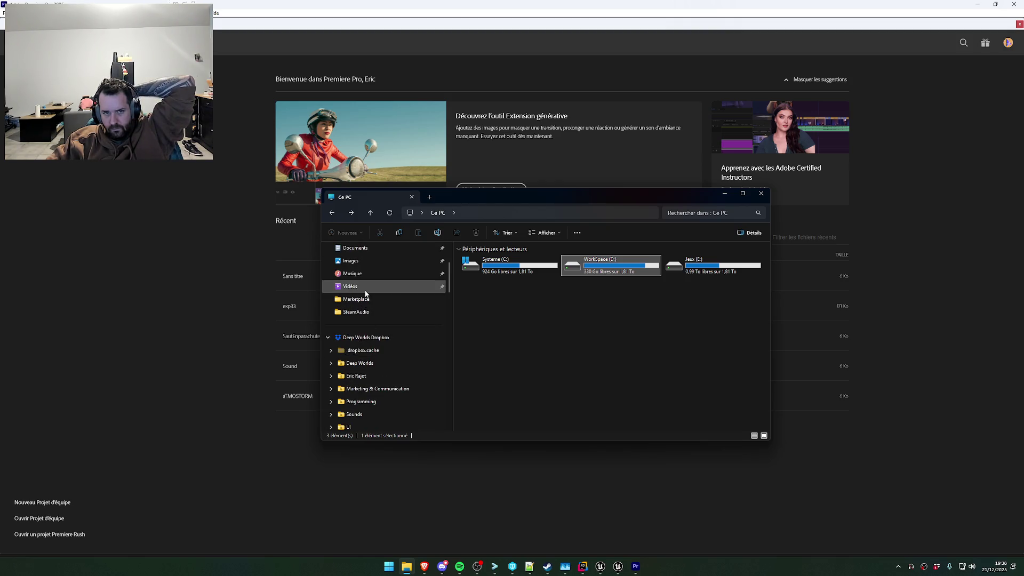
double_click(569, 319)
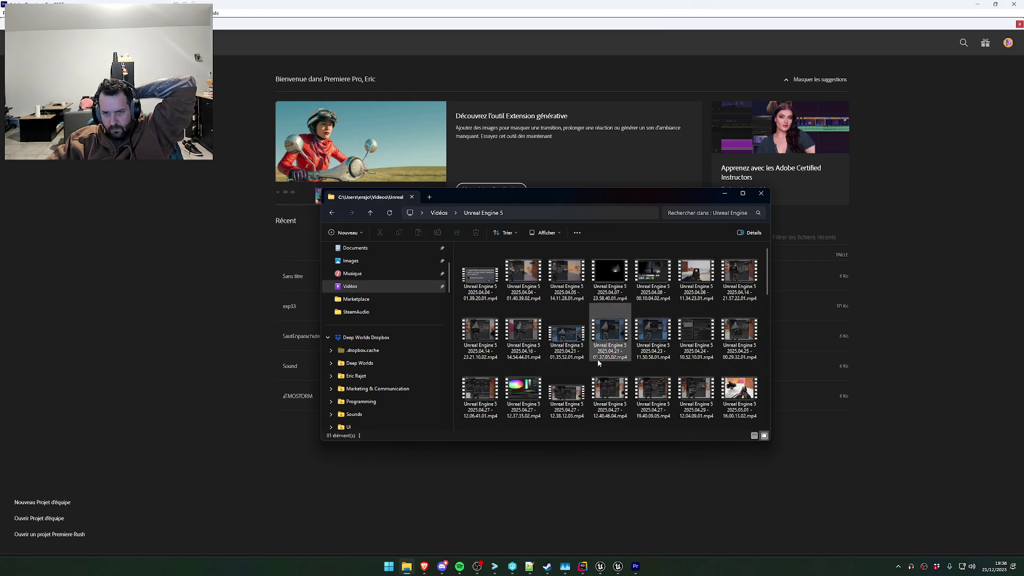
scroll(664, 373, down, 10)
drag(614, 405, 226, 334)
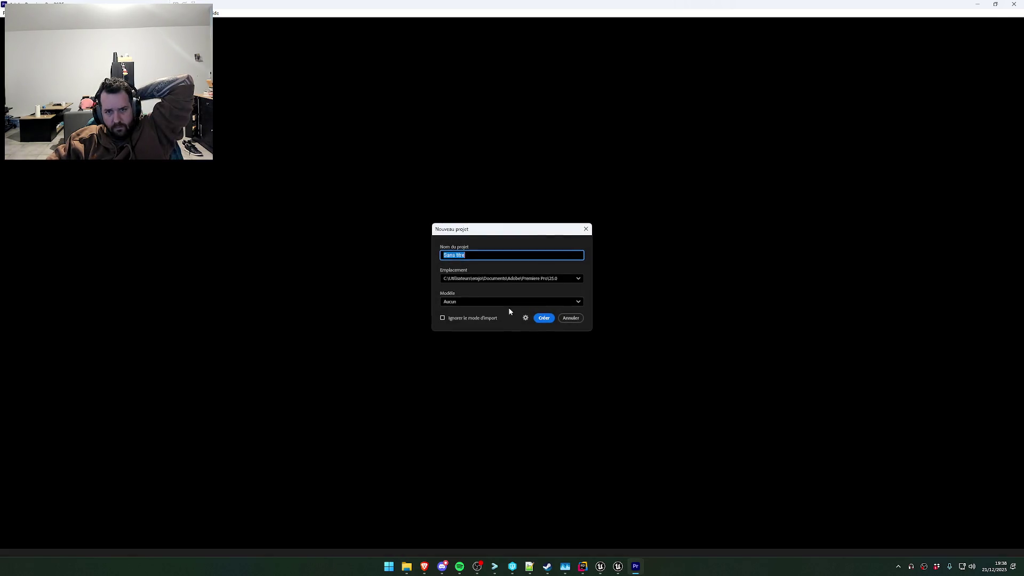
Create a new Premiere project, confirming overwrite of the existing .prproj file
click(545, 317)
click(551, 311)
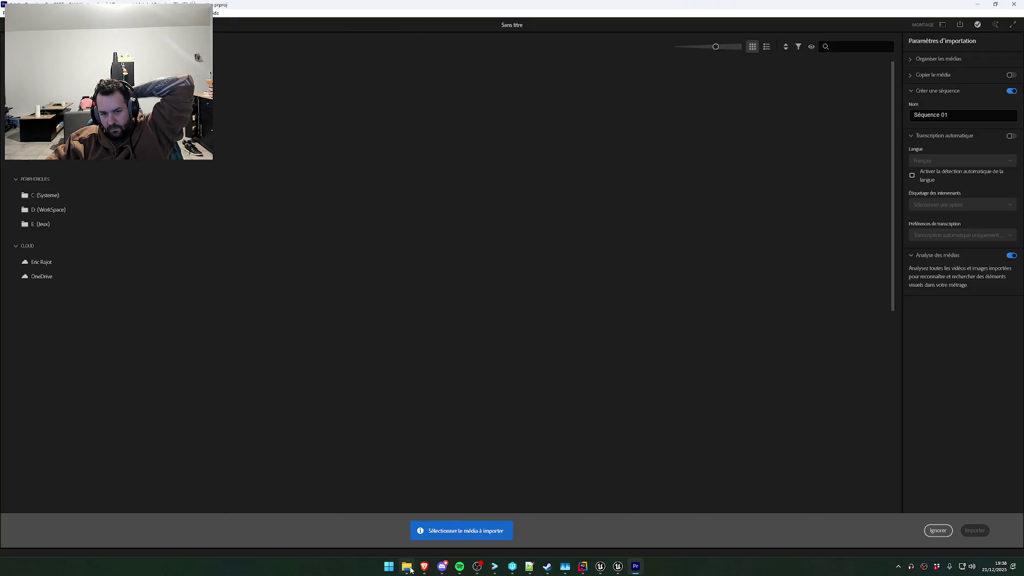
click(407, 569)
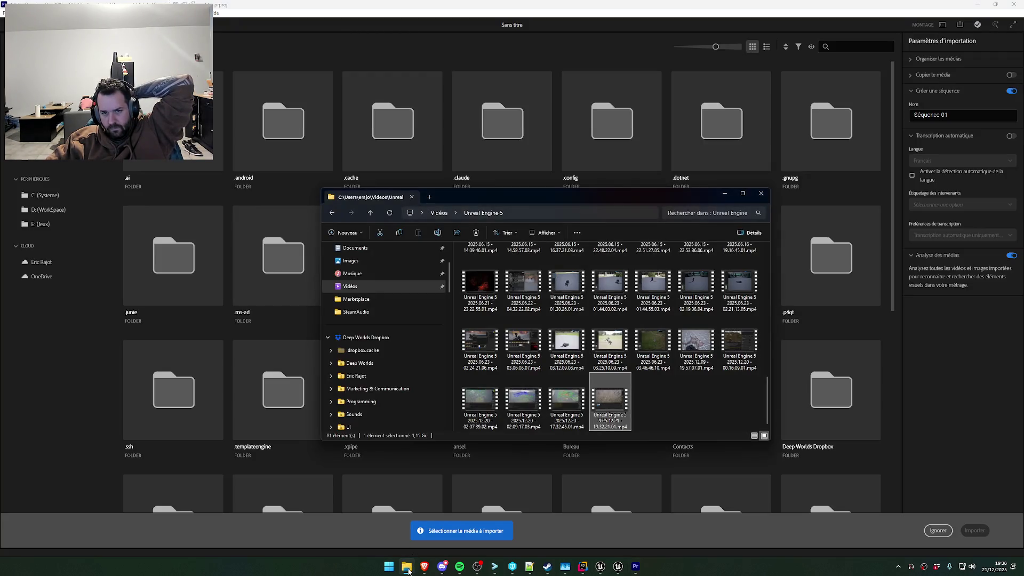
Unlink the timeline clip's audio with Rompre le lien and delete the audio clips
click(408, 569)
click(938, 530)
click(411, 567)
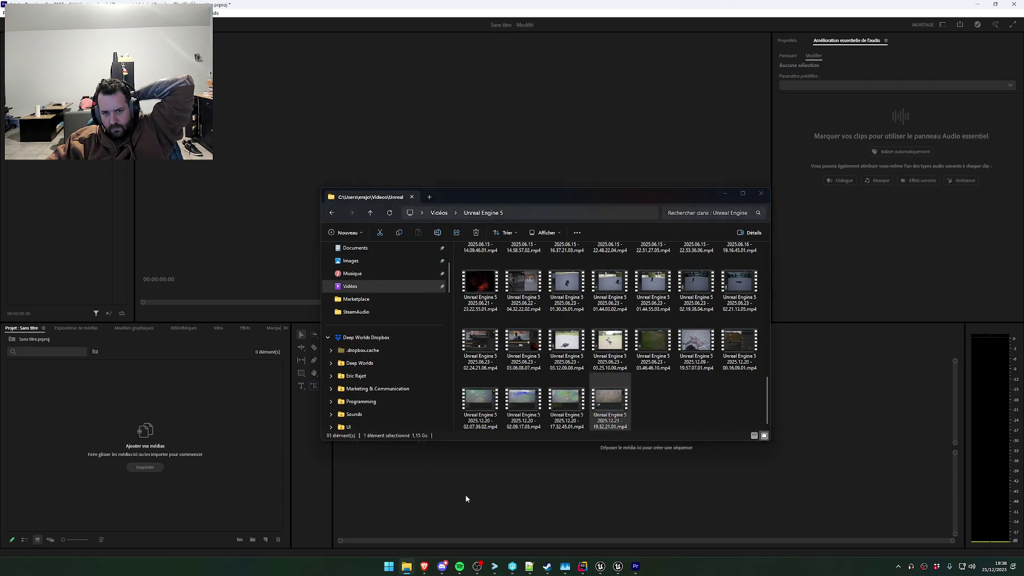
right_click(531, 443)
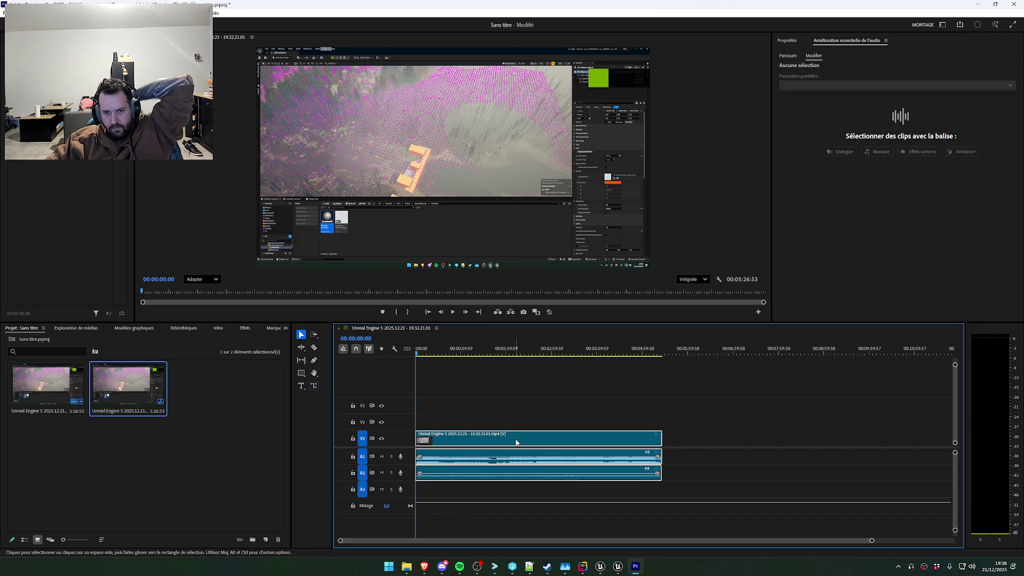
click(574, 241)
click(571, 492)
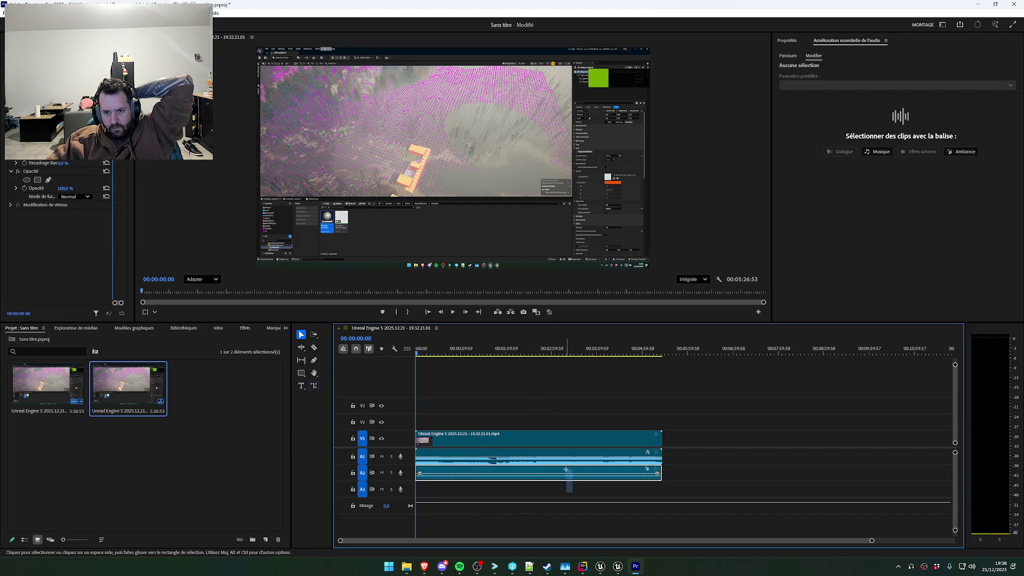
click(563, 464)
key(Delete)
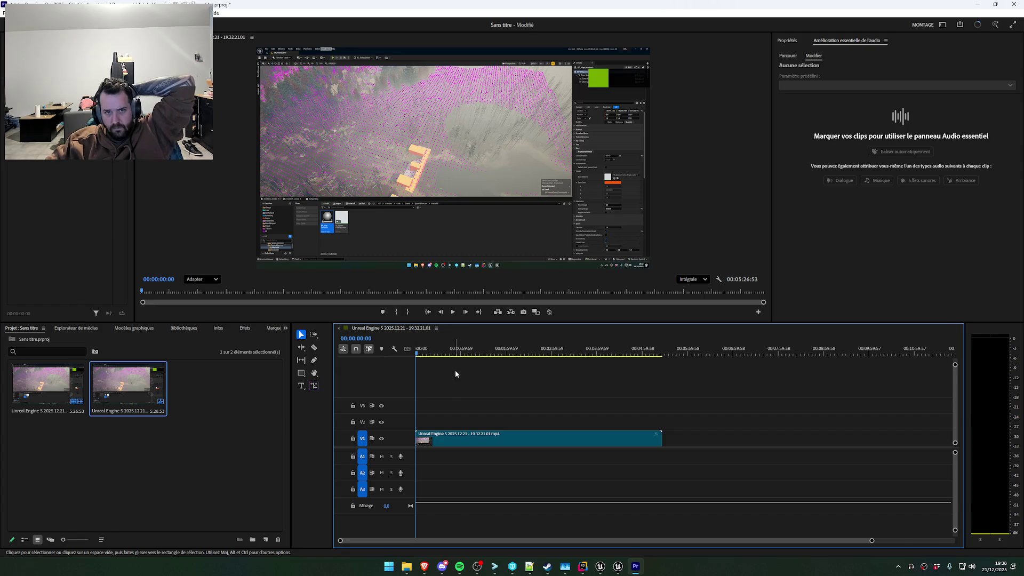
Scrub through the recording and park the playhead around 04:21
click(443, 354)
drag(443, 356, 622, 360)
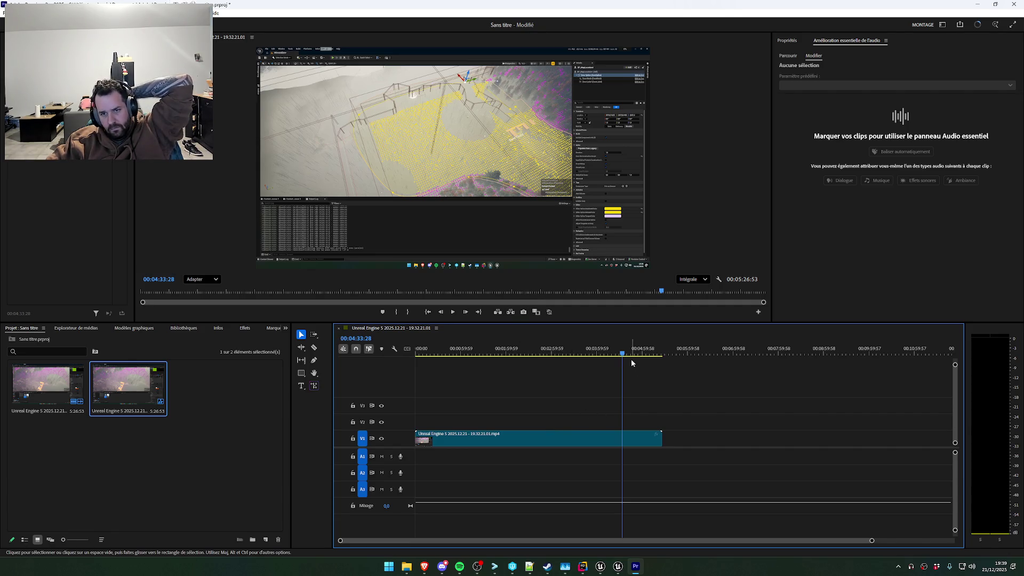
click(613, 355)
Razor-cut the recording at 00:04:24:28
drag(613, 355, 615, 355)
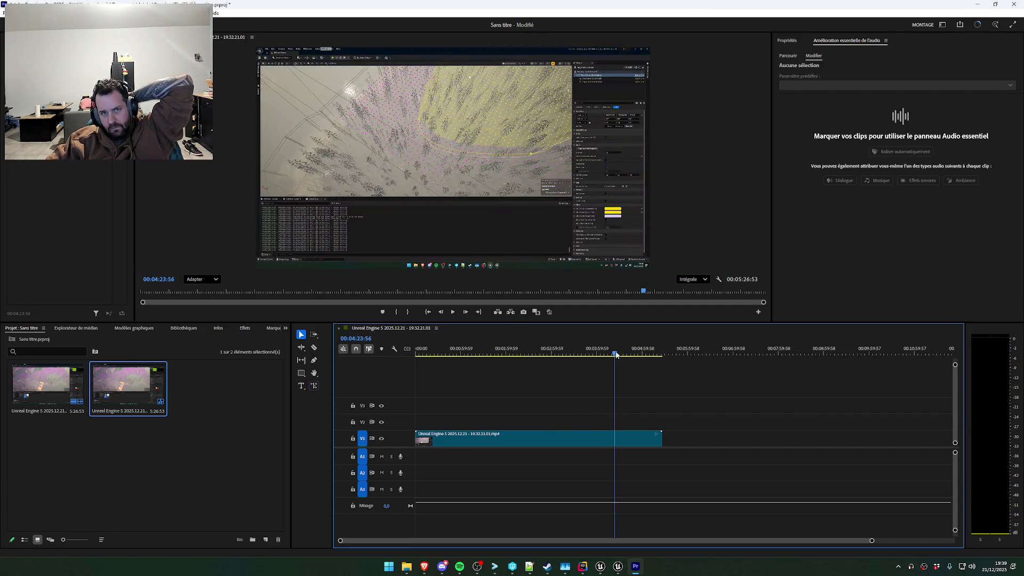
click(314, 347)
click(615, 438)
click(301, 335)
Set the first clip's Vitesse/Durée to 1000%, undoing an earlier too-fast attempt
right_click(516, 439)
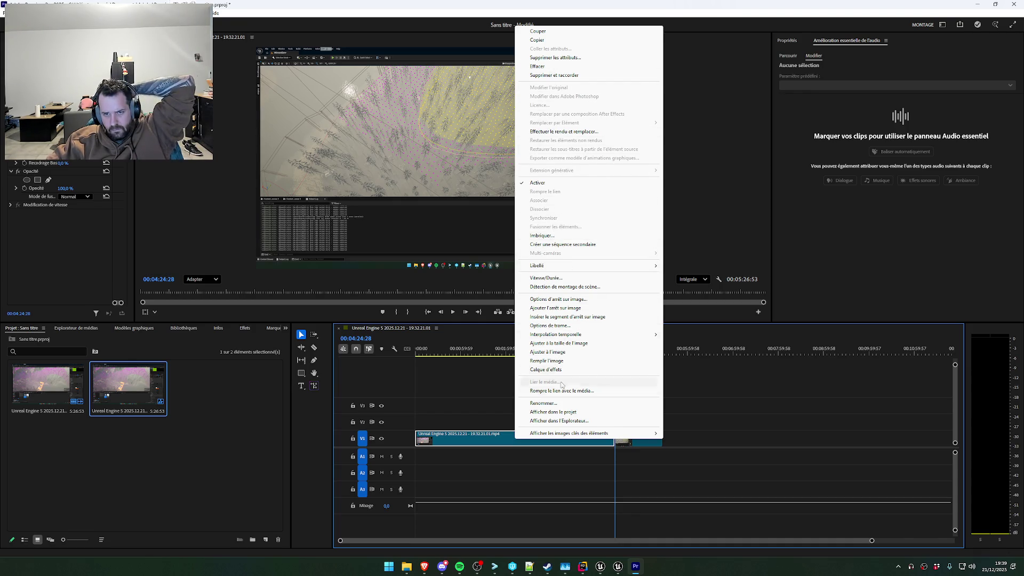
click(550, 278)
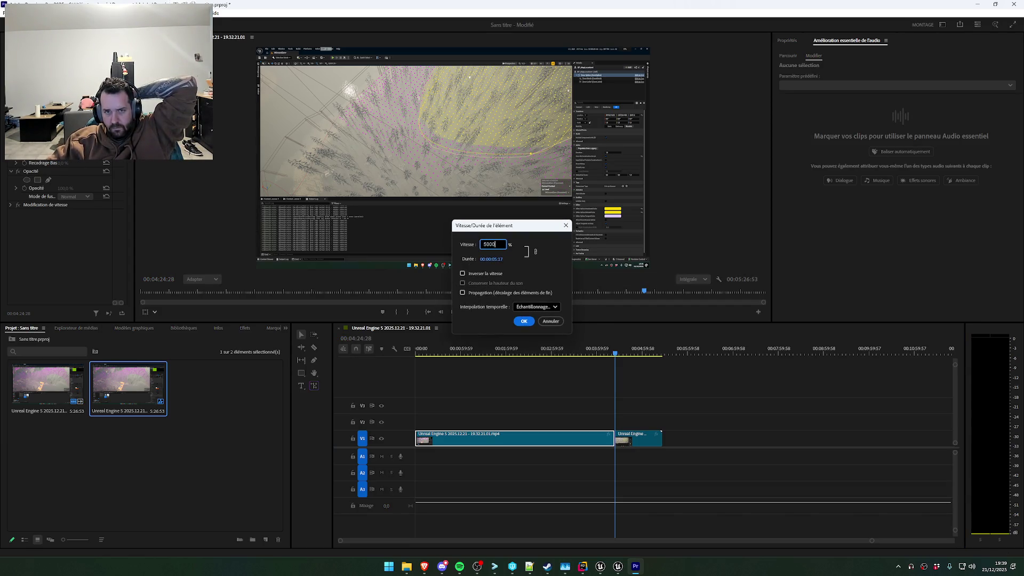
click(522, 322)
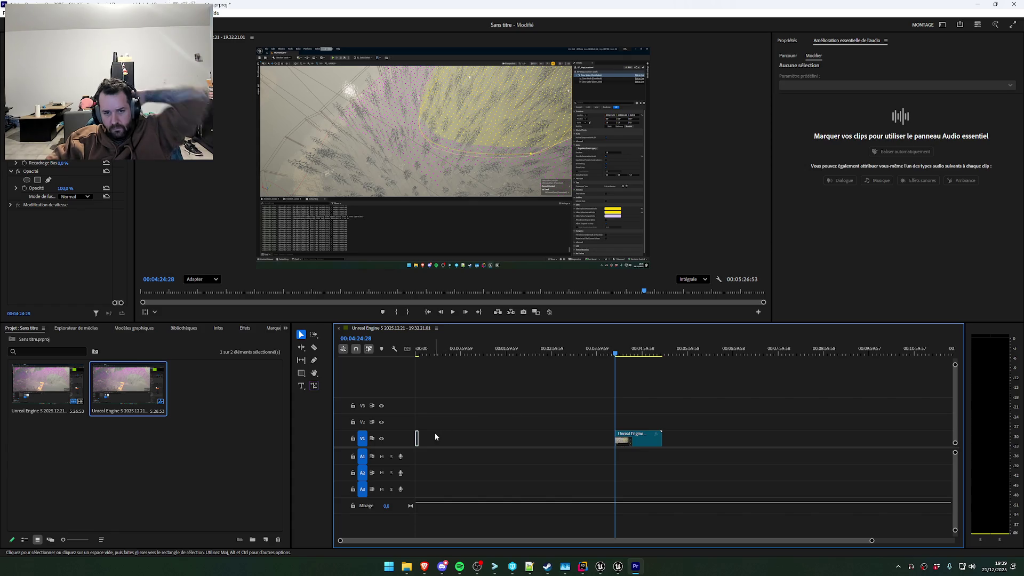
key(ctrl+z)
right_click(473, 443)
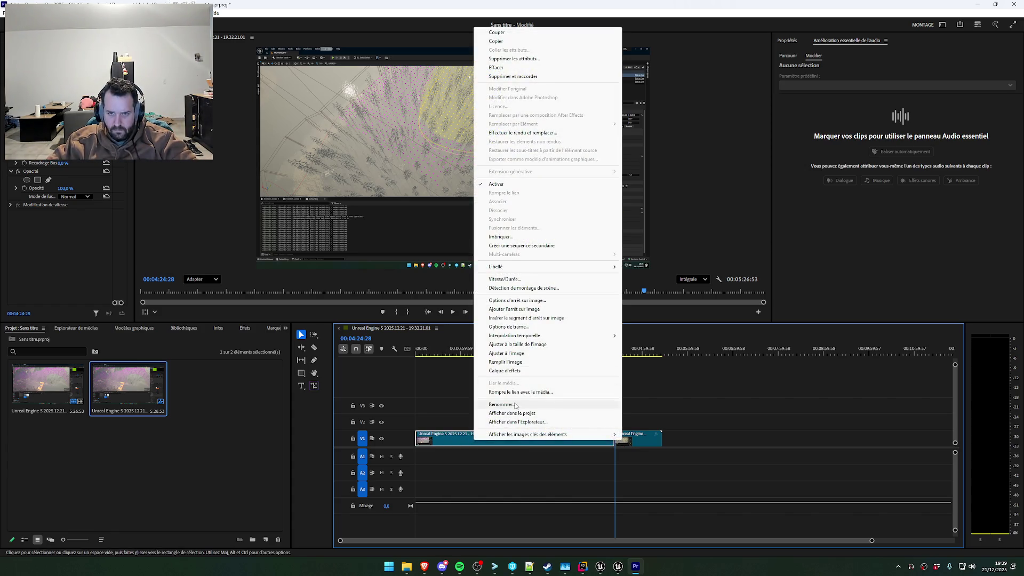
click(524, 281)
text(1000)
key(Return)
Trim the sped-up clip's end and play the sequence from the start
mouse_move(435, 440)
mouse_down()
mouse_move(507, 443)
mouse_move(477, 442)
mouse_up()
click(417, 351)
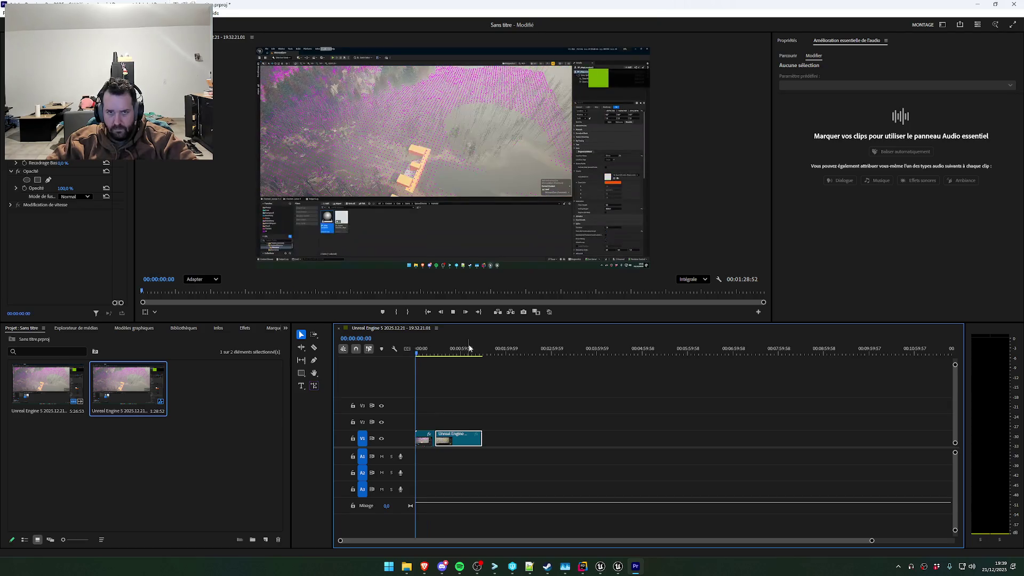
key(space)
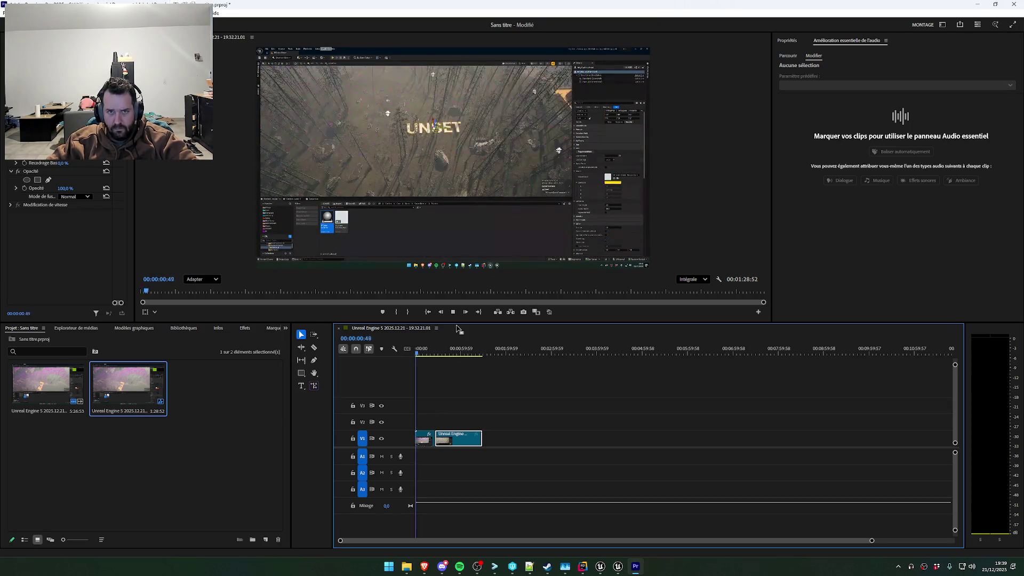
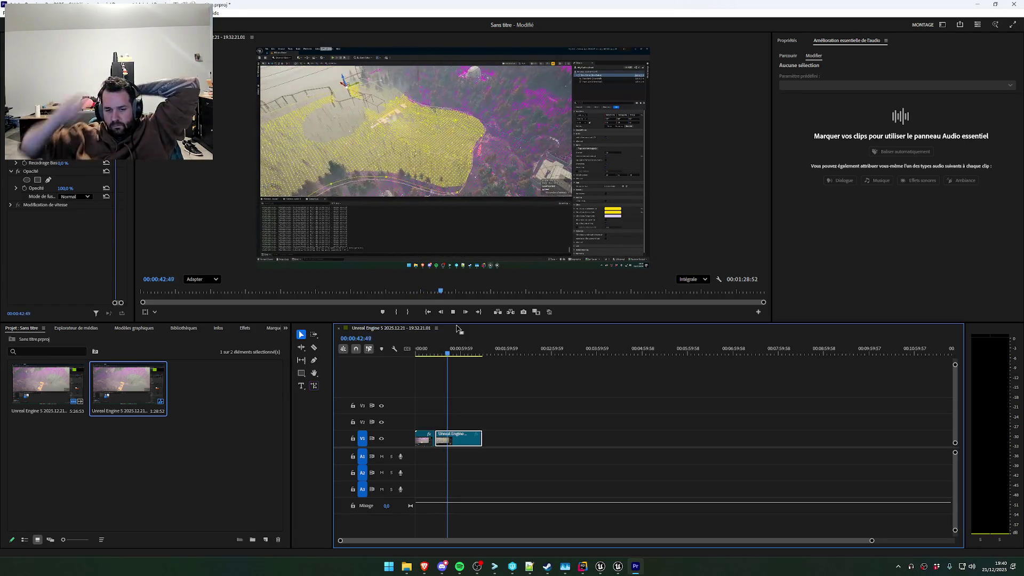
Switch from Premiere Pro to Rider, showing SpawnDirector.cpp's DrawDebugConnection function
key(alt+Tab)
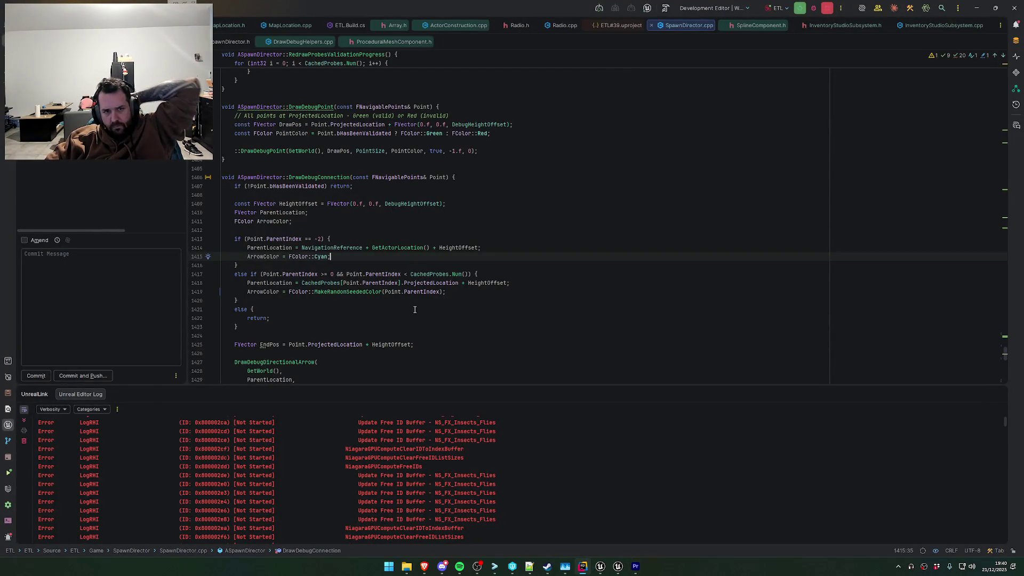
Navigate back into MapLocation.cpp and jump to the IsPointInZone function from the file's symbol list
key(ctrl+shift+BackSpace)
key(ctrl+shift+BackSpace)
key(ctrl+shift+BackSpace)
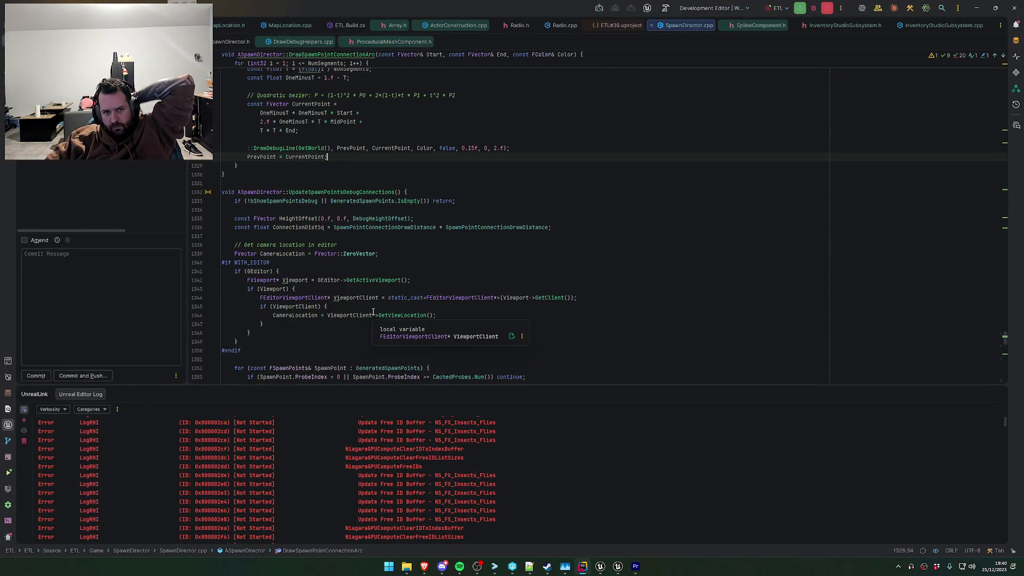
key(alt+Down)
key(alt+Down)
key(alt+Down)
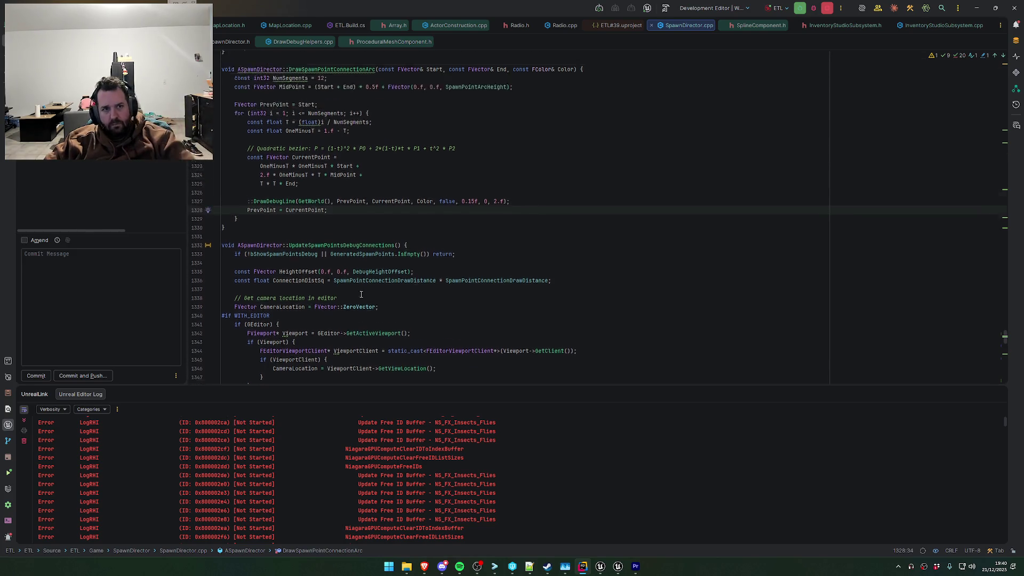
key(ctrl+shift+BackSpace)
key(ctrl+shift+BackSpace)
click(438, 207)
key(ctrl+F12)
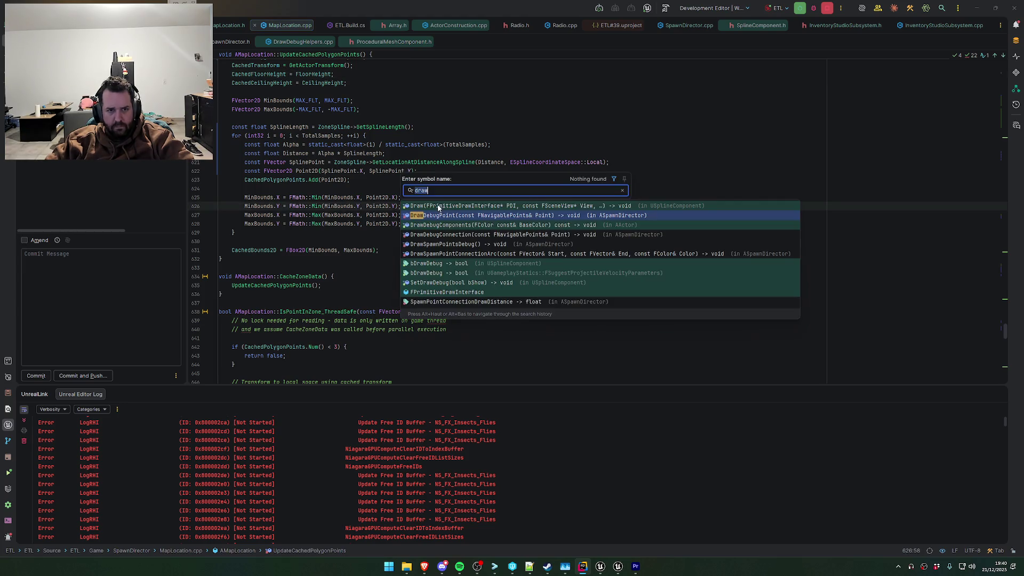
text(isp)
key(Return)
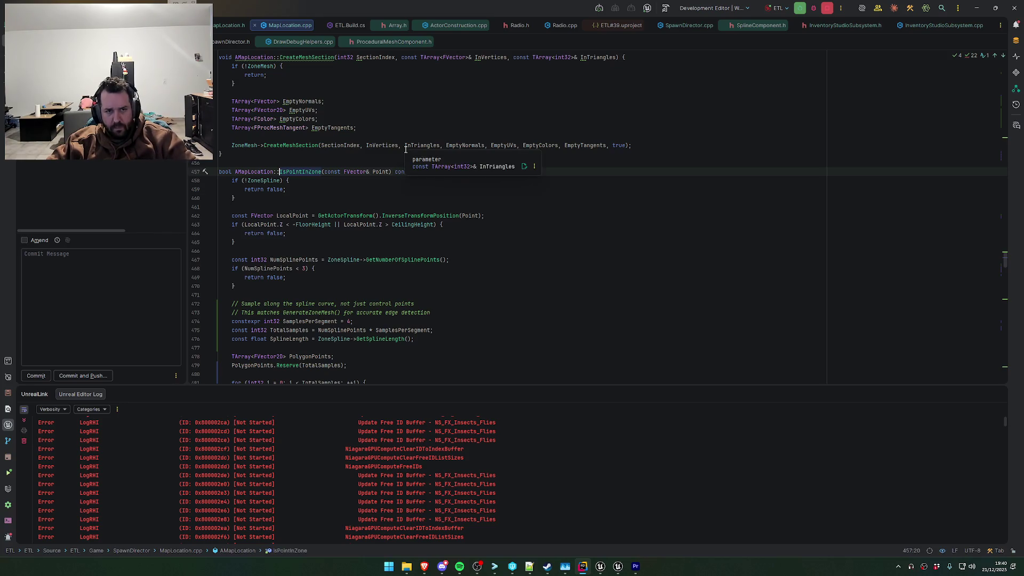
Find usages of IsPointInZone, then start a project-wide search for 'isp'
right_click(301, 172)
click(353, 237)
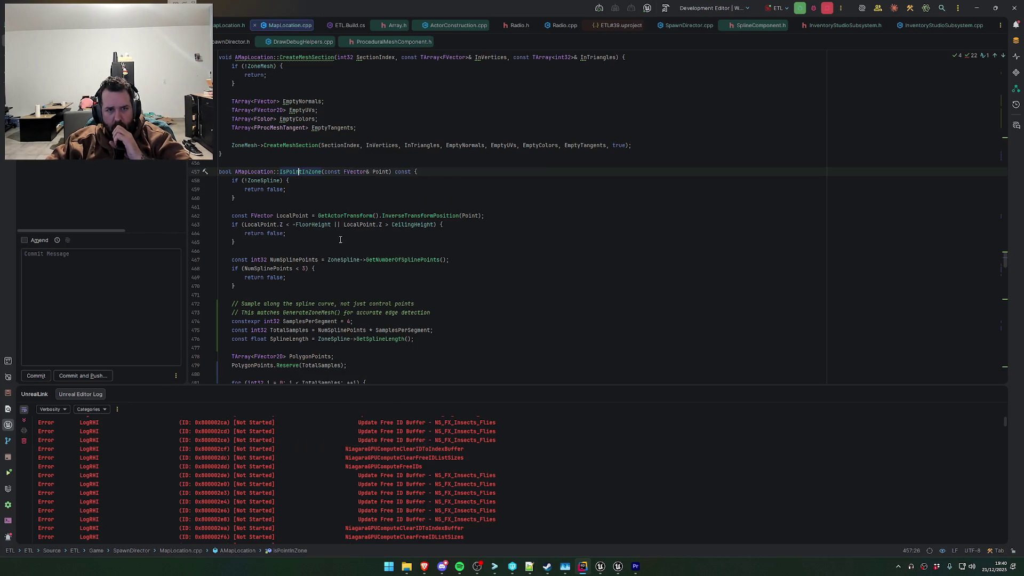
scroll(344, 261, down, 5)
scroll(347, 205, up, 6)
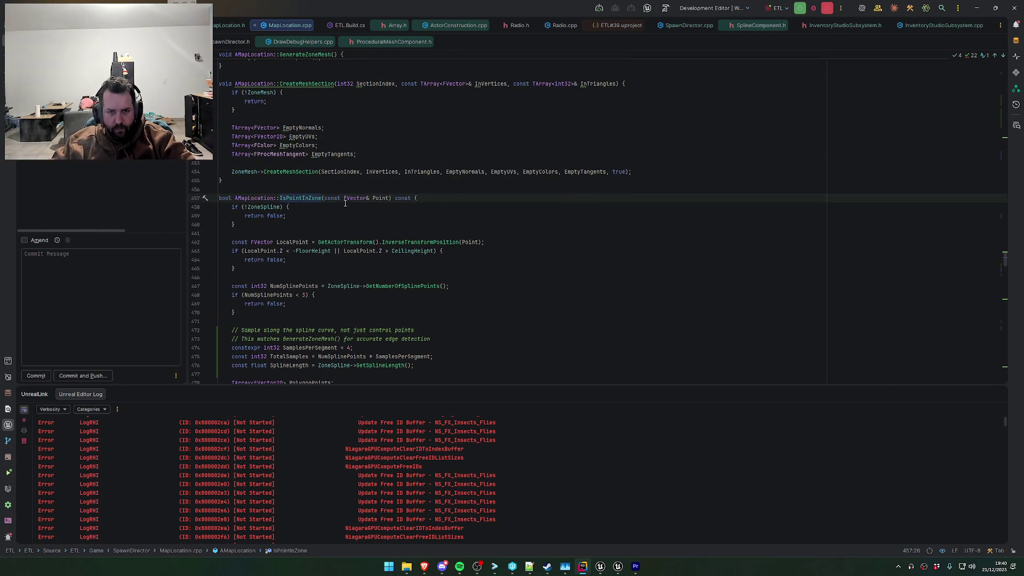
click(345, 203)
key(shift)
key(shift)
text(isp)
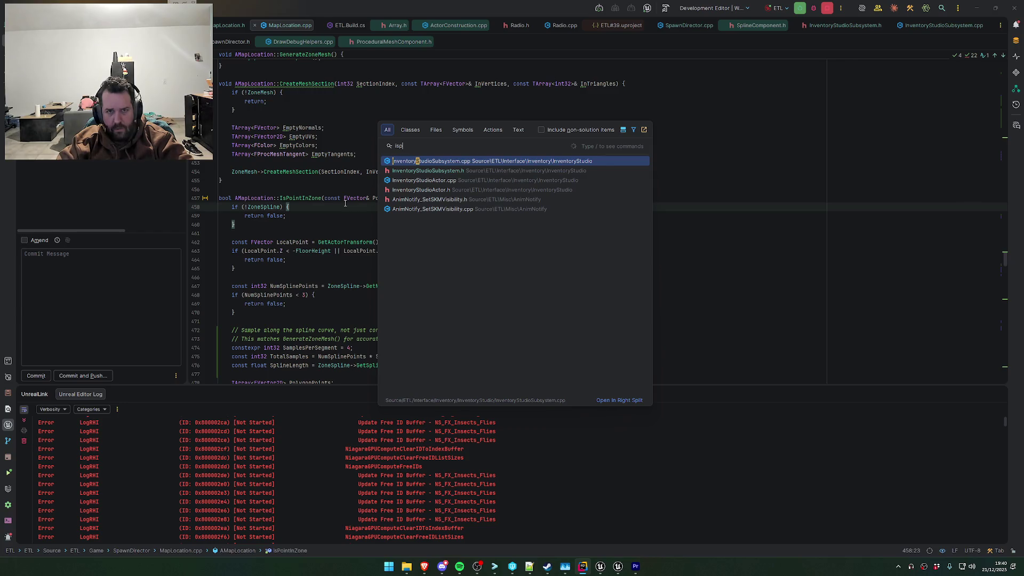
Jump to IsPointInZone_ThreadSafe, go to its MapLocation.h declaration, and find all its usages
click(354, 164)
key(ctrl+F12)
text(i)
key(Down)
key(Return)
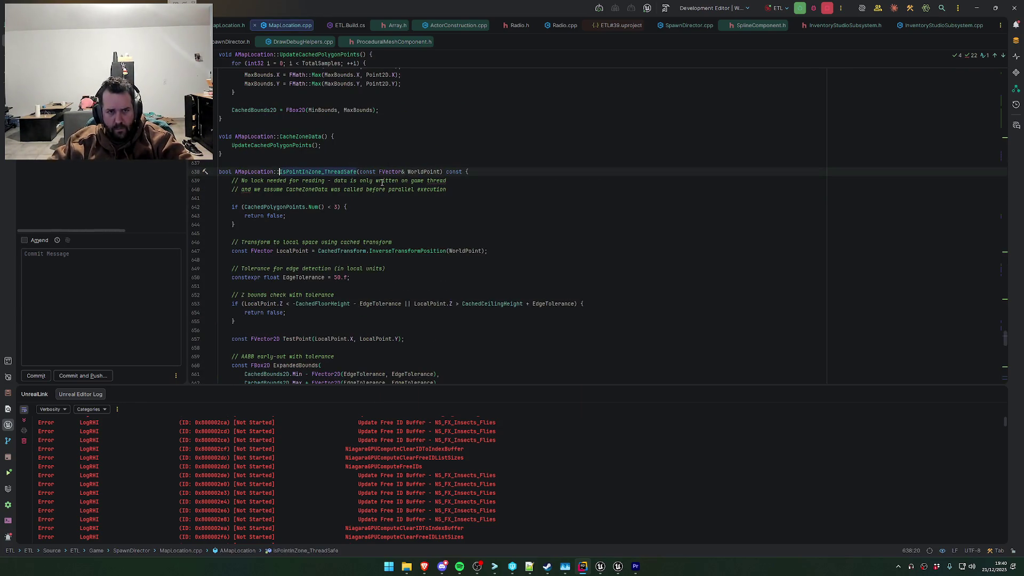
key(ctrl+b)
right_click(324, 166)
click(371, 231)
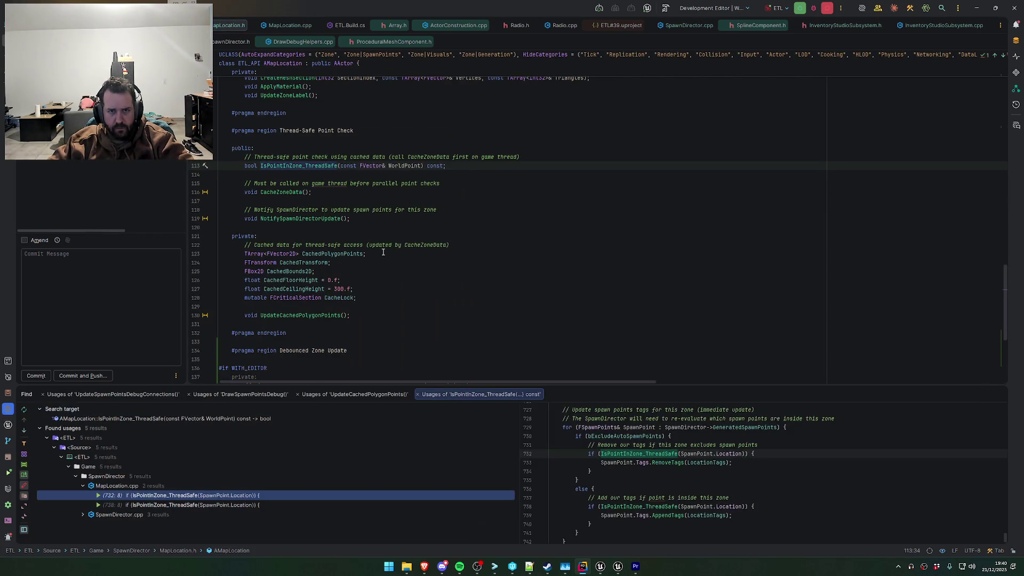
Open the line 732 usage in MapLocation.cpp, inspect the FSpawnPoints struct, and come back
double_click(263, 495)
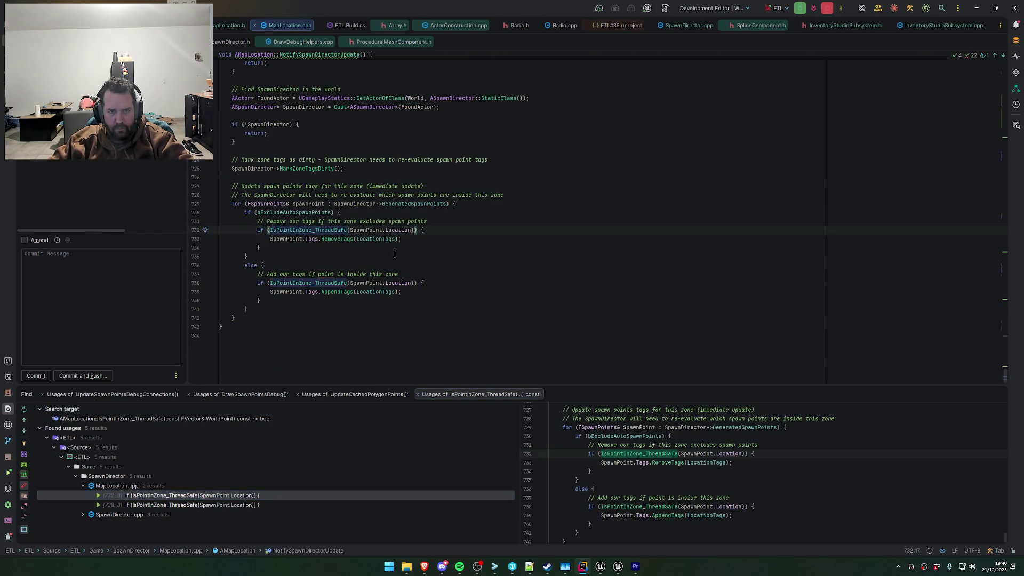
ctrl+click(368, 230)
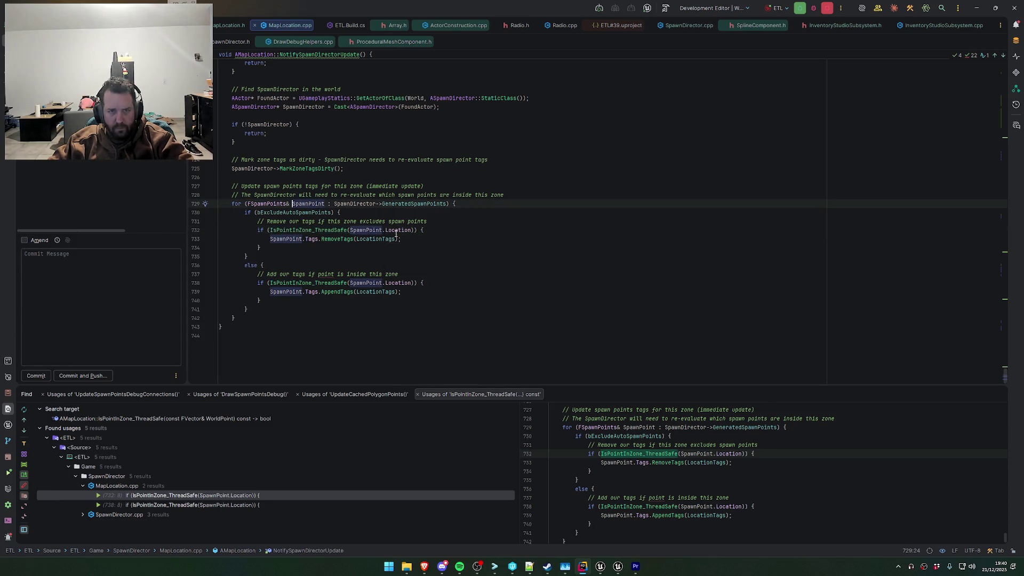
ctrl+click(274, 203)
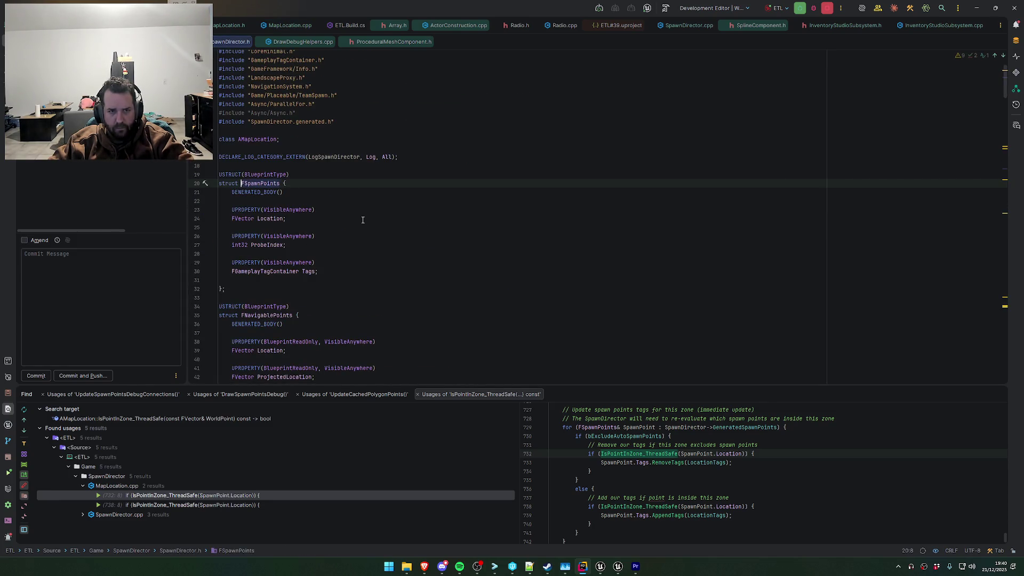
key(ctrl+alt+Left)
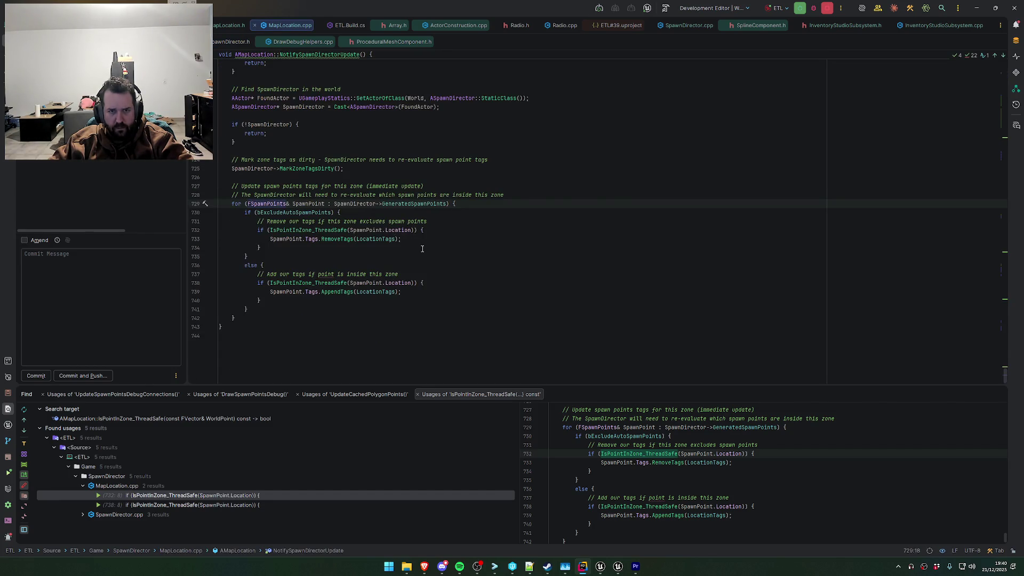
Review the tag-removal code on lines 733–739, selecting SpawnPoint, then return to Premiere Pro
click(463, 293)
scroll(470, 298, up, 4)
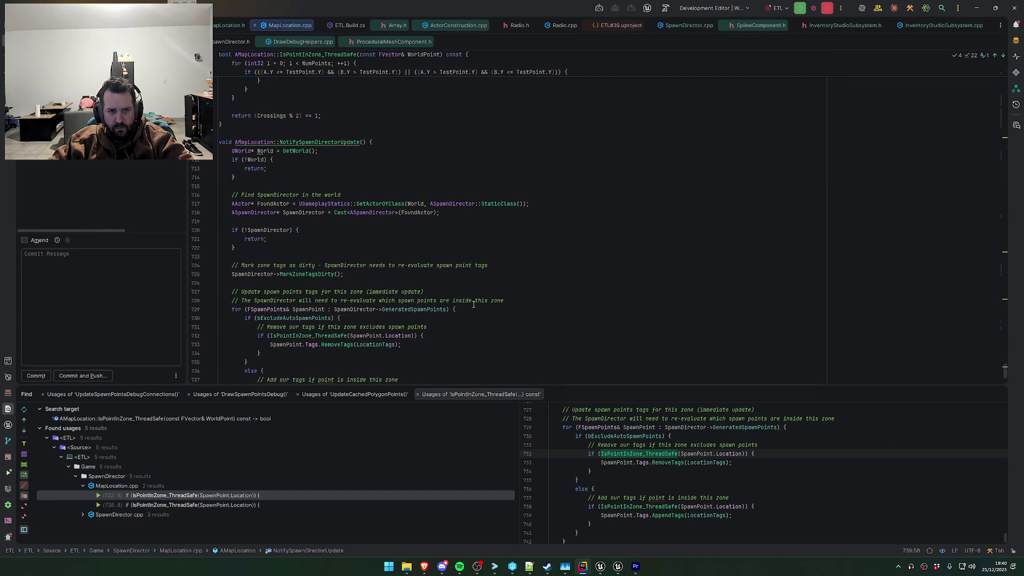
scroll(470, 312, down, 2)
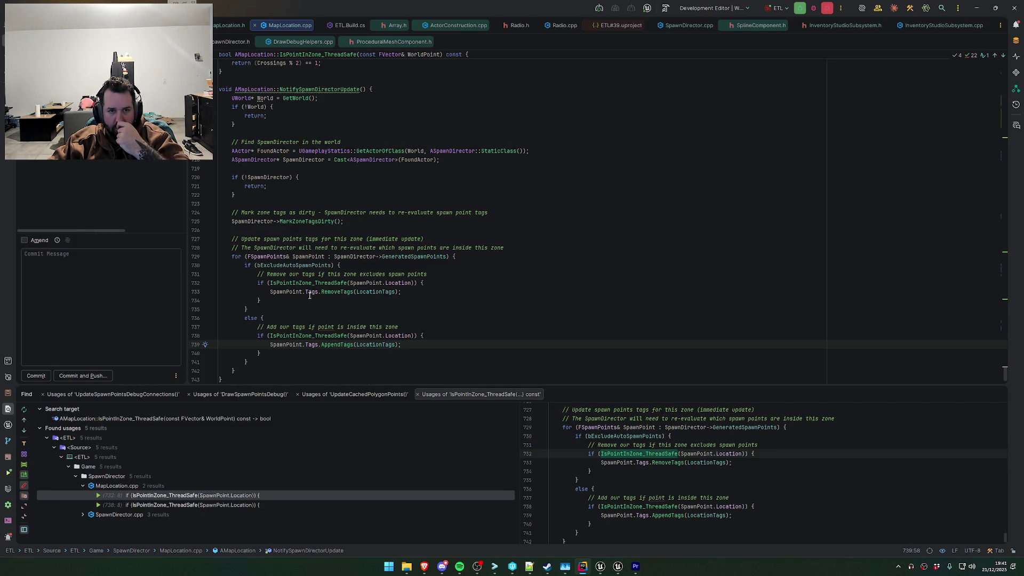
mouse_move(310, 295)
key(Up)
key(Up)
key(Up)
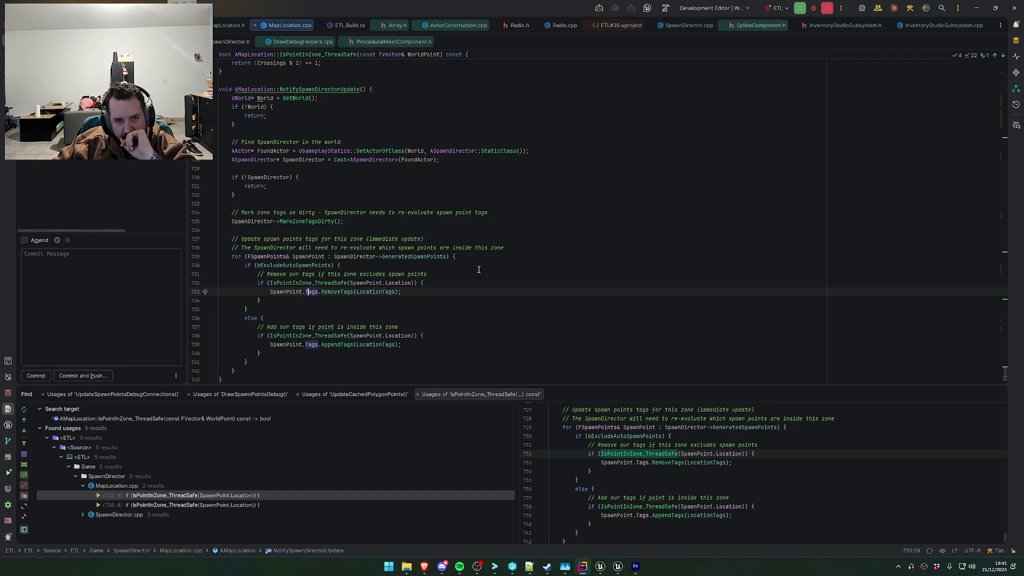
double_click(286, 291)
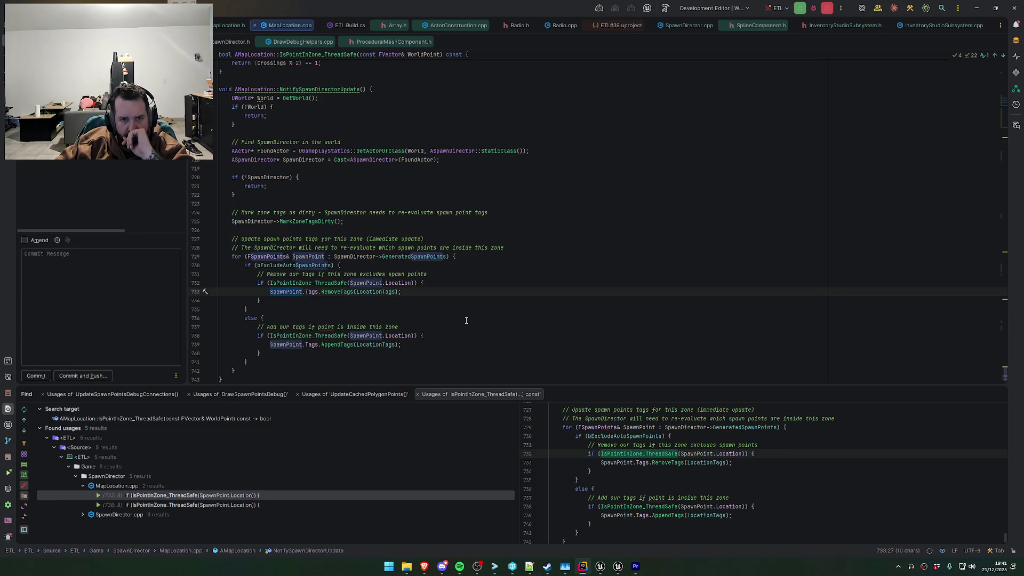
key(alt+Tab)
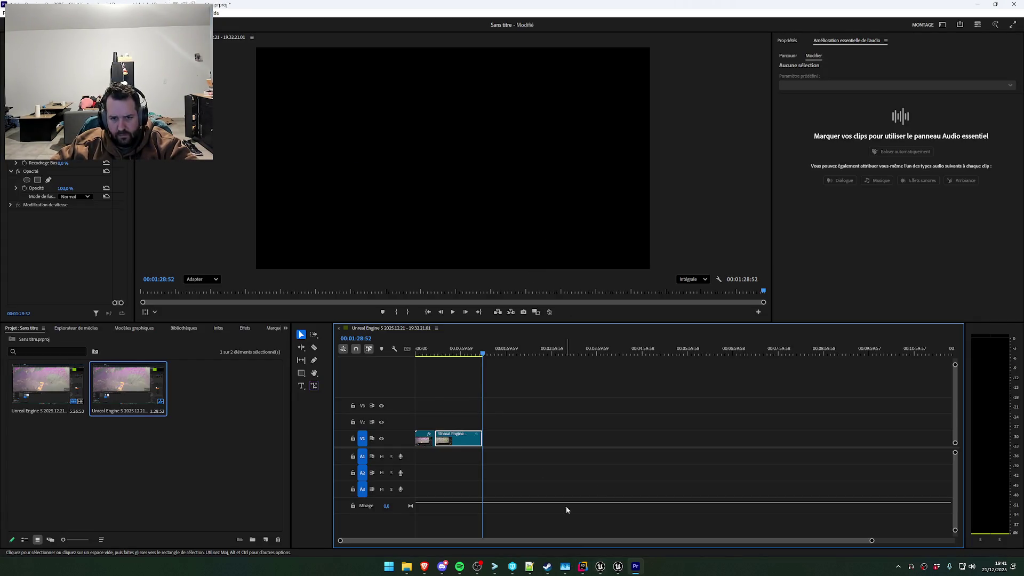
Open the media export page with Ctrl+M and clear the export file name
mouse_move(480, 357)
mouse_down()
mouse_move(451, 352)
mouse_move(468, 351)
mouse_up()
click(7, 13)
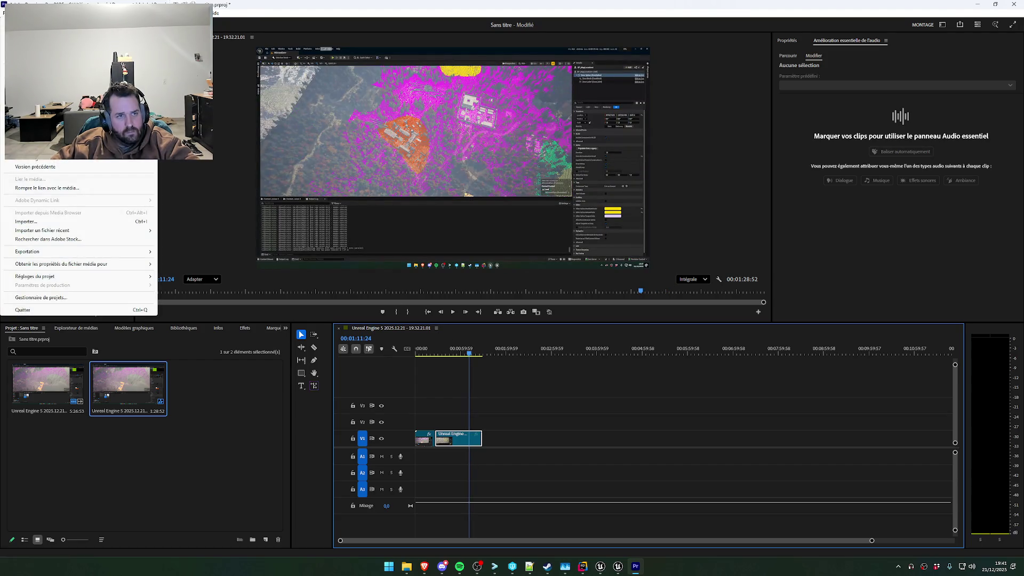
mouse_move(48, 252)
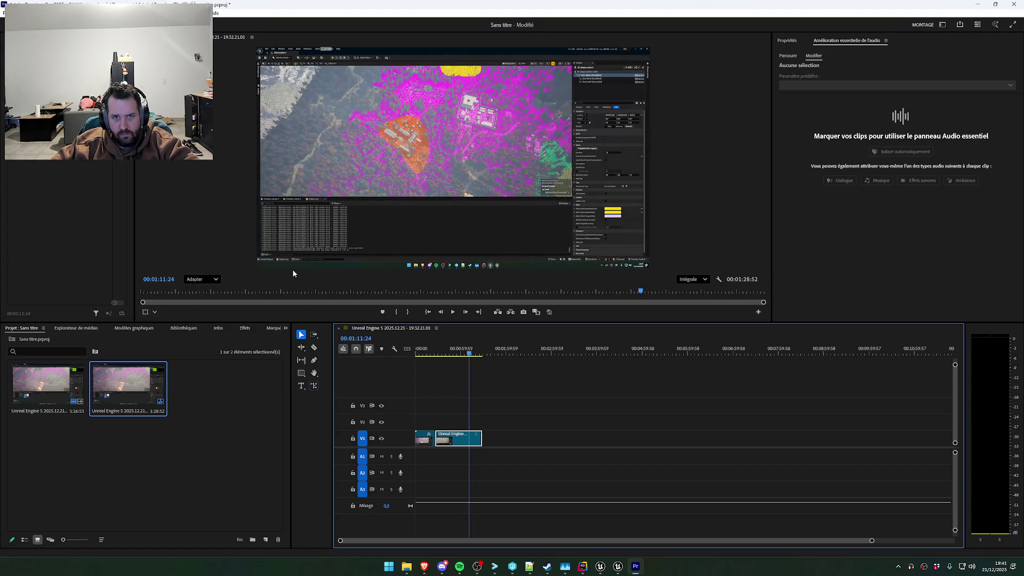
key(ctrl+m)
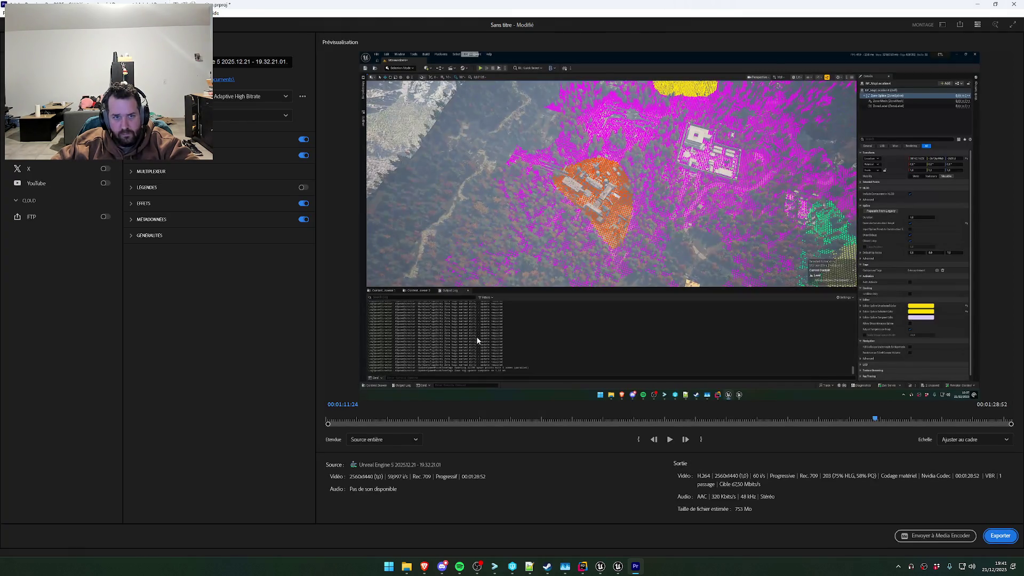
click(283, 61)
key(BackSpace)
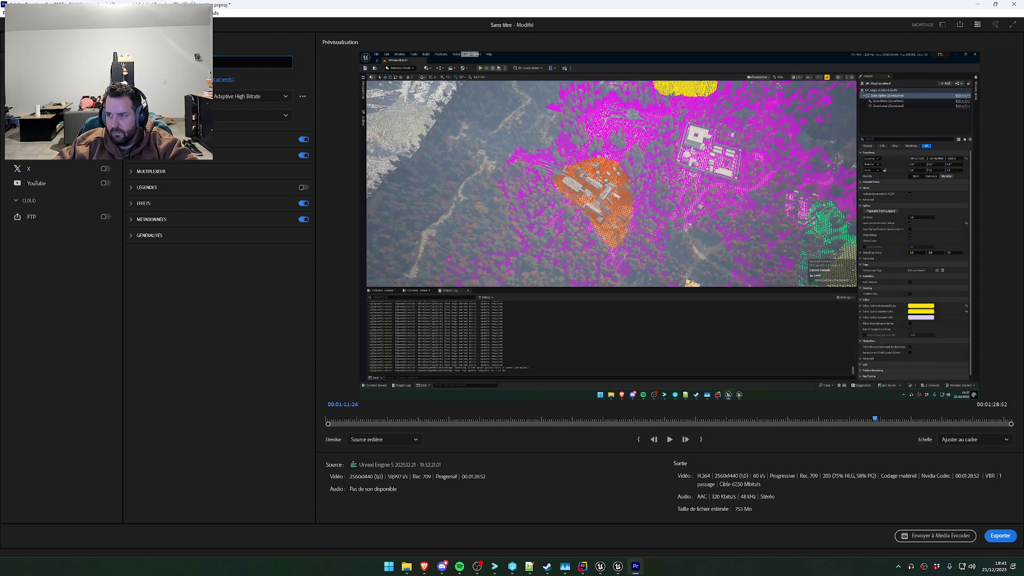
Start the export, cancel the running encode, and rewind the sequence to 00:21:25
click(1000, 536)
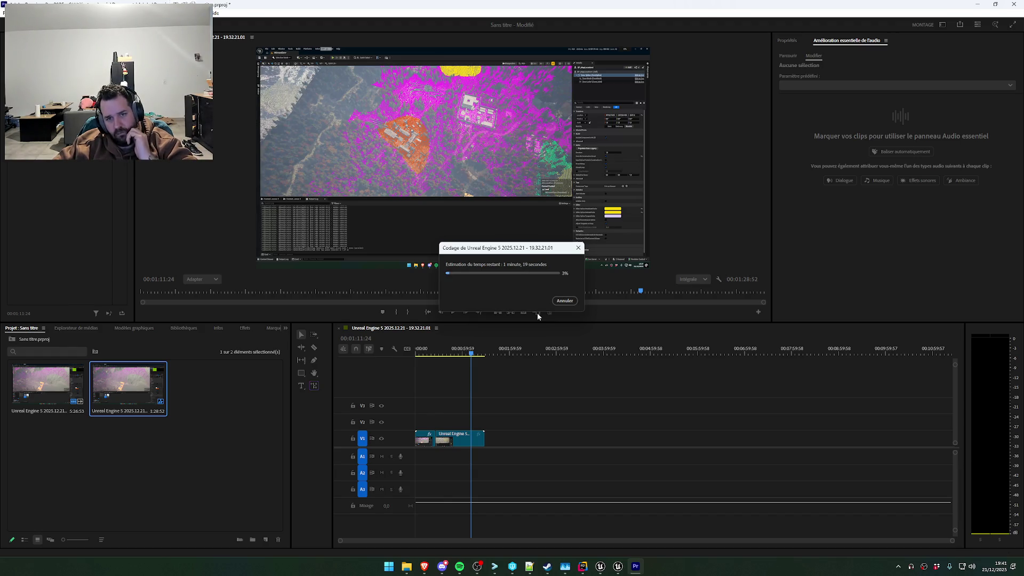
click(565, 301)
drag(470, 355, 432, 354)
click(7, 13)
Export with the High Quality 720p HD preset (1280x720, 10 Mbit/s) and a cleared file name
mouse_move(75, 251)
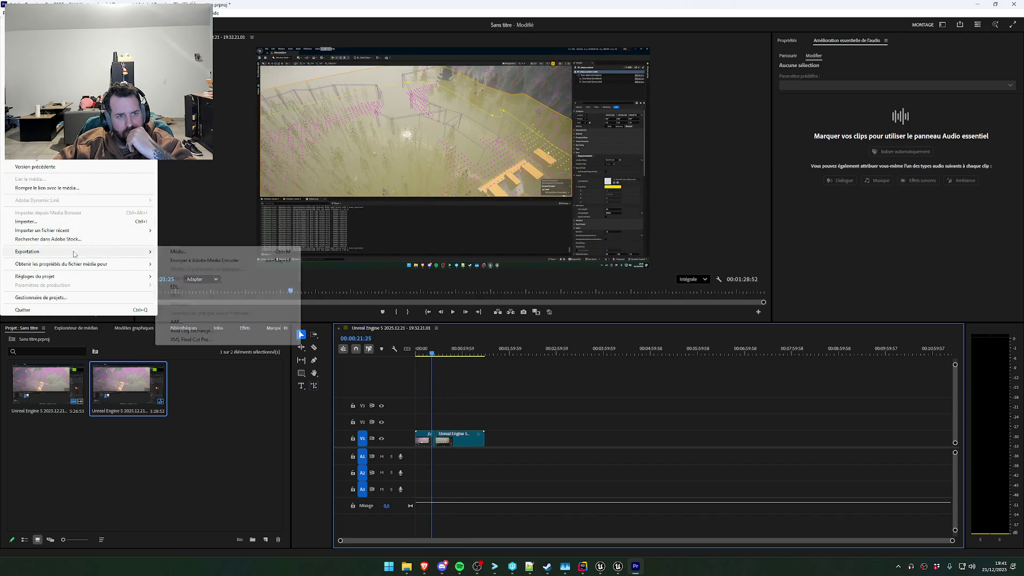
click(162, 251)
click(249, 97)
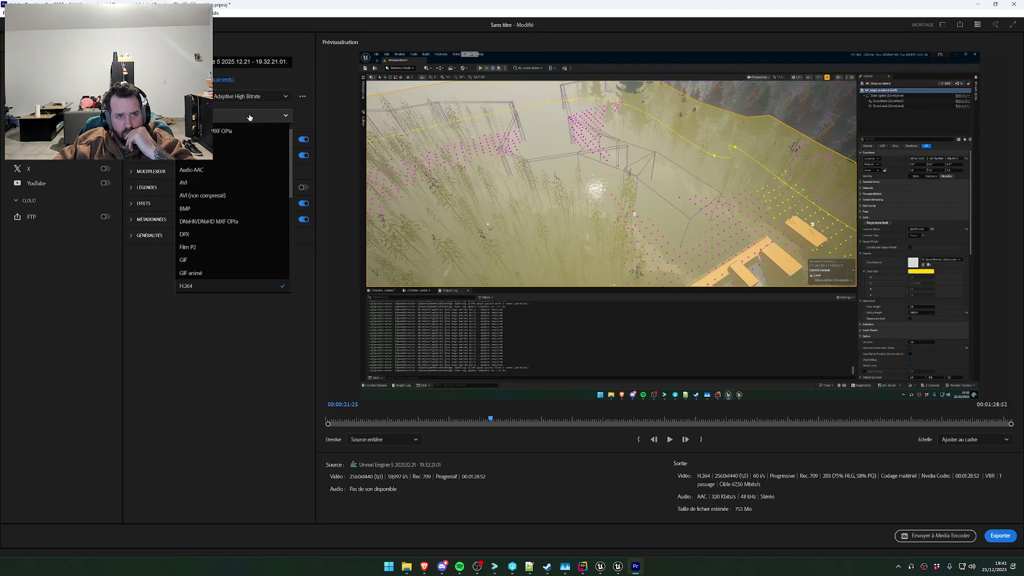
click(238, 125)
click(249, 97)
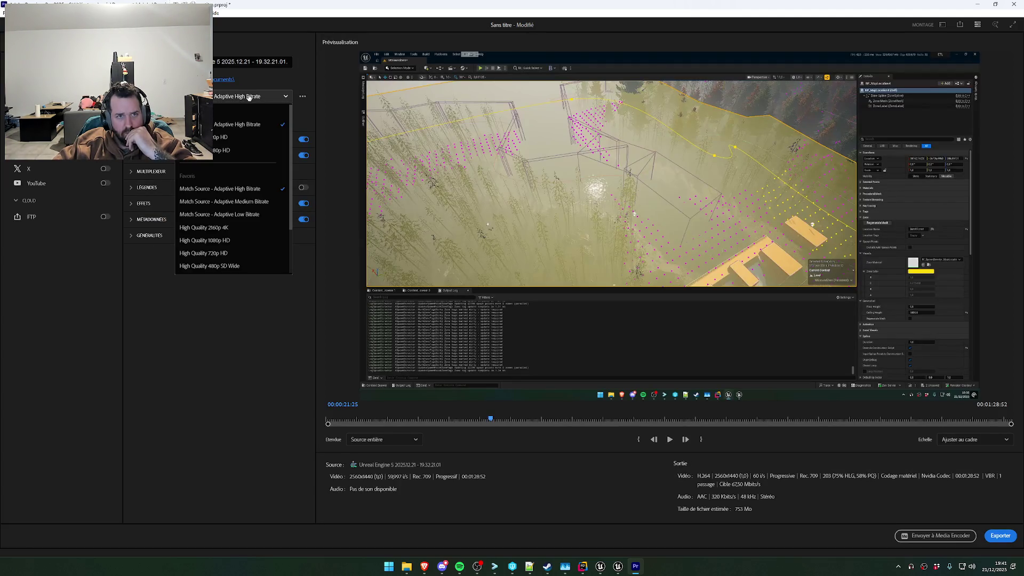
click(239, 255)
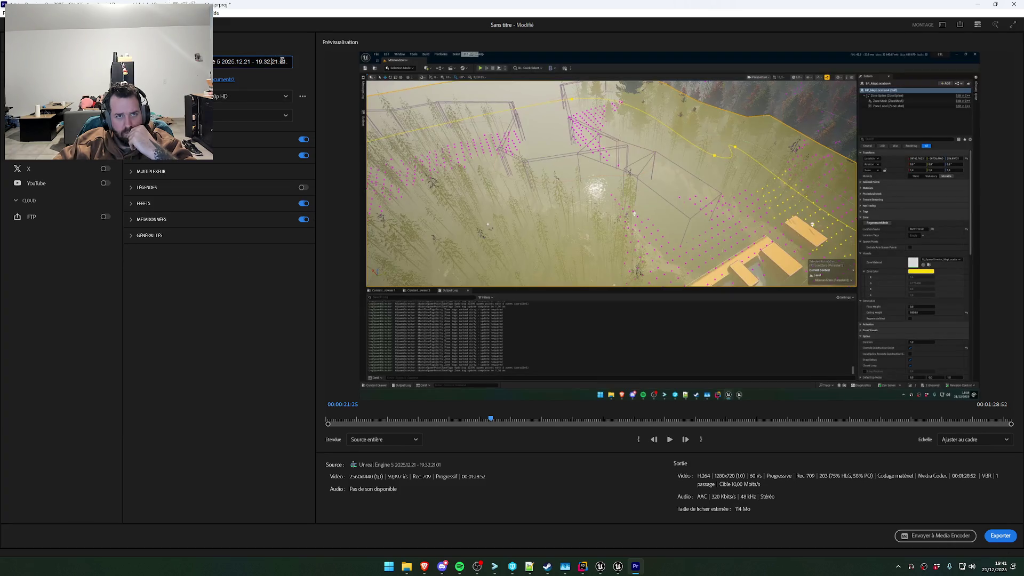
click(203, 62)
key(BackSpace)
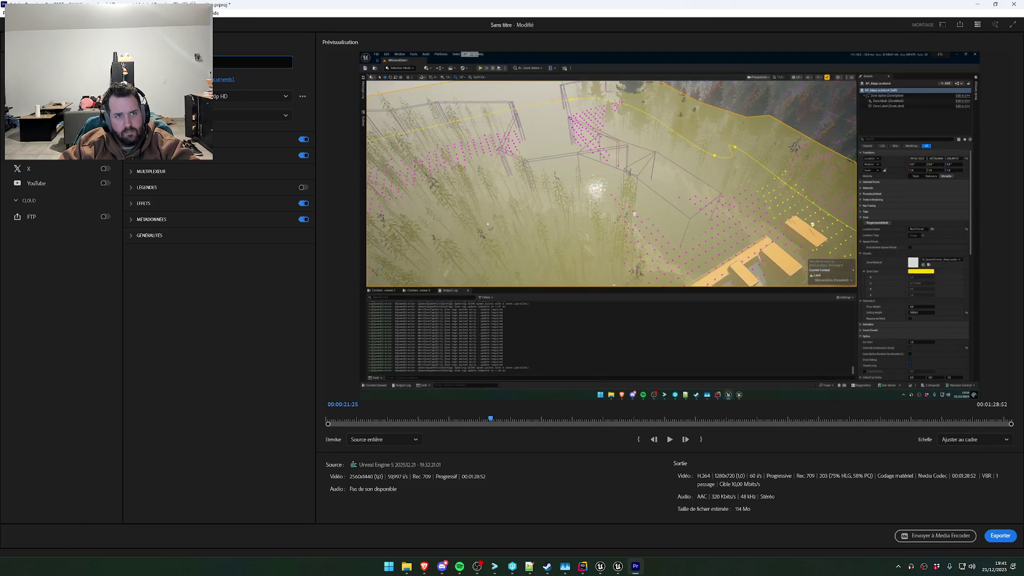
click(999, 536)
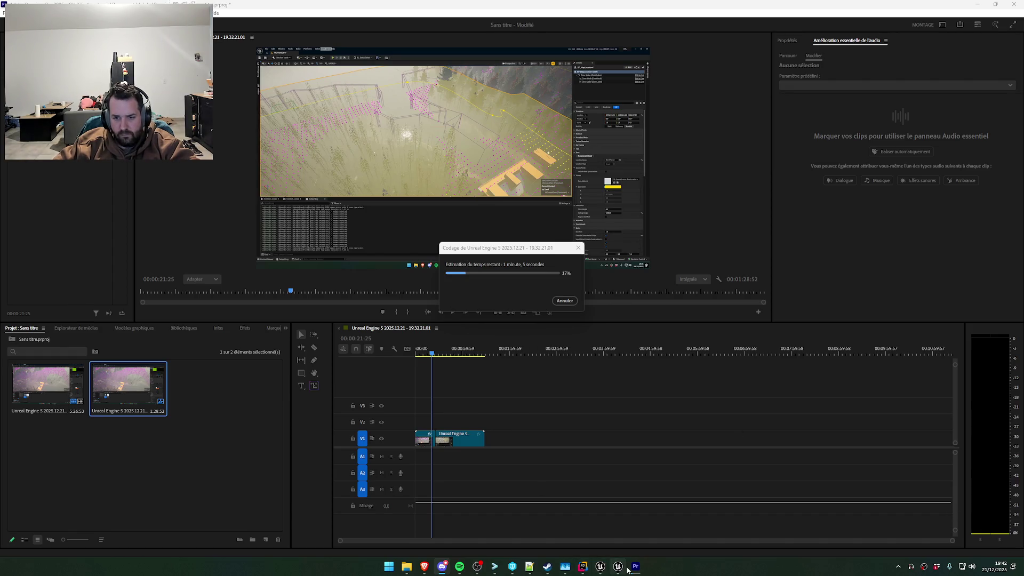
click(606, 572)
Close the M_SpawnDirector_MapLocation_Preview material editor, applying its changes to the original material
mouse_move(606, 572)
click(552, 525)
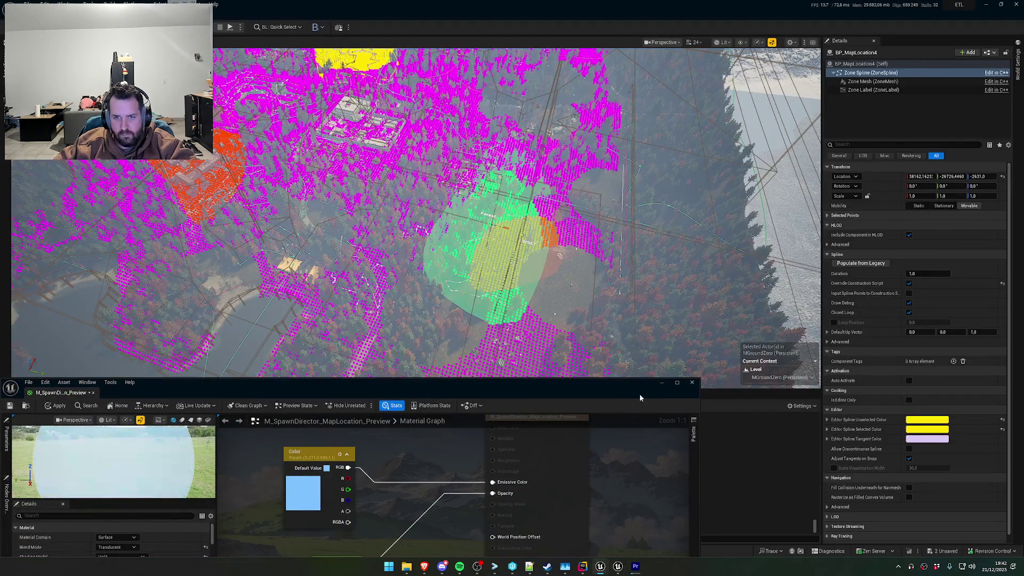
drag(626, 370, 632, 364)
click(700, 360)
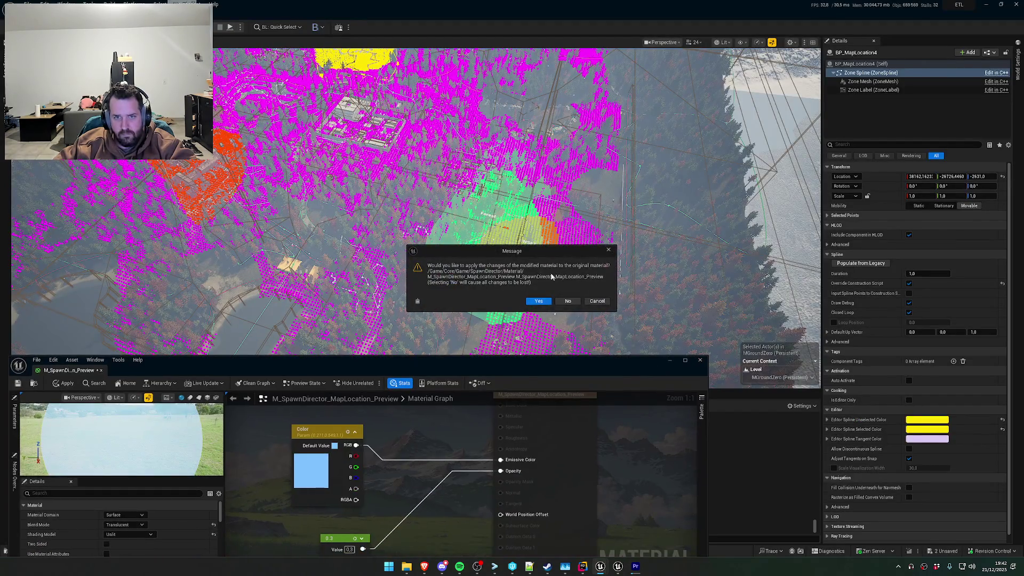
click(539, 301)
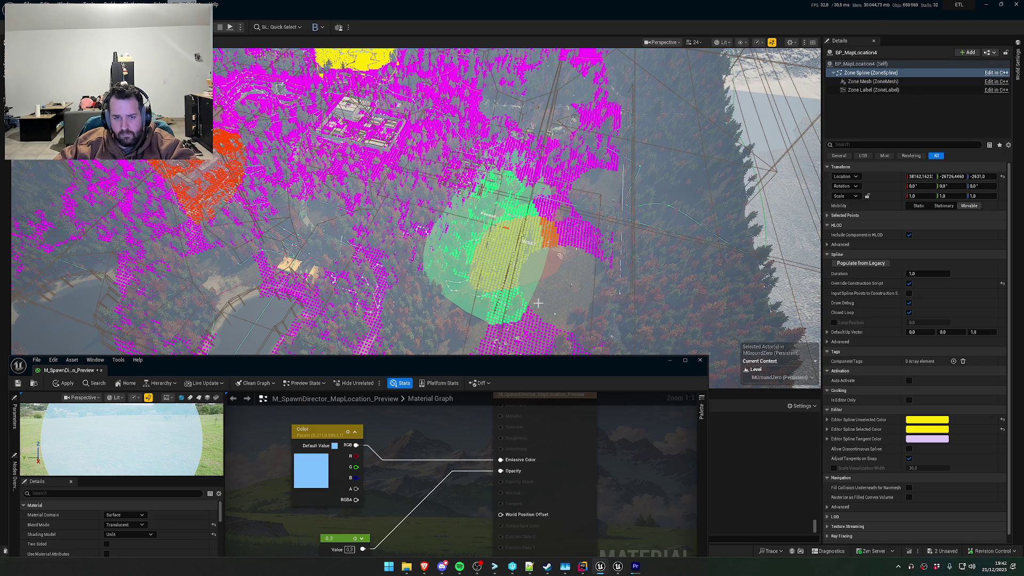
click(539, 303)
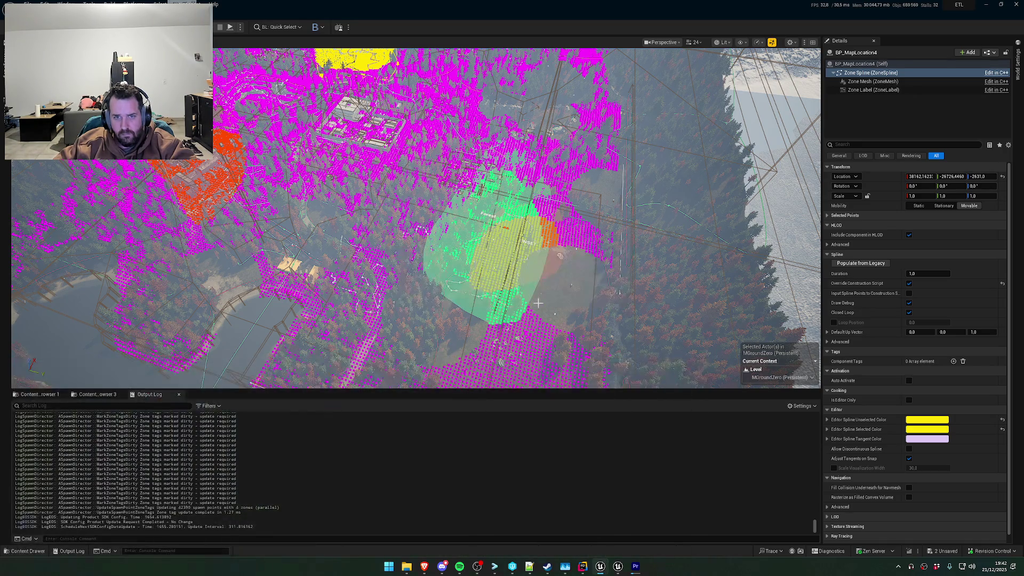
Frame the selected yellow spline zone and undo the last spline point move
key(f)
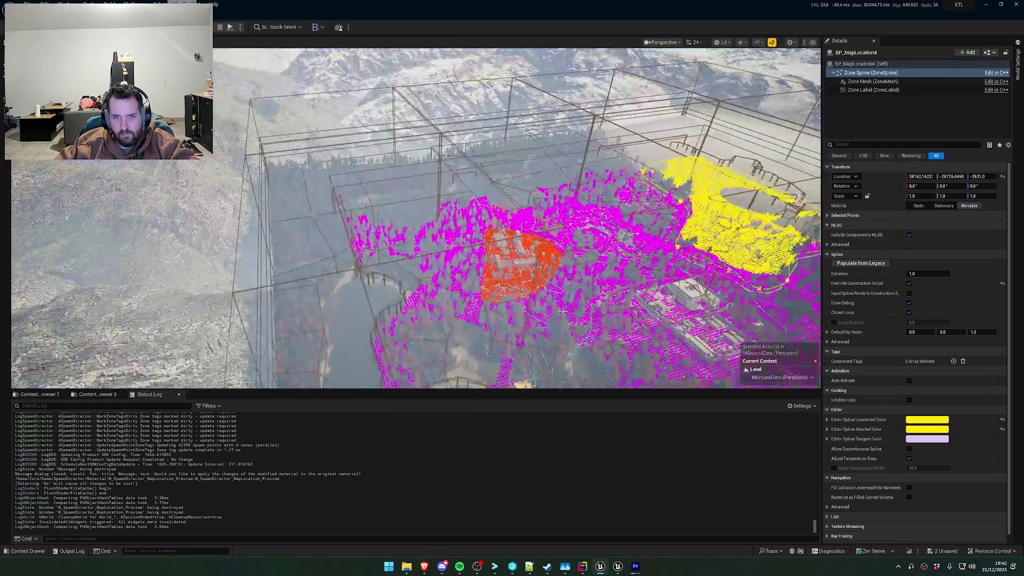
scroll(415, 217, up, 3)
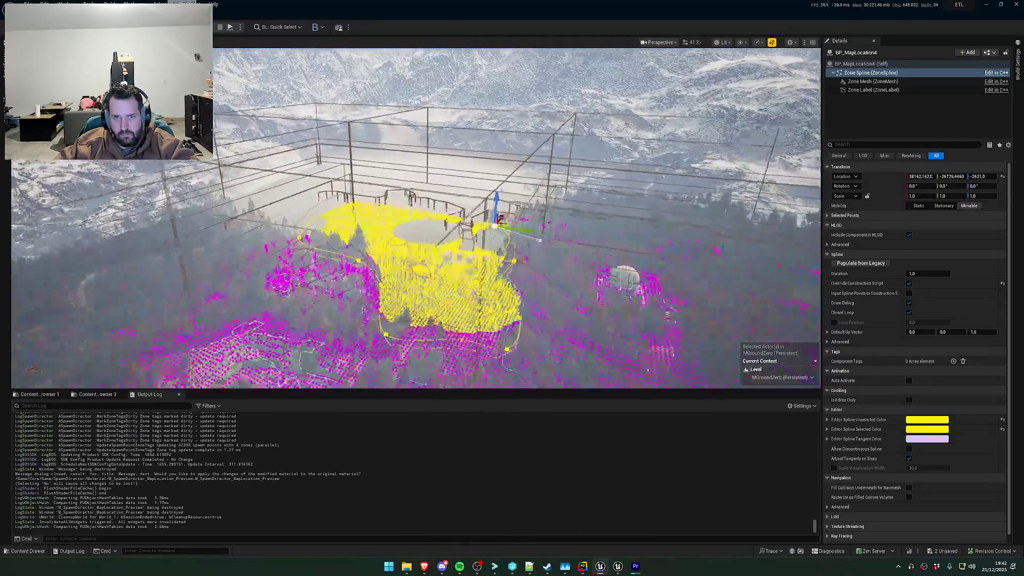
scroll(300, 138, up, 5)
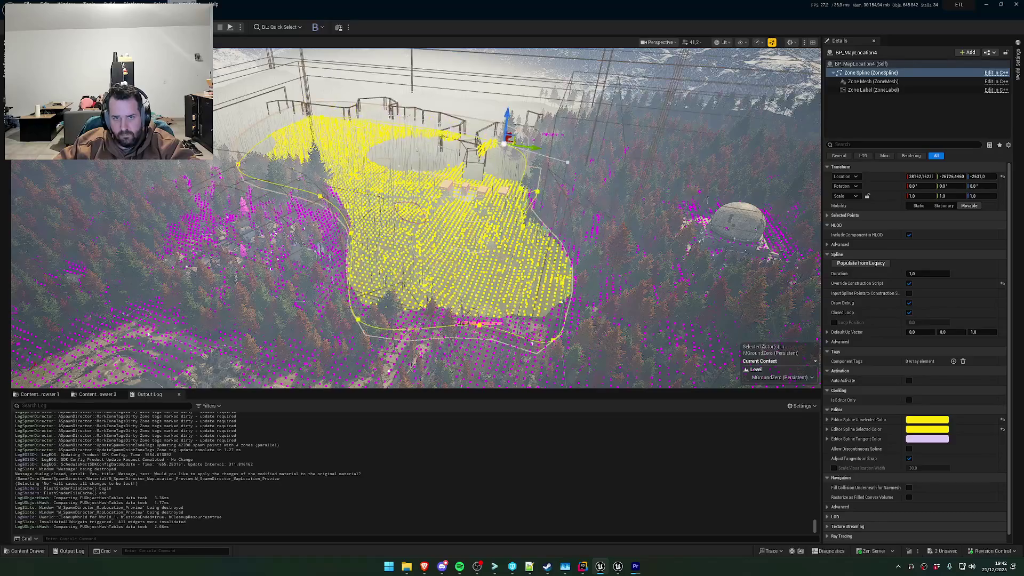
scroll(301, 138, down, 5)
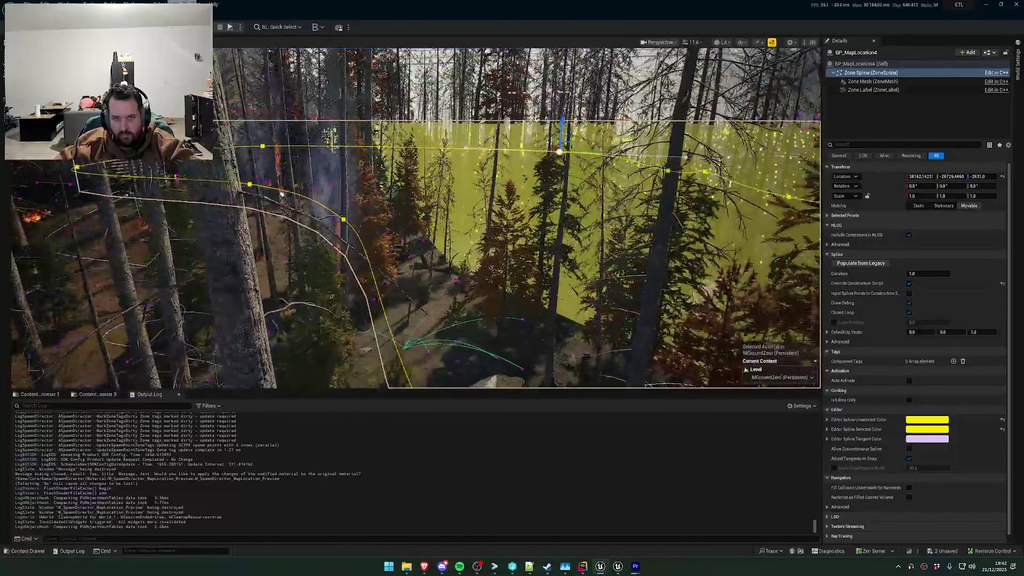
scroll(742, 257, down, 4)
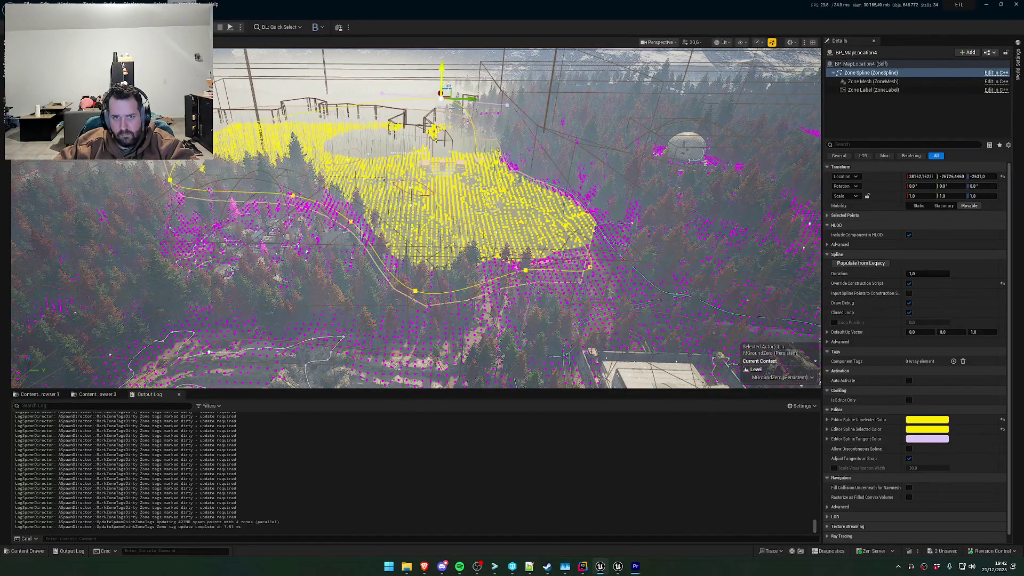
key(ctrl+z)
Select the whole BP_MapLocation4 actor and lower its zone to Z -1702.8
click(859, 63)
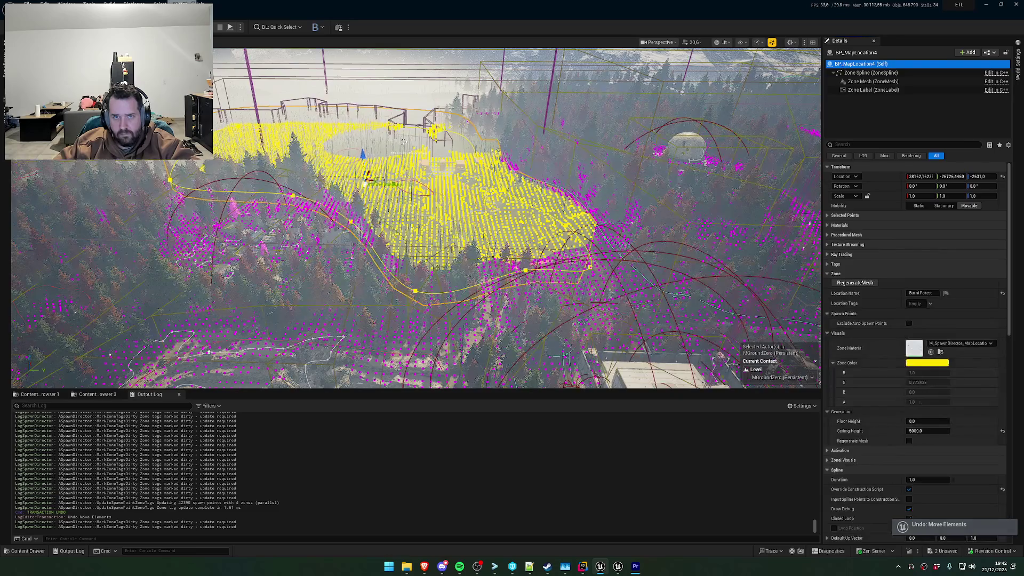
drag(359, 75, 358, 133)
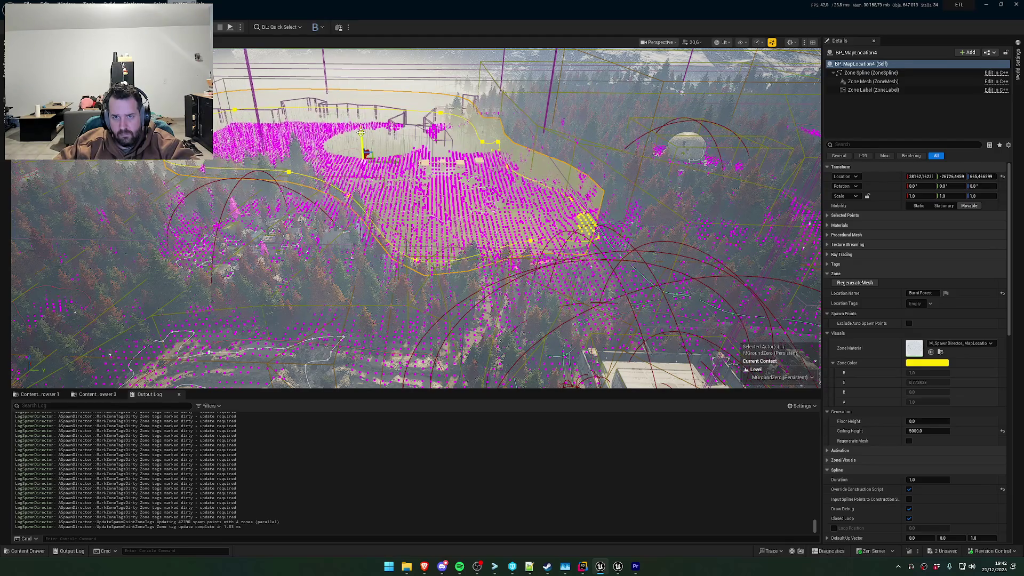
scroll(361, 133, up, 10)
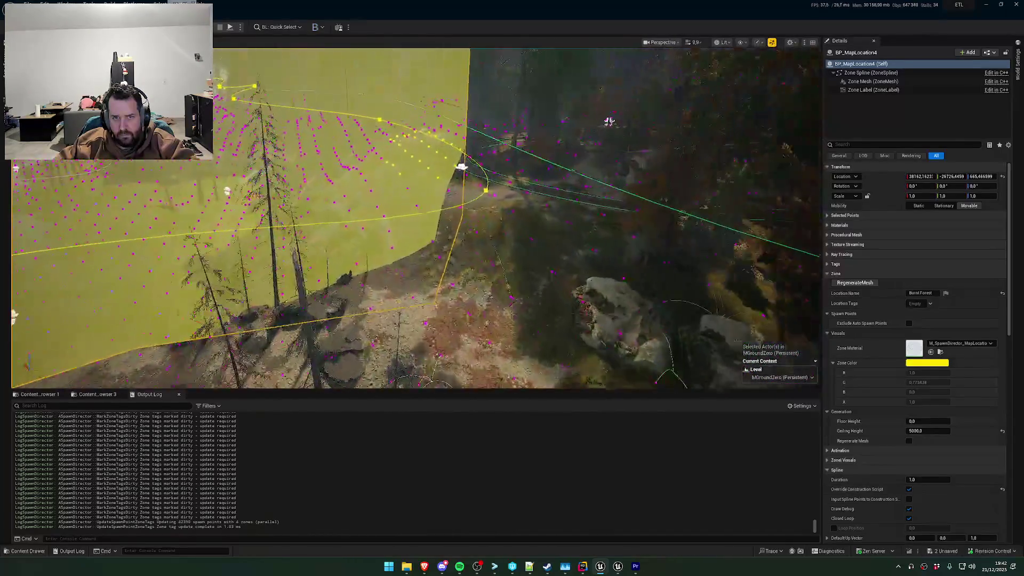
scroll(609, 121, up, 5)
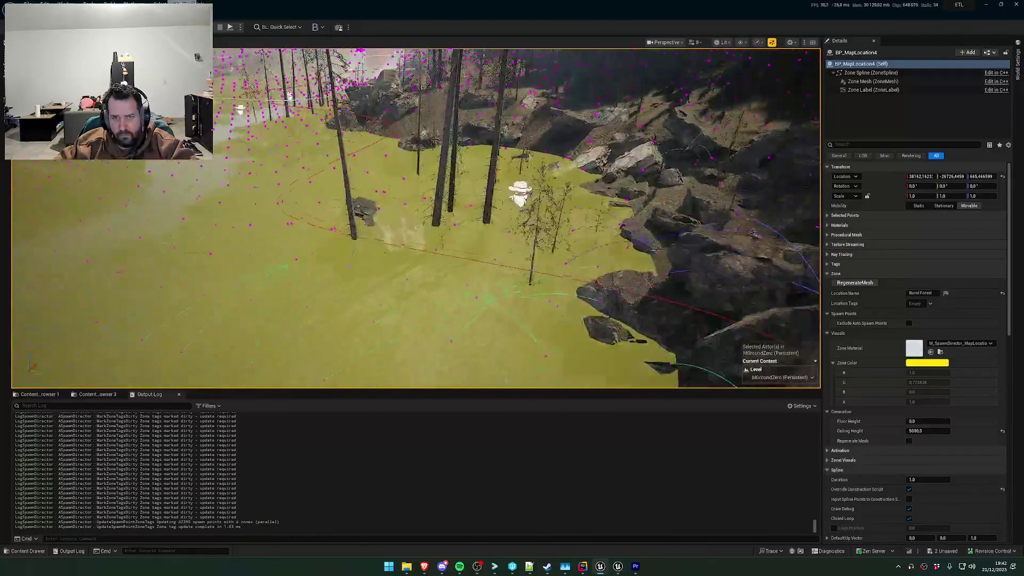
scroll(270, 227, down, 2)
mouse_move(368, 161)
mouse_down()
mouse_move(369, 209)
mouse_move(387, 169)
mouse_up()
drag(482, 134, 496, 171)
scroll(484, 144, up, 5)
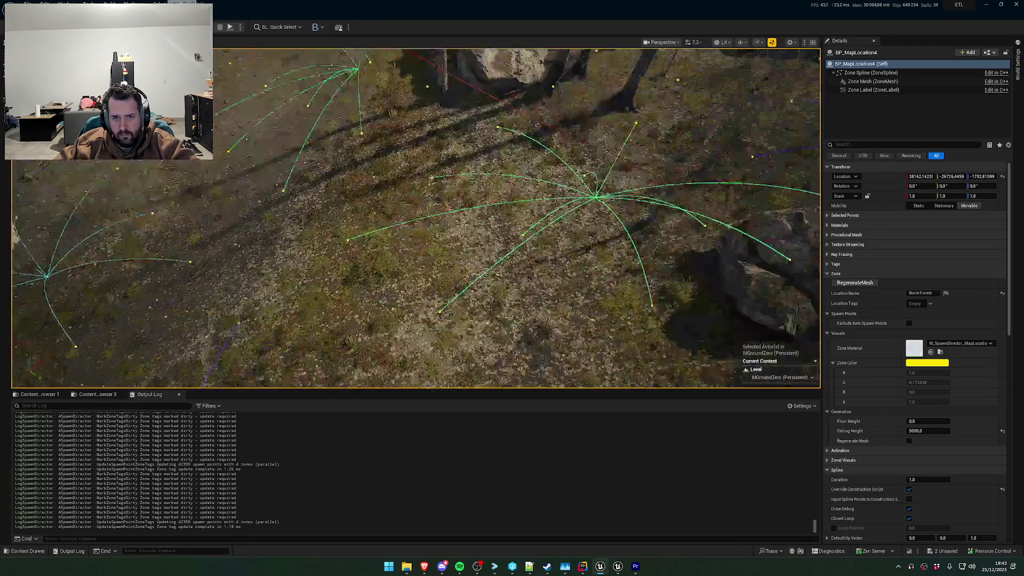
key(w)
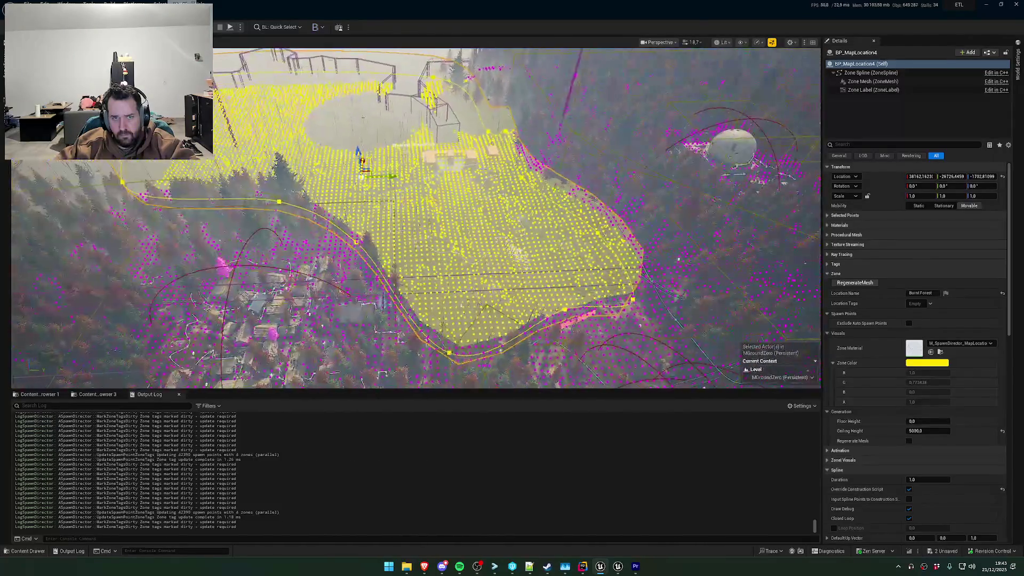
key(s)
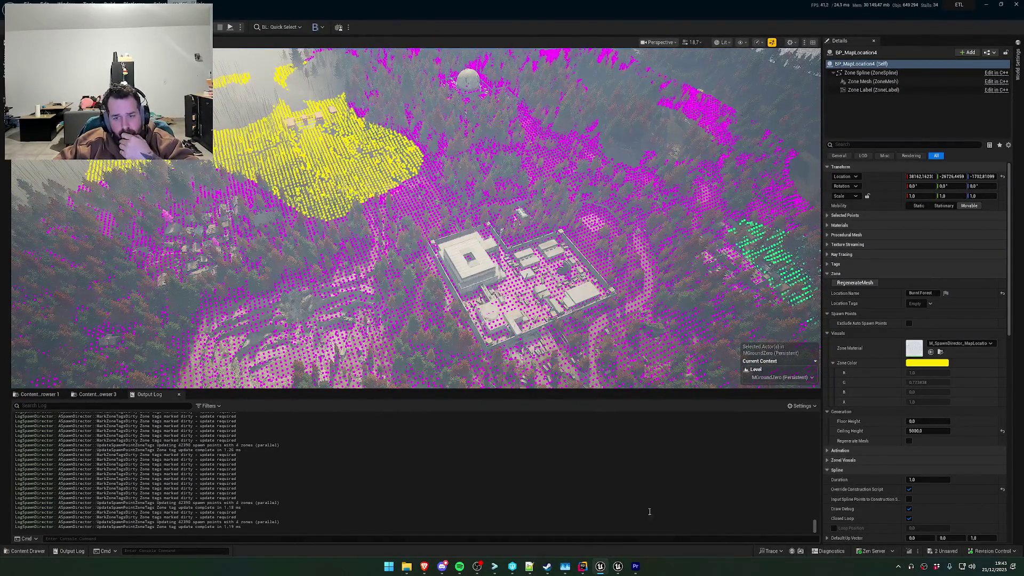
Minimise Rider back to Unreal and frame the selected yellow zone and its spline
click(583, 568)
click(583, 568)
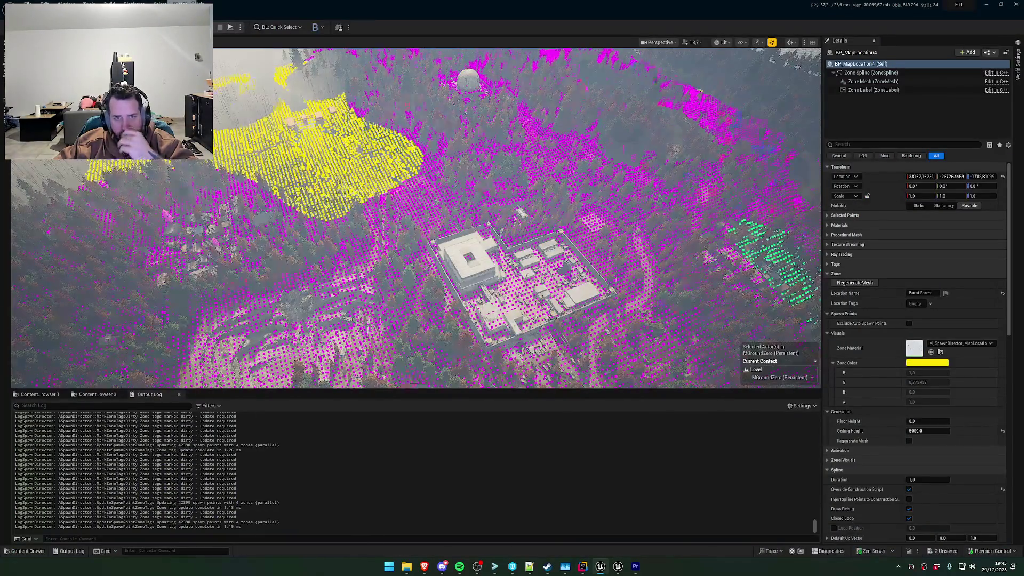
key(f)
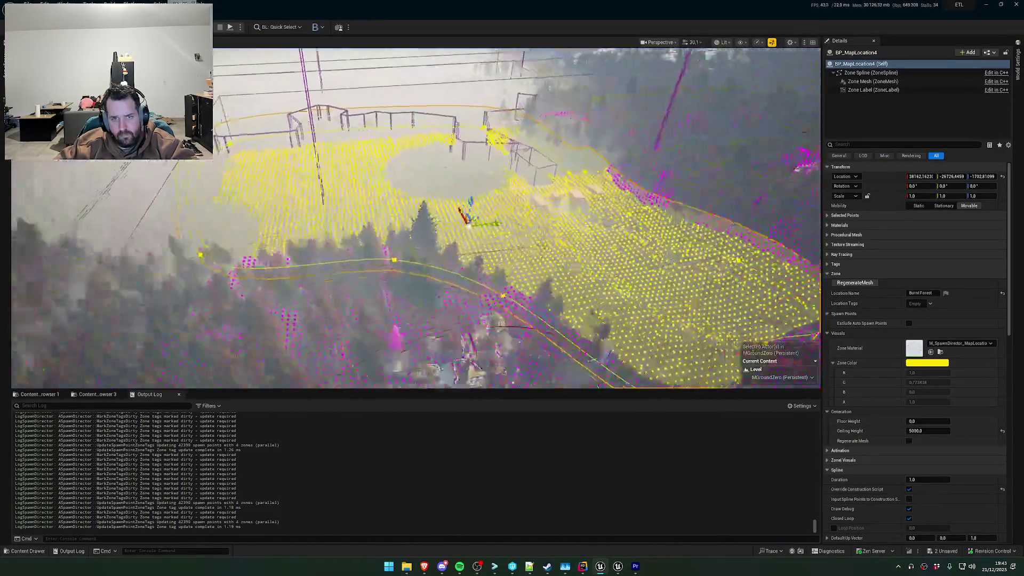
Close Premiere Pro without saving the project and bring up File Explorer
click(636, 567)
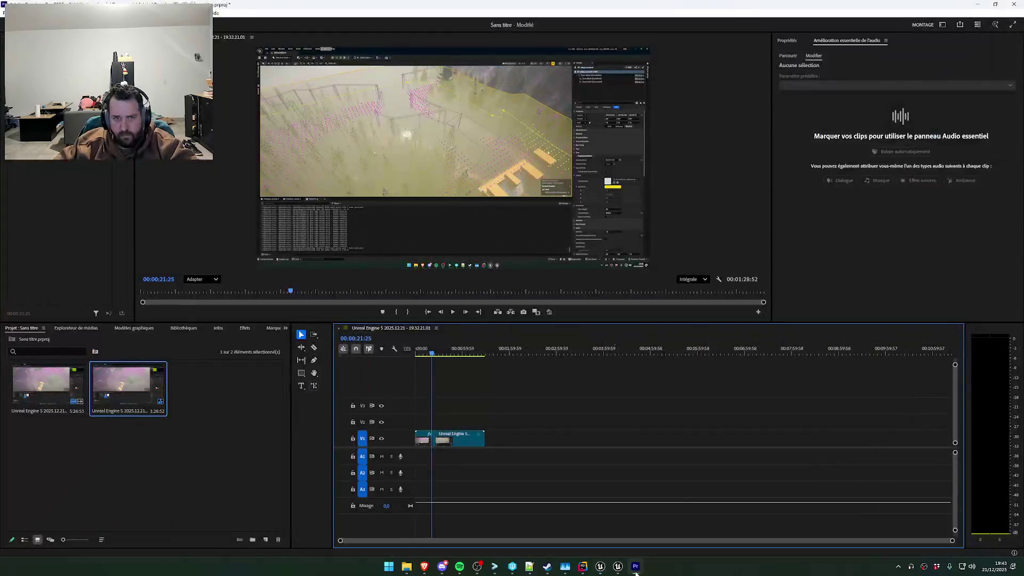
click(1014, 5)
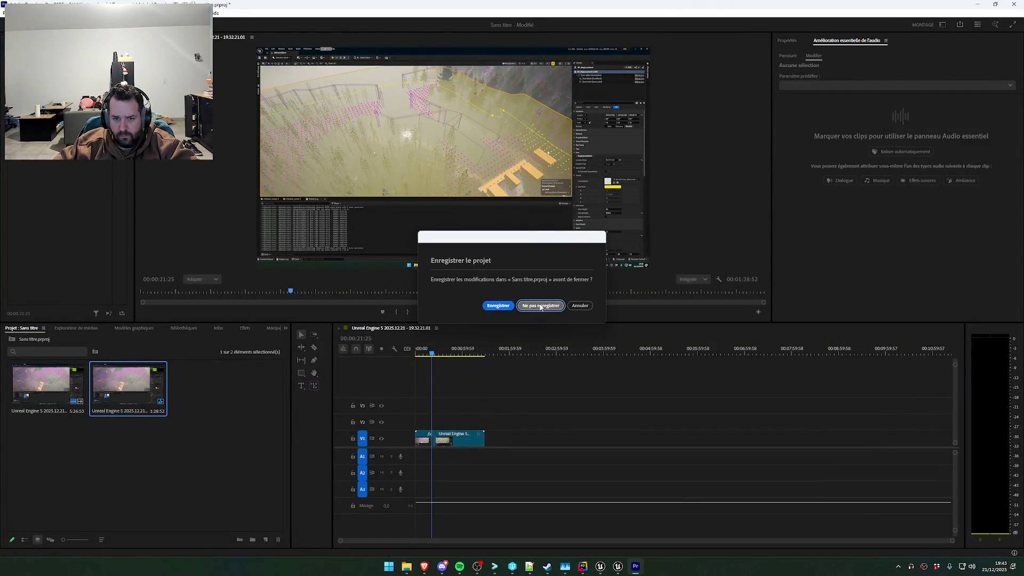
click(540, 305)
click(415, 567)
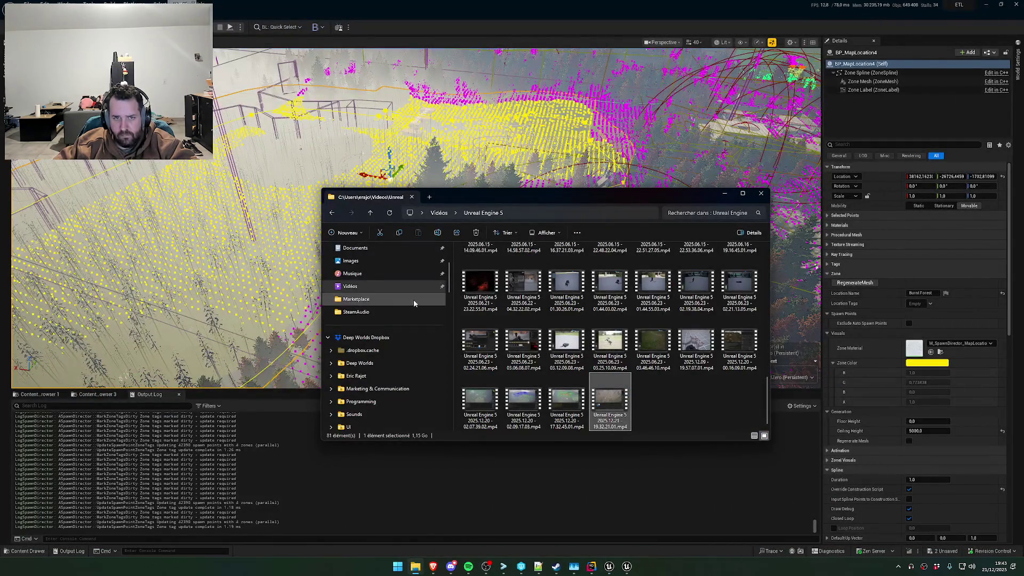
Open Documents and drag flag.mp4 onto the Discord taskbar icon
click(388, 249)
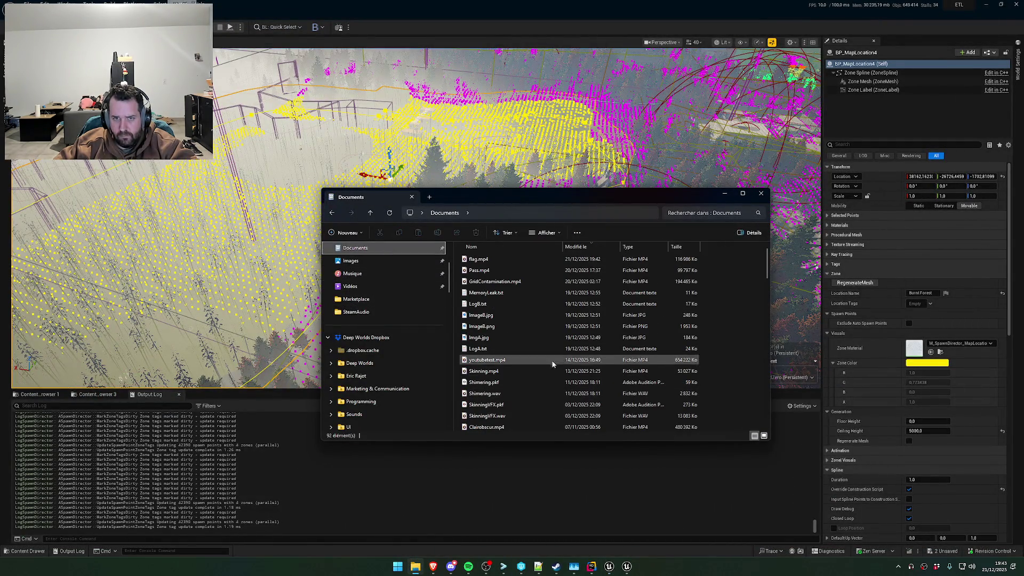
click(480, 261)
mouse_move(481, 265)
mouse_down()
mouse_move(549, 283)
mouse_move(451, 566)
mouse_up()
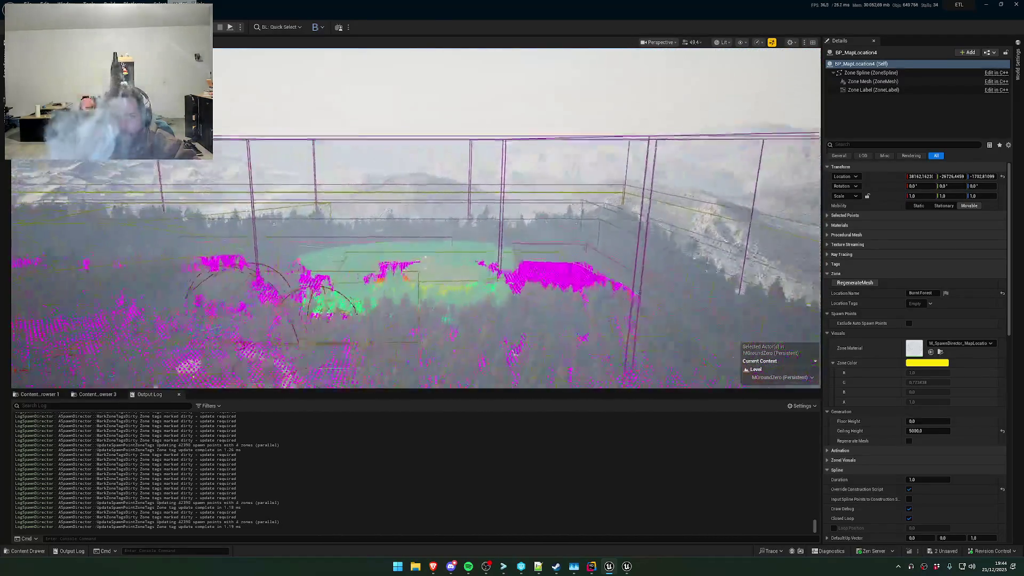
Frame the yellow zone from above, swing the view toward the mountains, then minimise Unreal
scroll(416, 218, down, 2)
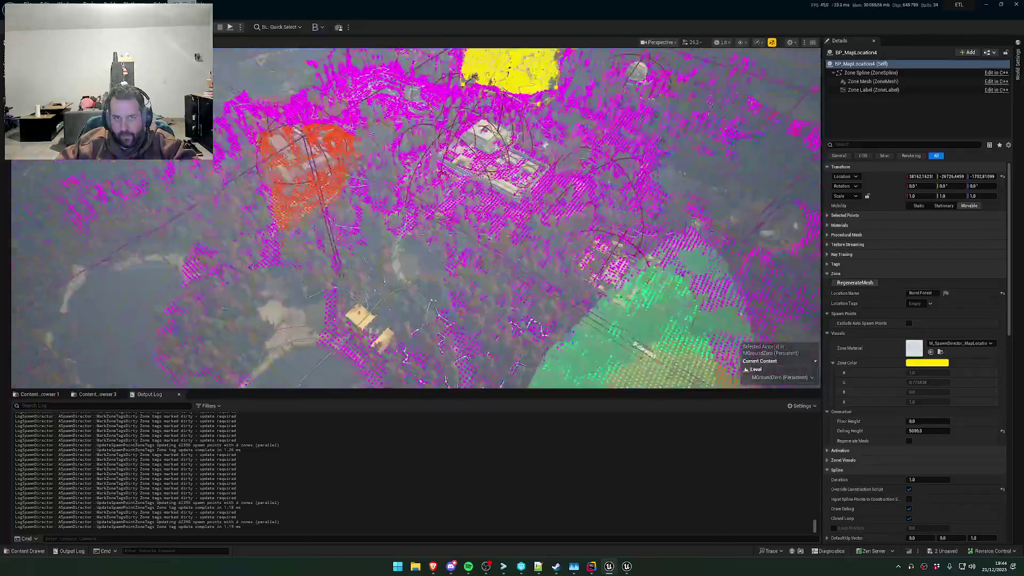
key(f)
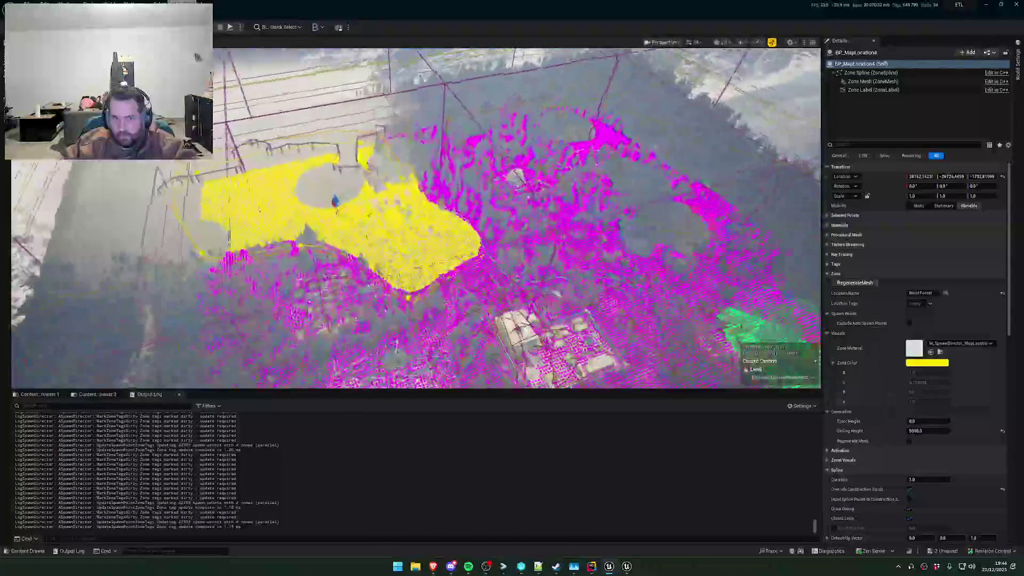
scroll(416, 218, down, 3)
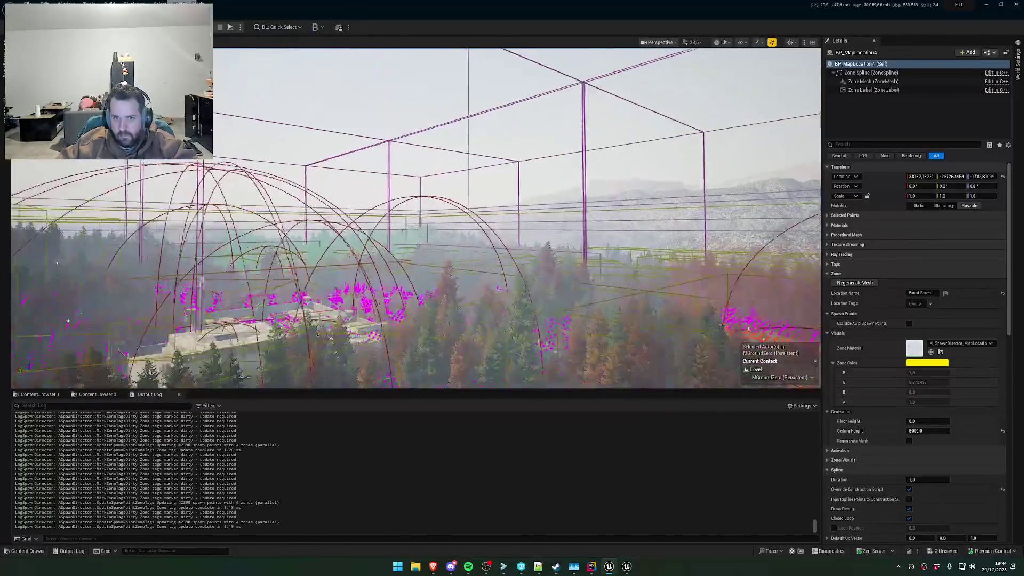
key(f)
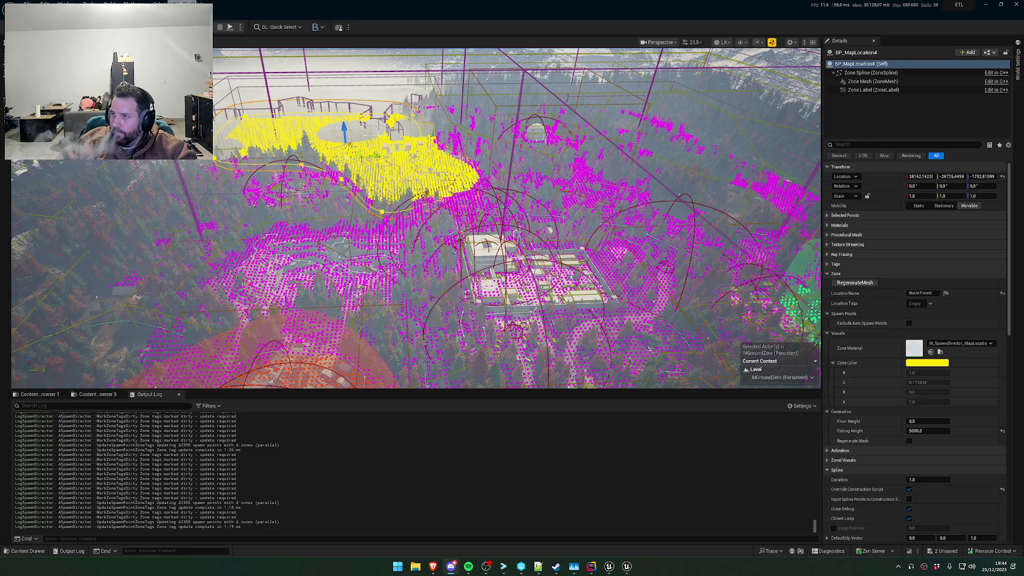
drag(809, 218, 789, 160)
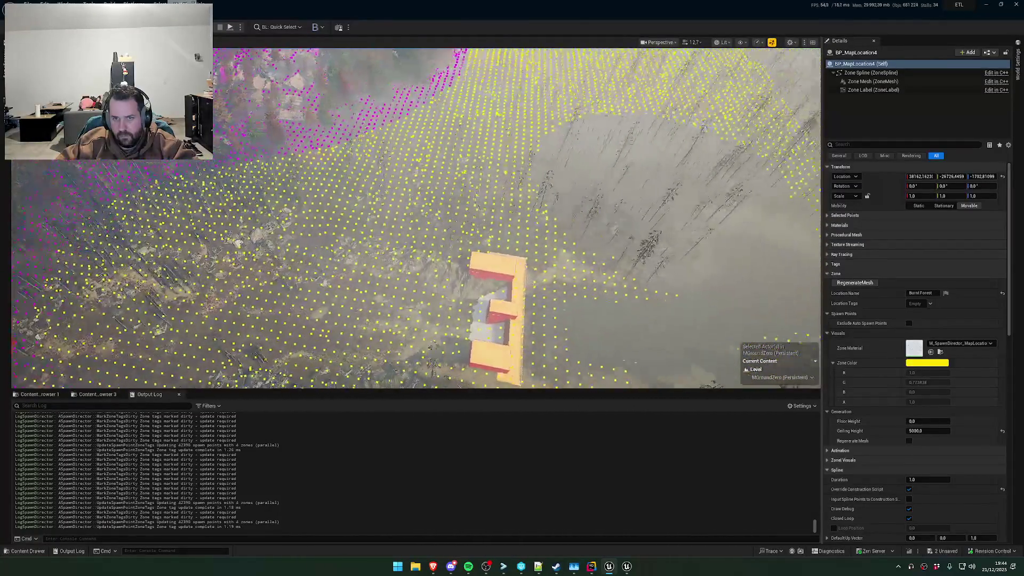
scroll(416, 217, up, 2)
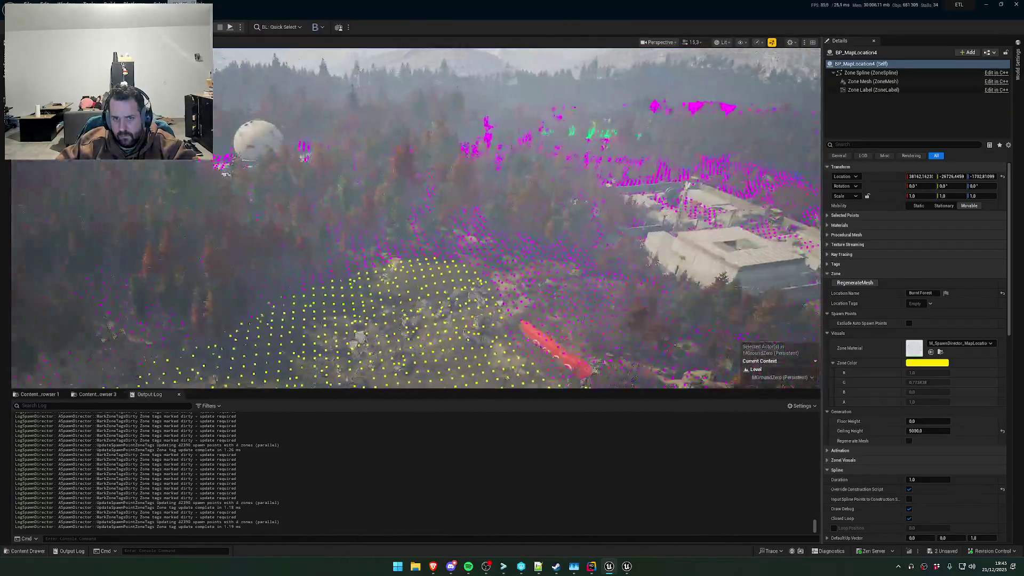
scroll(416, 218, down, 2)
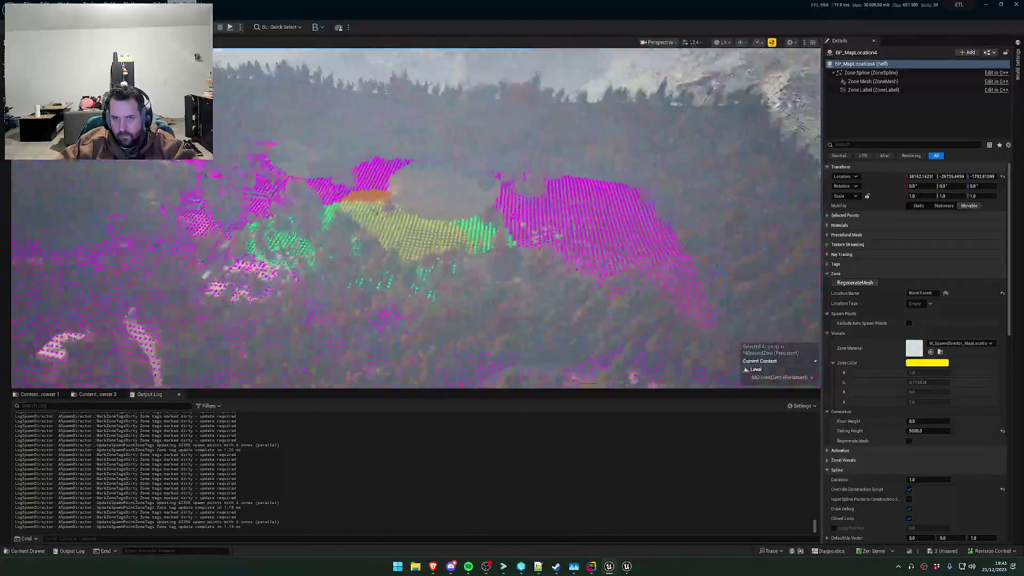
scroll(416, 218, up, 1)
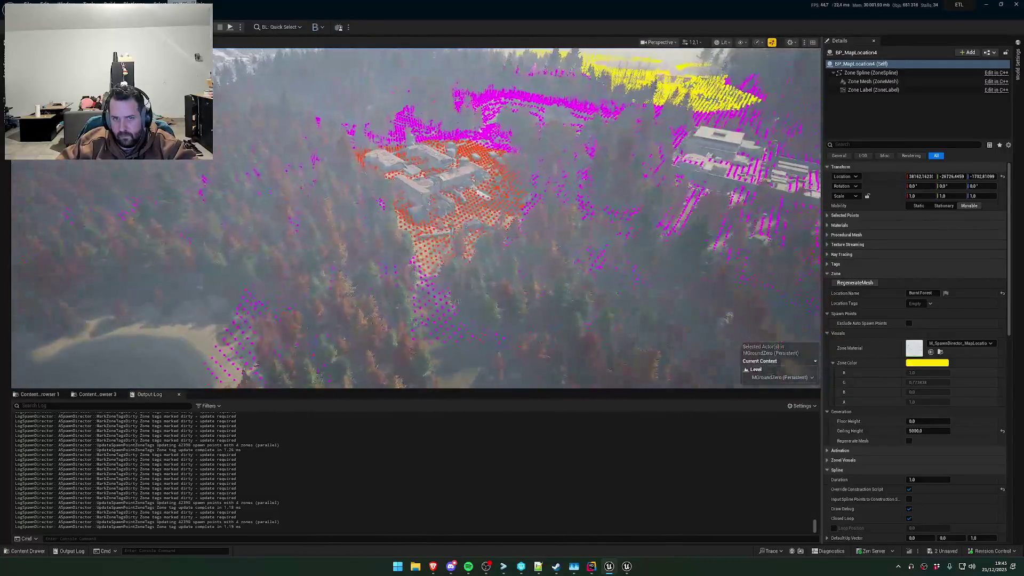
scroll(416, 218, up, 3)
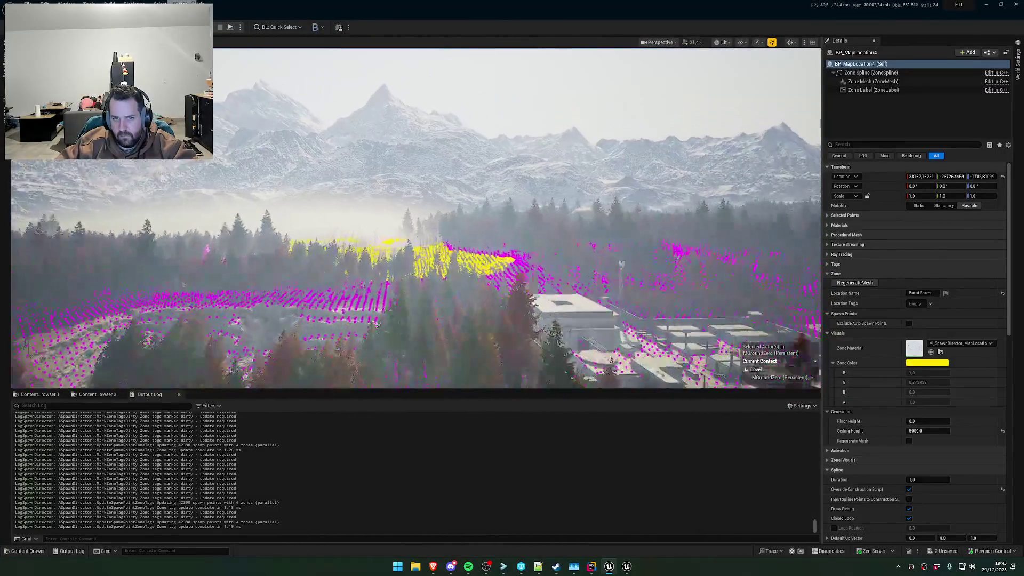
click(608, 568)
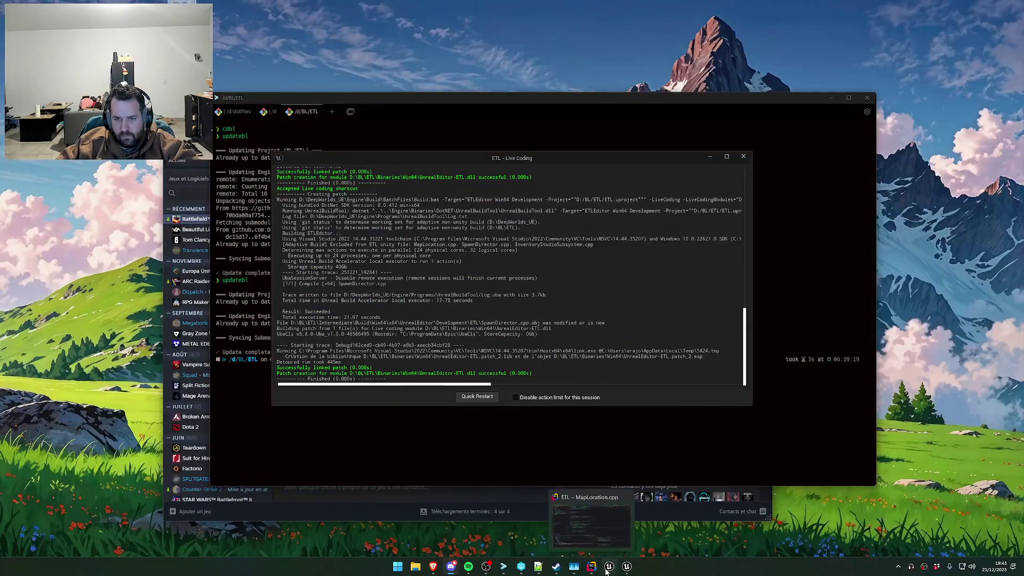
In Rider's Claude Code session, type the French request that zone spawn points respect ceiling/floor height
click(608, 567)
click(591, 567)
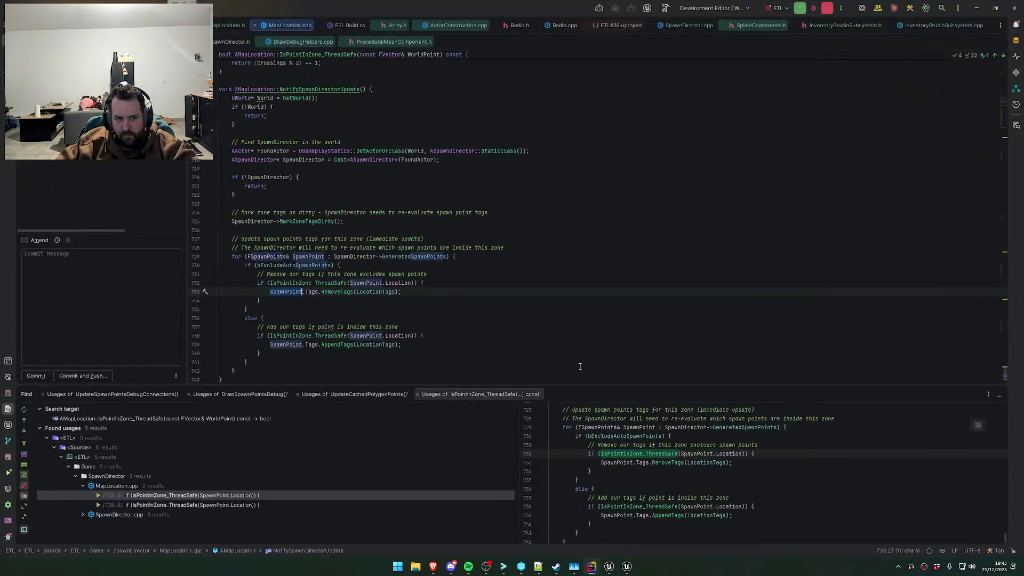
click(534, 239)
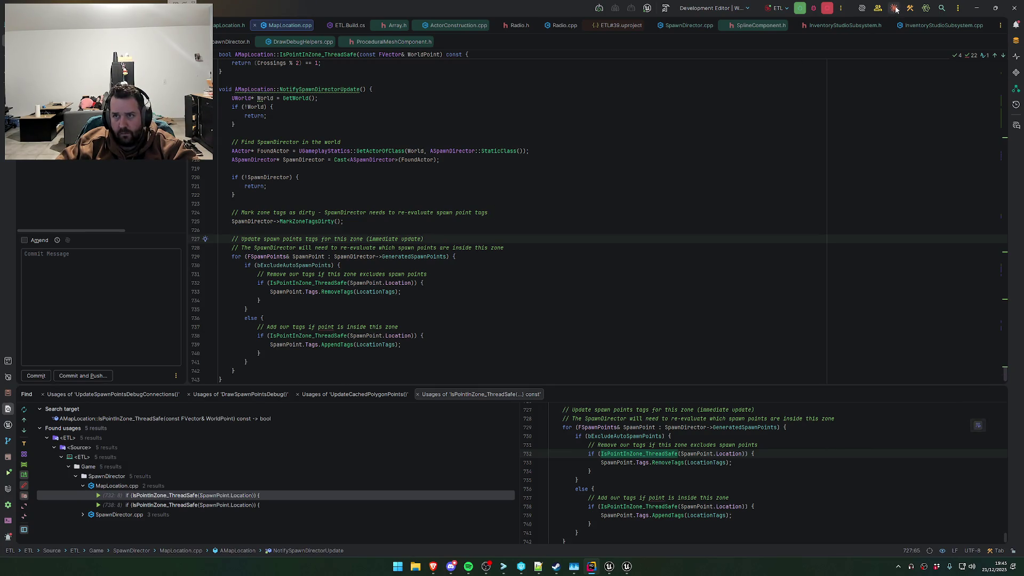
click(895, 8)
text(U)
text('update )
text(oints da)
text( zone )
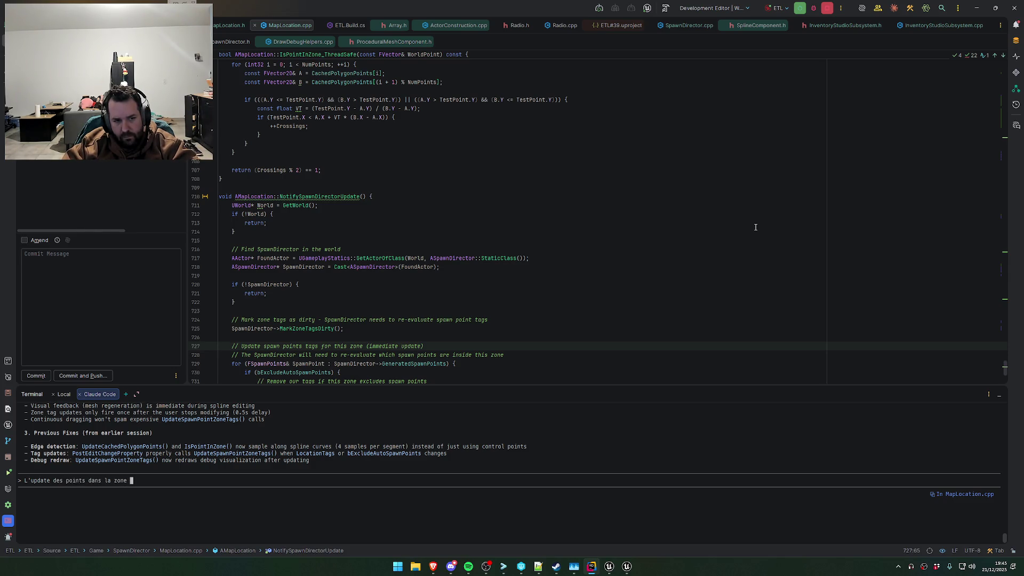
text(ne semble pas respe)
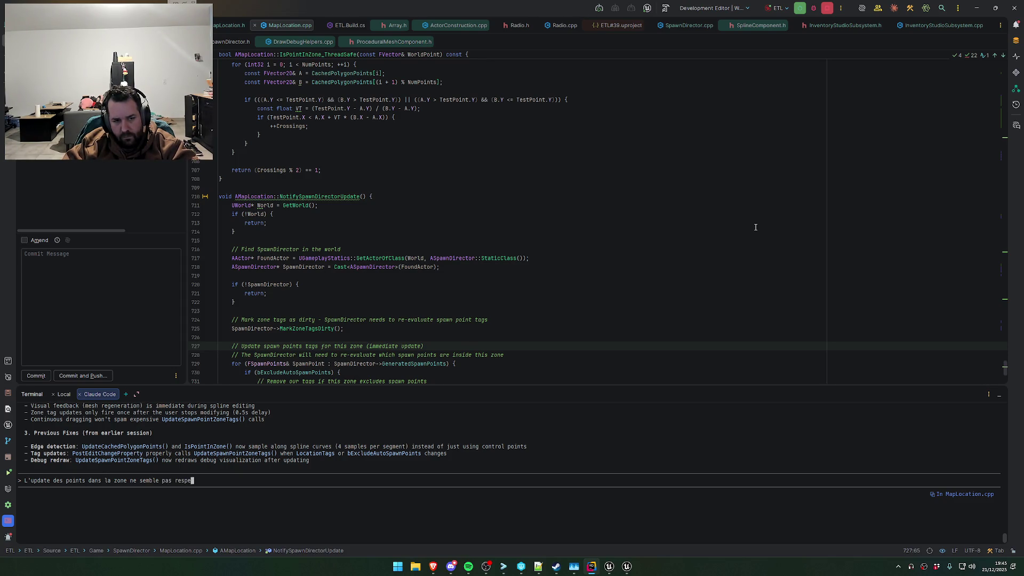
text(cter le c)
text(iling/floor au niveau)
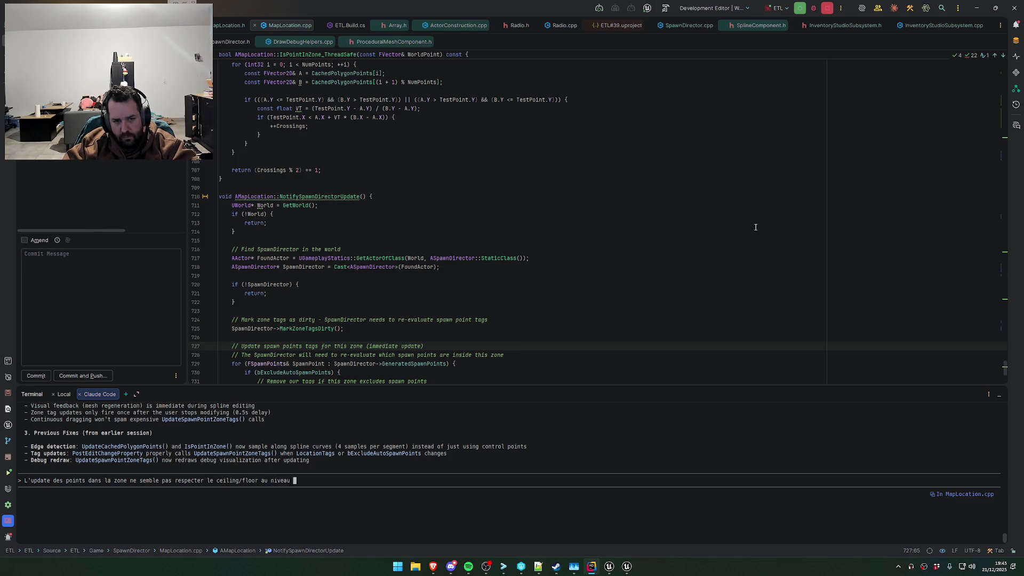
text(eur (obli)
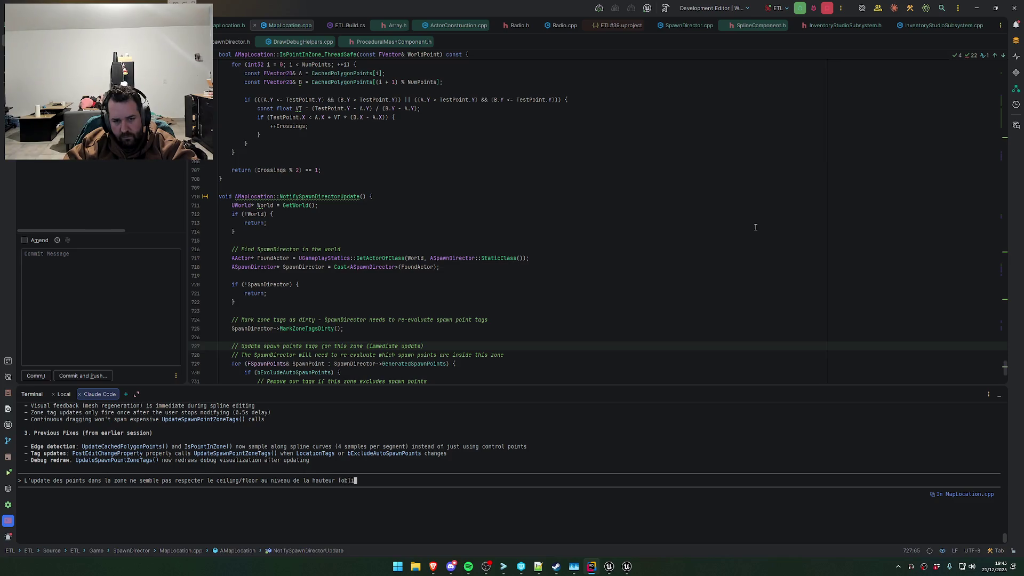
text(ger d'overshoot )
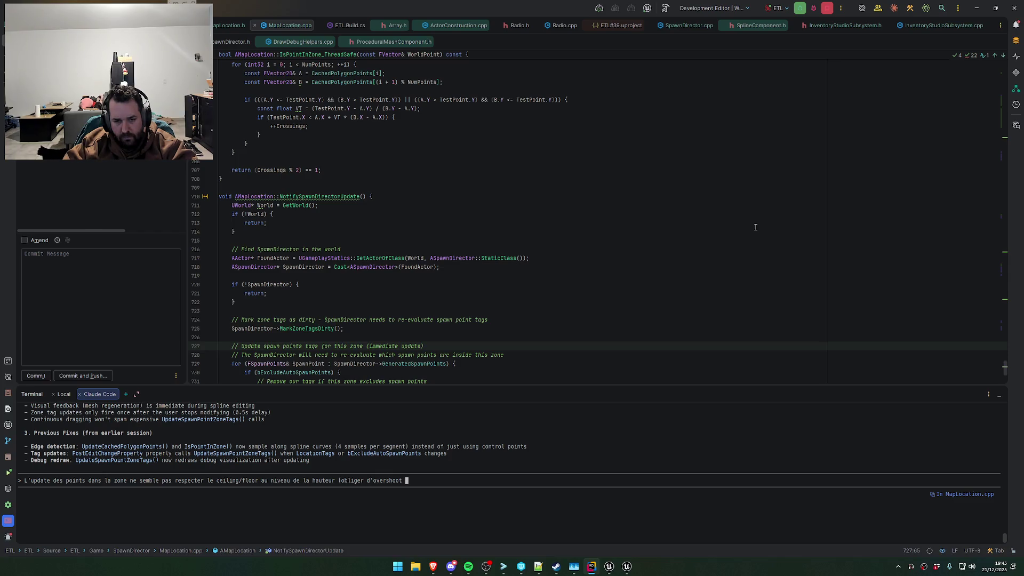
text(vers le bas pour)
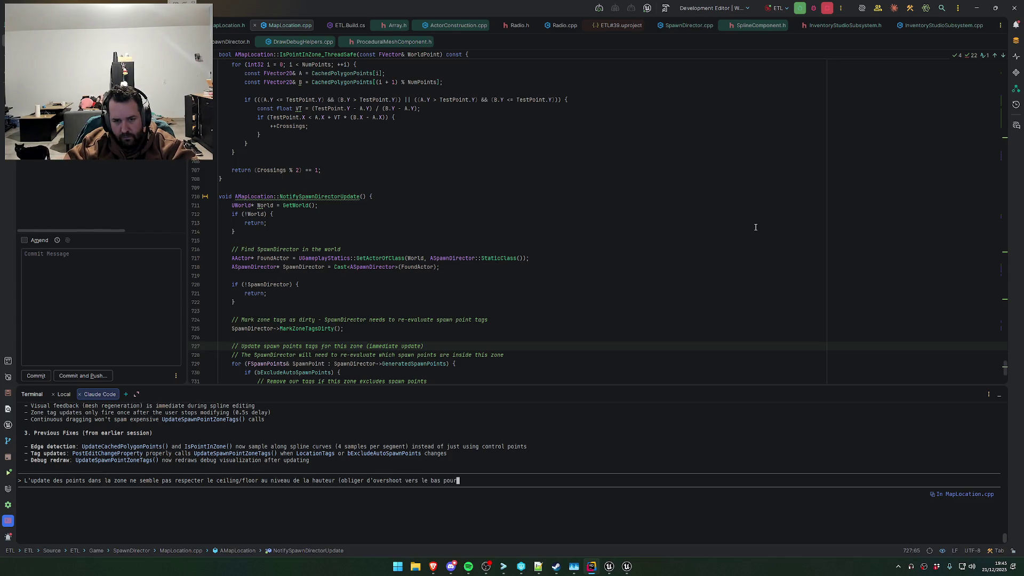
text( certains points)
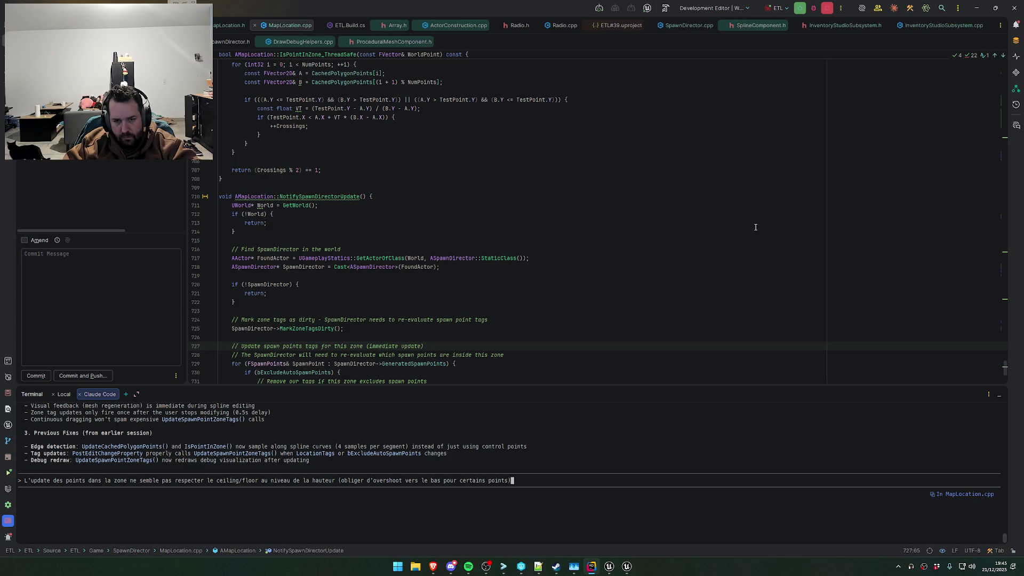
Fly the Unreal camera up to an overhead view of the forest
key(alt+Tab)
drag(754, 227, 754, 304)
scroll(416, 219, up, 3)
scroll(416, 218, down, 4)
Add to the prompt that the region name size should scale with the region's size
key(alt+Tab)
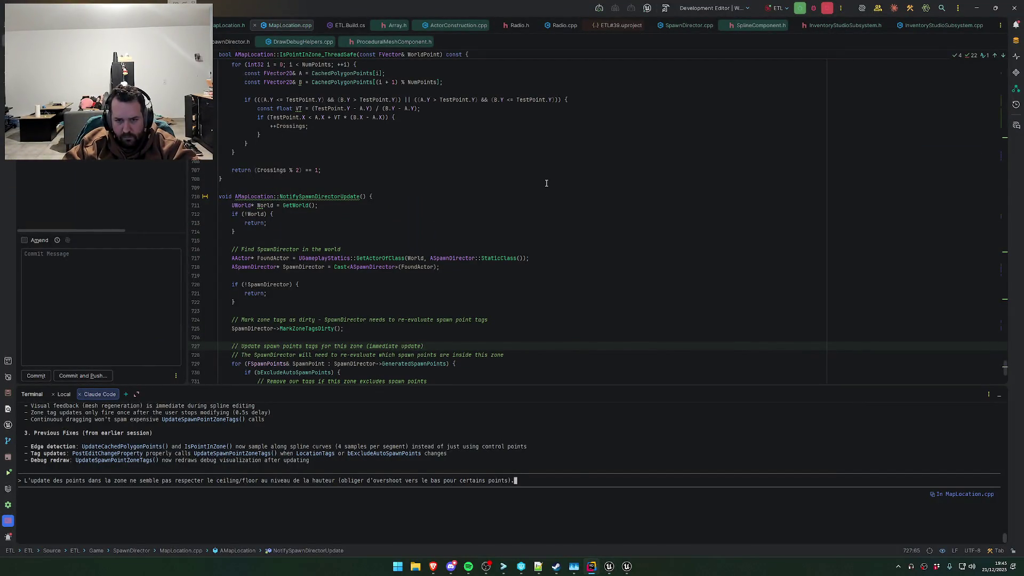
text(gmente la taille de)
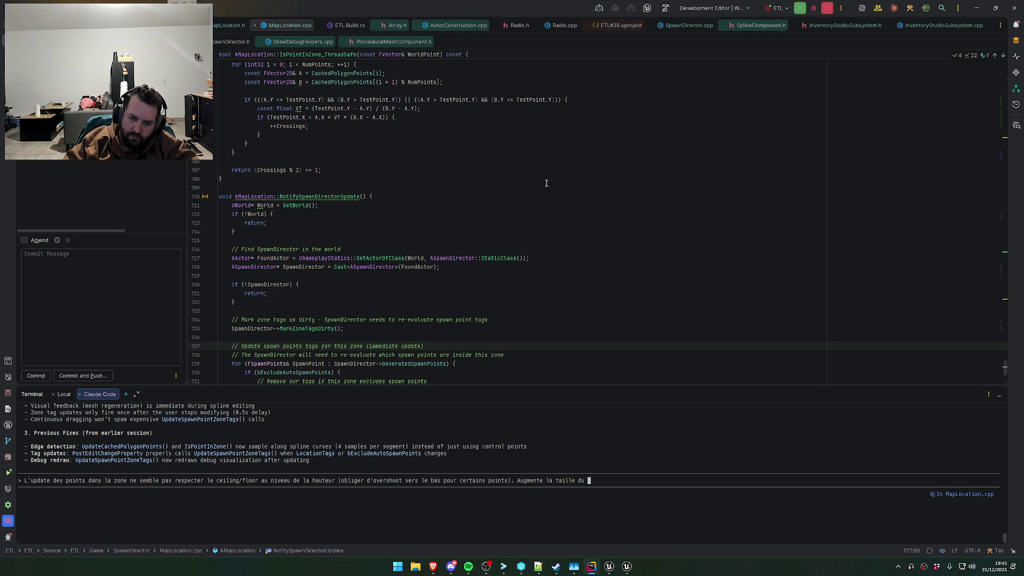
text( nom de la region propr)
text(tionelle a)
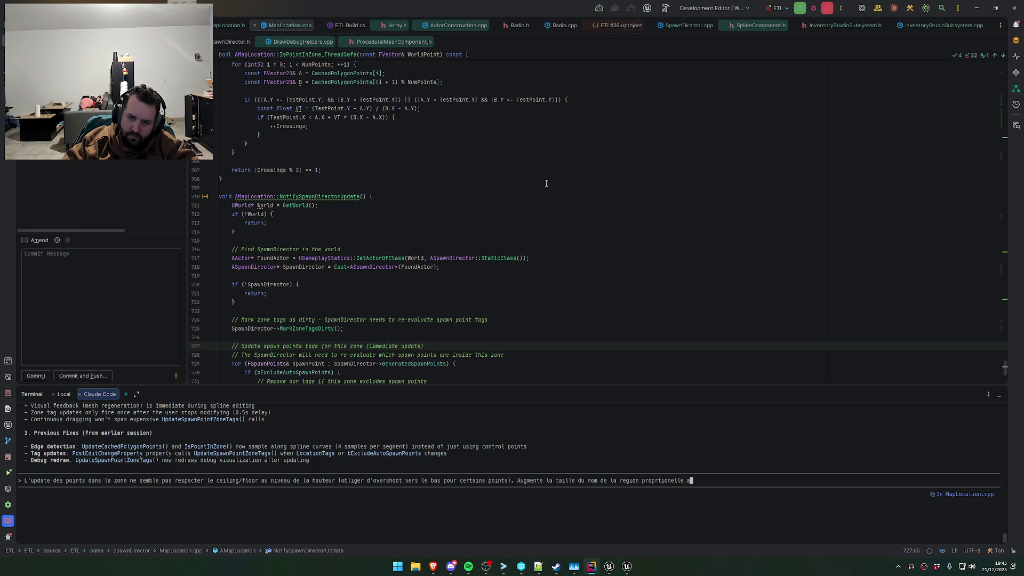
text( la taille de la region en)
text( elle meme.)
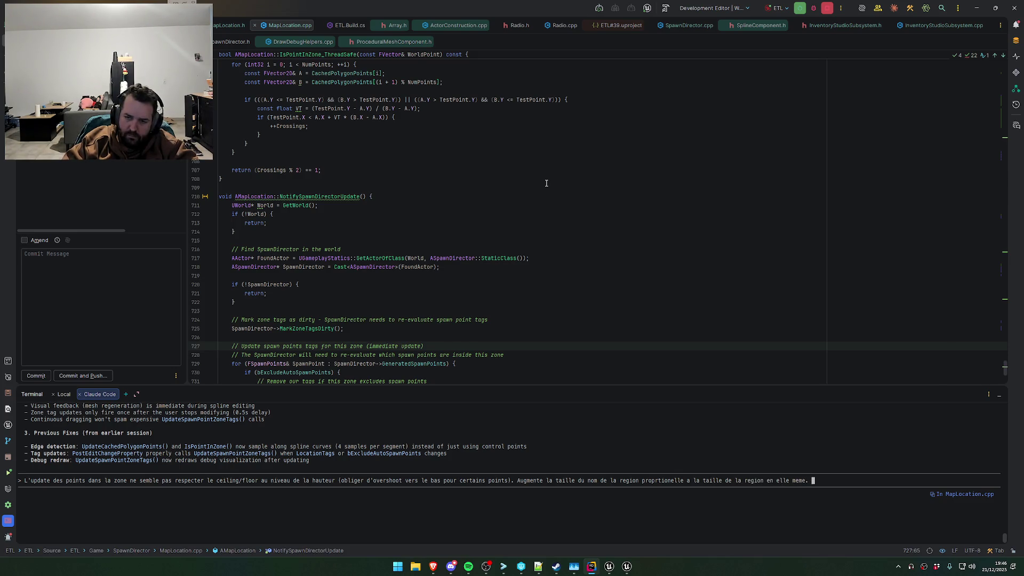
key(alt+Tab)
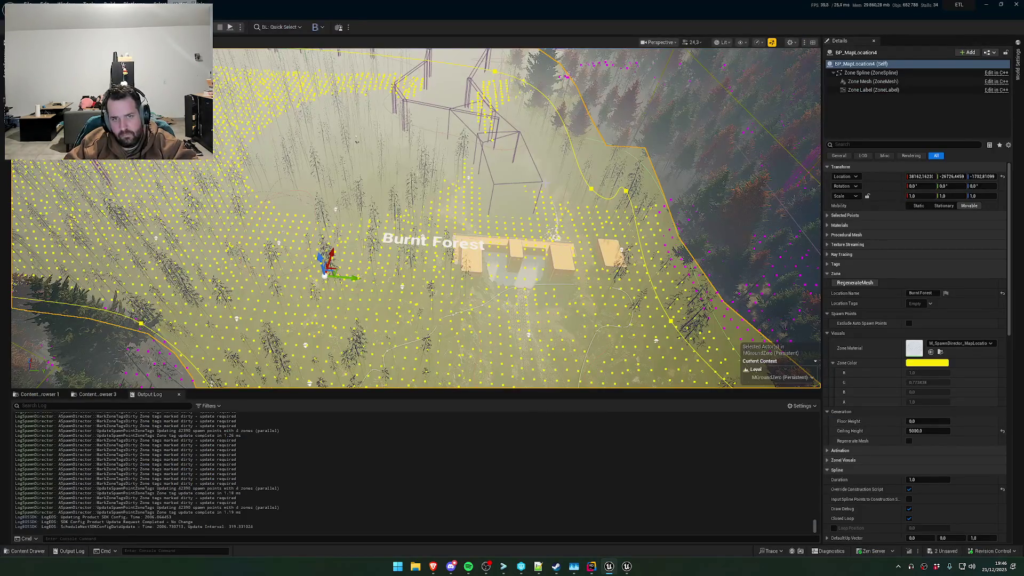
Orbit and zoom around the yellow Burnt Forest zone's spawn points, then return to Rider
scroll(415, 219, down, 10)
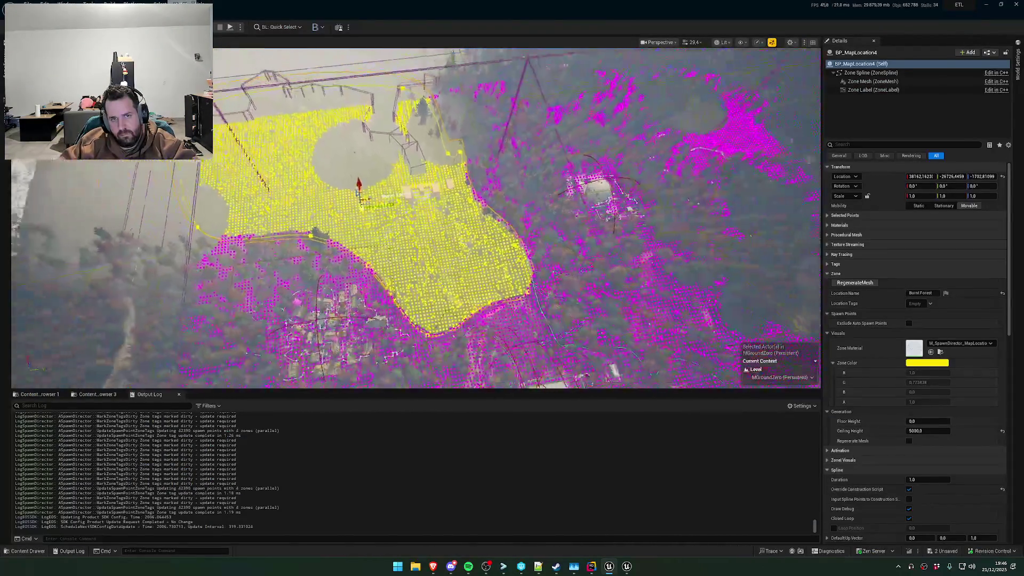
scroll(557, 123, up, 10)
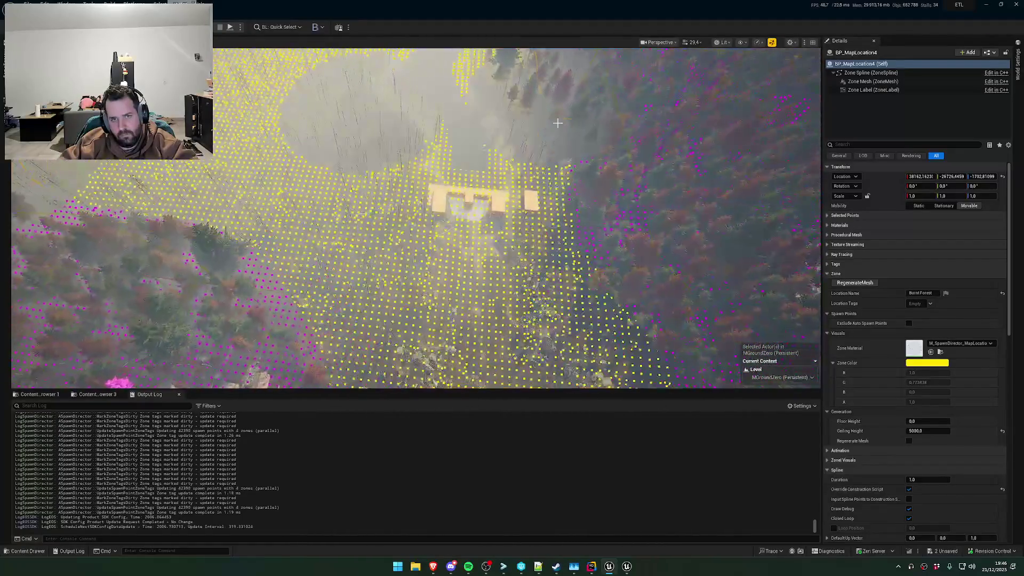
drag(557, 123, 557, 123)
scroll(557, 123, down, 3)
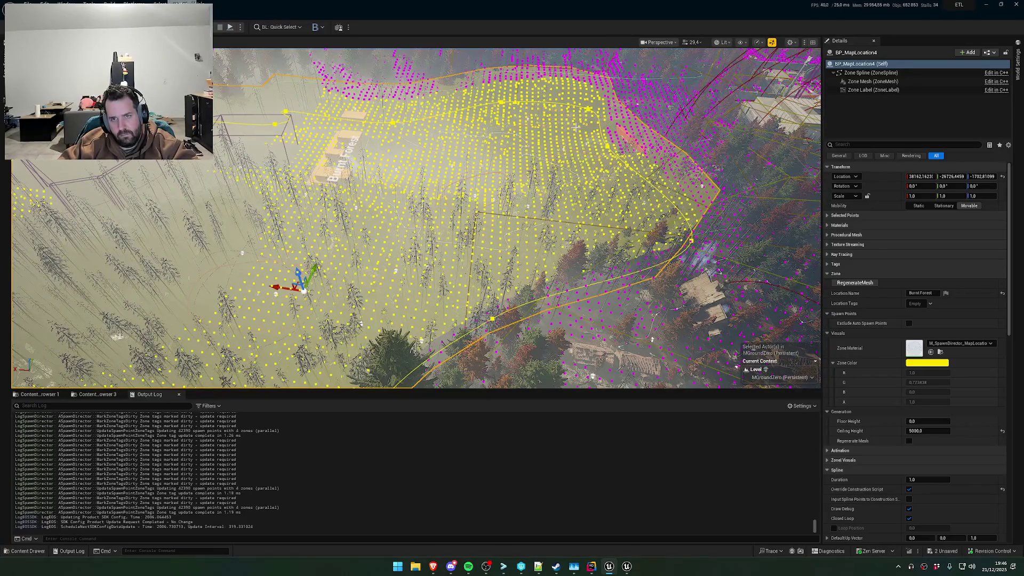
scroll(594, 131, up, 2)
scroll(416, 218, down, 10)
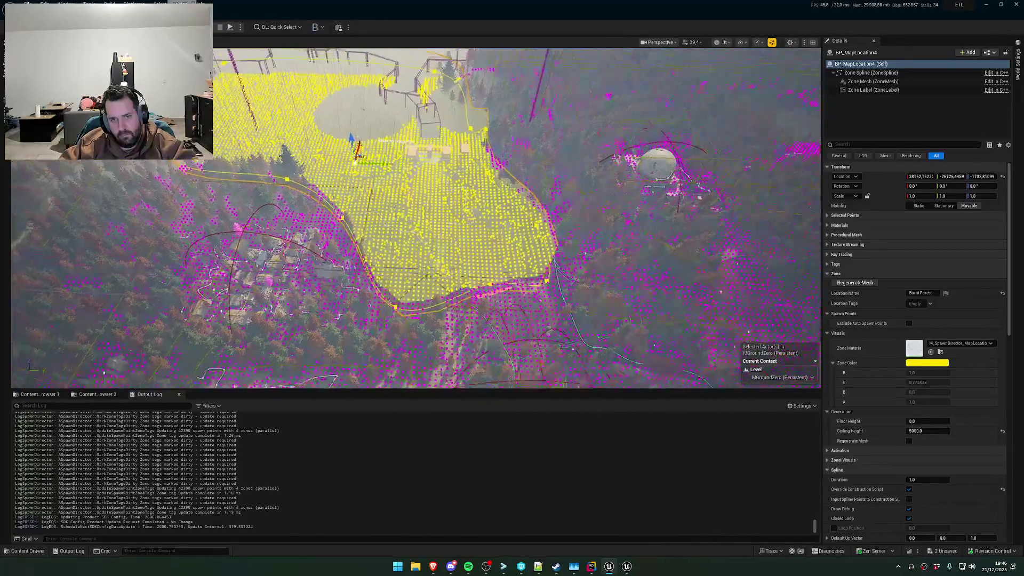
drag(416, 218, 416, 219)
key(alt+Tab)
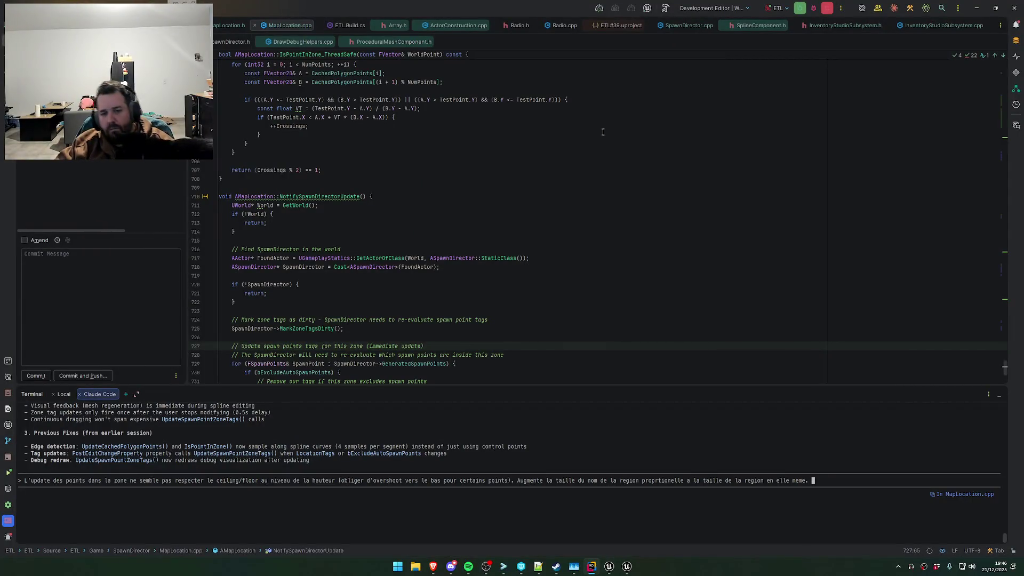
Append 'Hauteur du ceiling par defaut 5000.' to the Claude Code prompt
text(Hauteu)
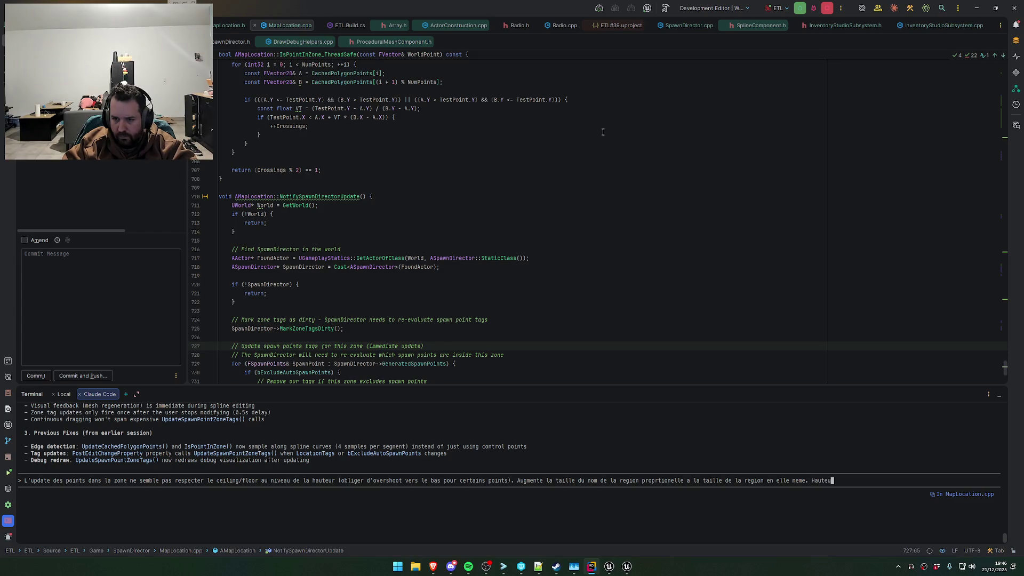
text(r du ceiling par defaut)
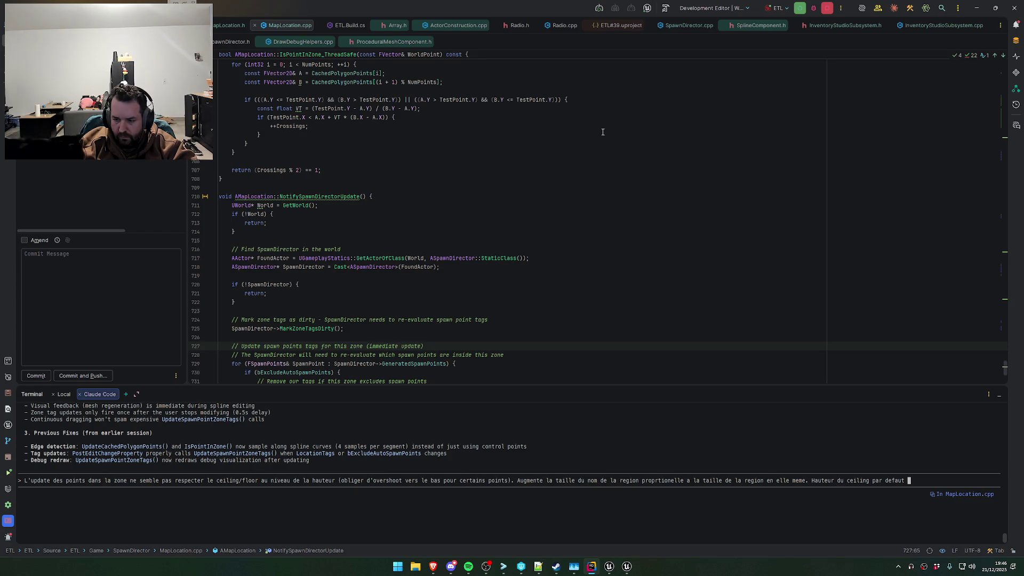
text( 5000.)
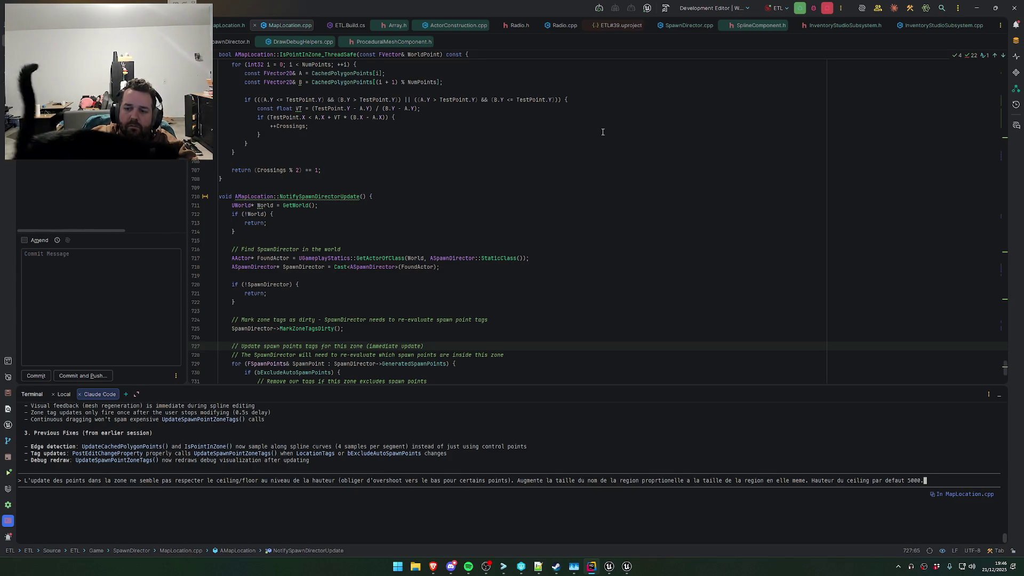
key(alt+Tab)
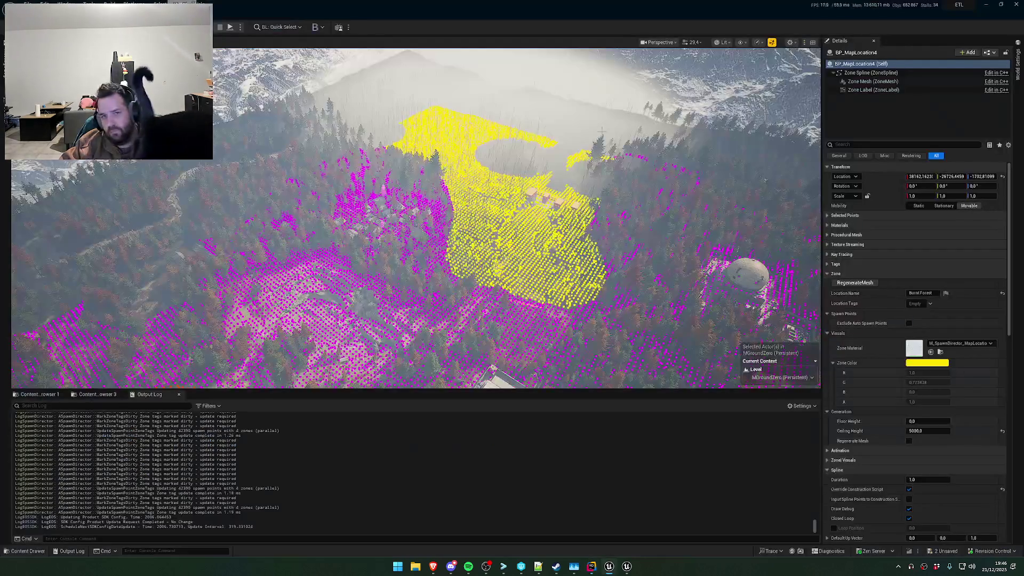
scroll(416, 219, up, 2)
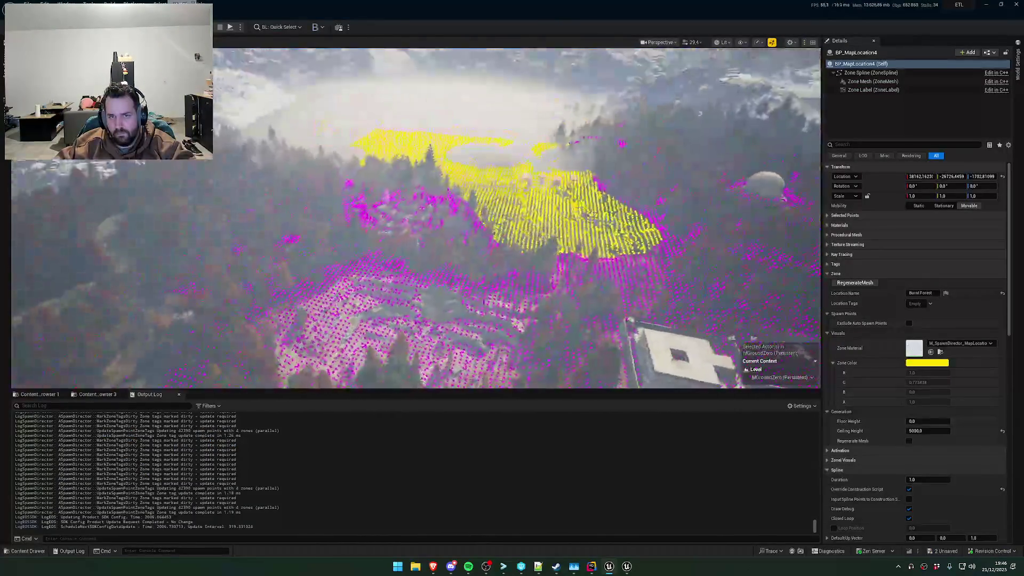
key(w)
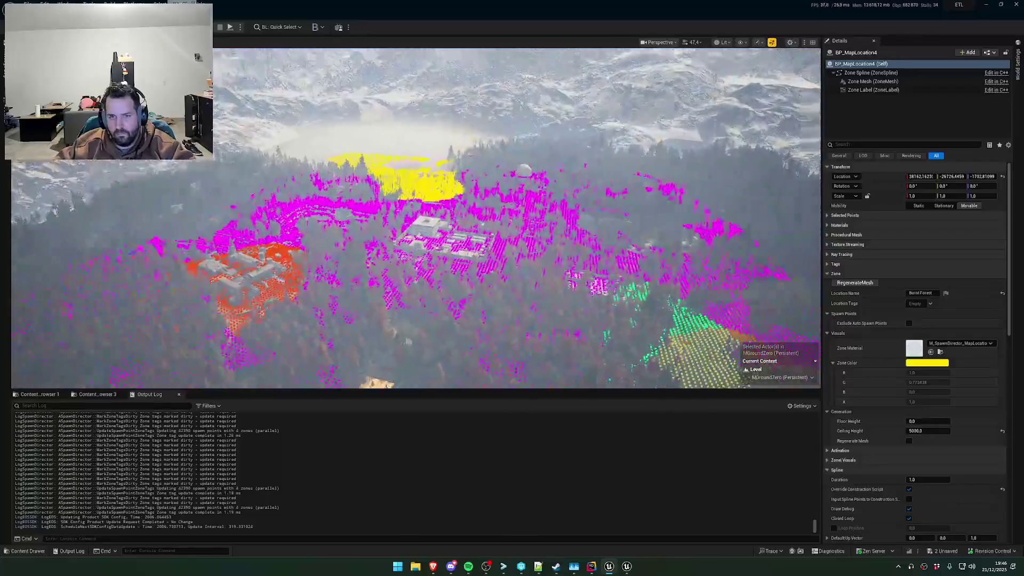
key(alt+Tab)
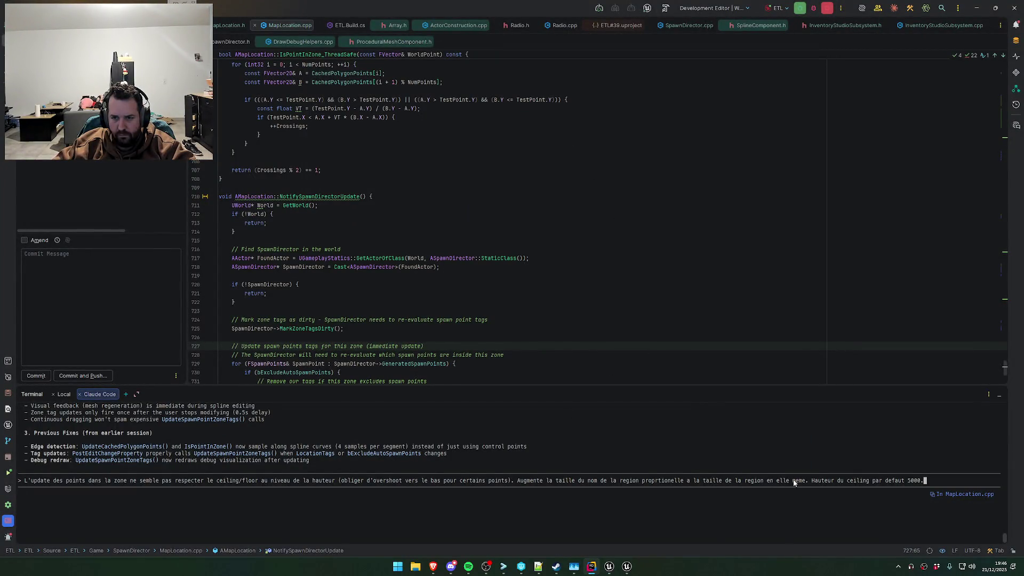
key(Left)
key(Left)
key(Left)
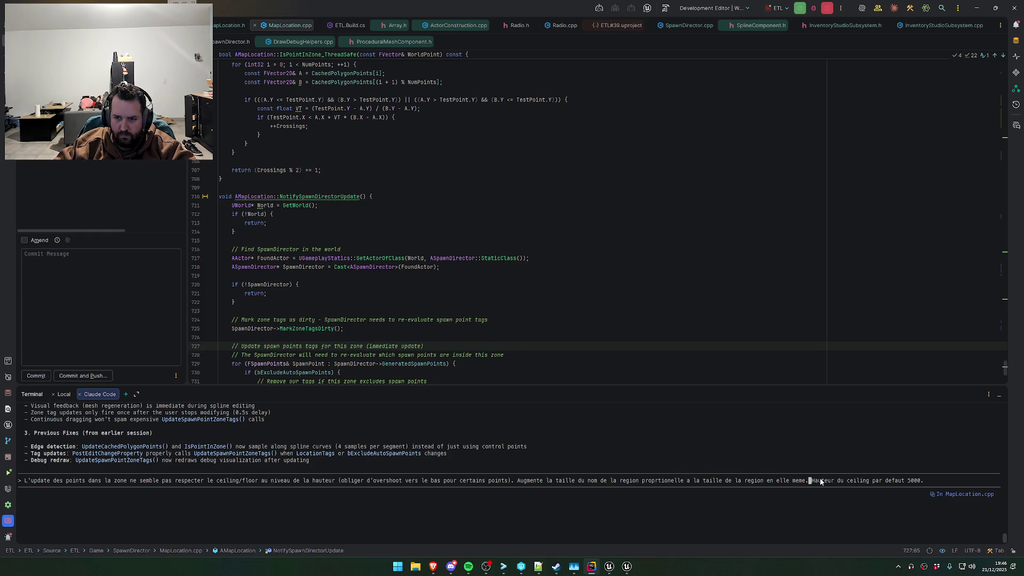
In Unreal, frame the zone and the green zone mesh, zooming in on the spawn points
key(alt+Tab)
key(f)
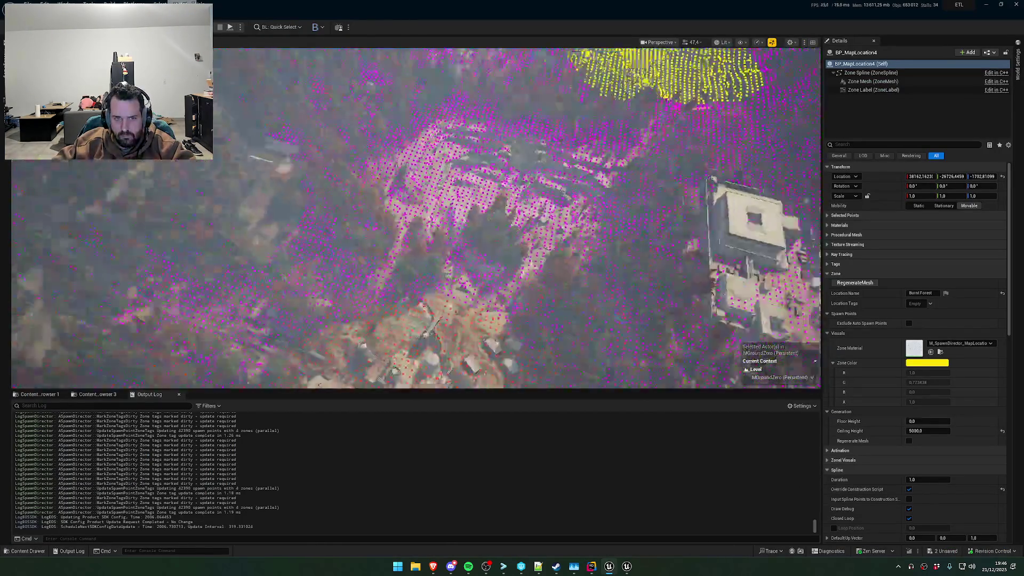
scroll(416, 219, up, 8)
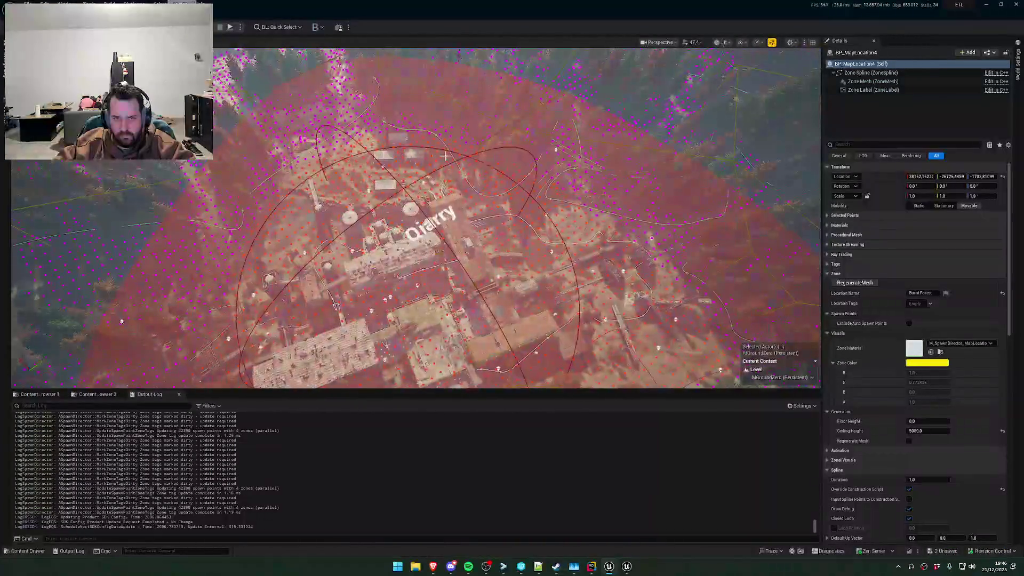
key(f)
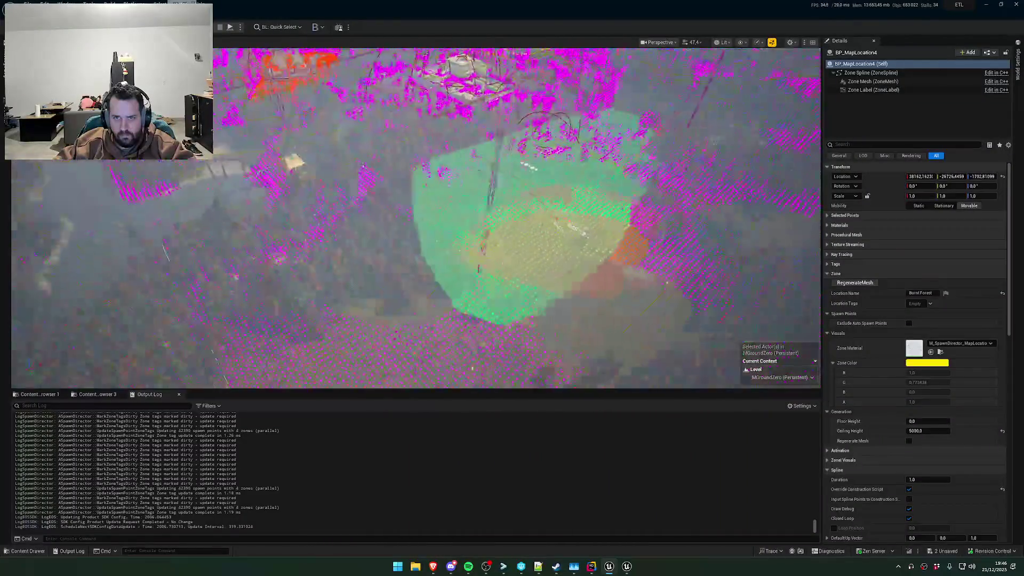
scroll(416, 219, up, 6)
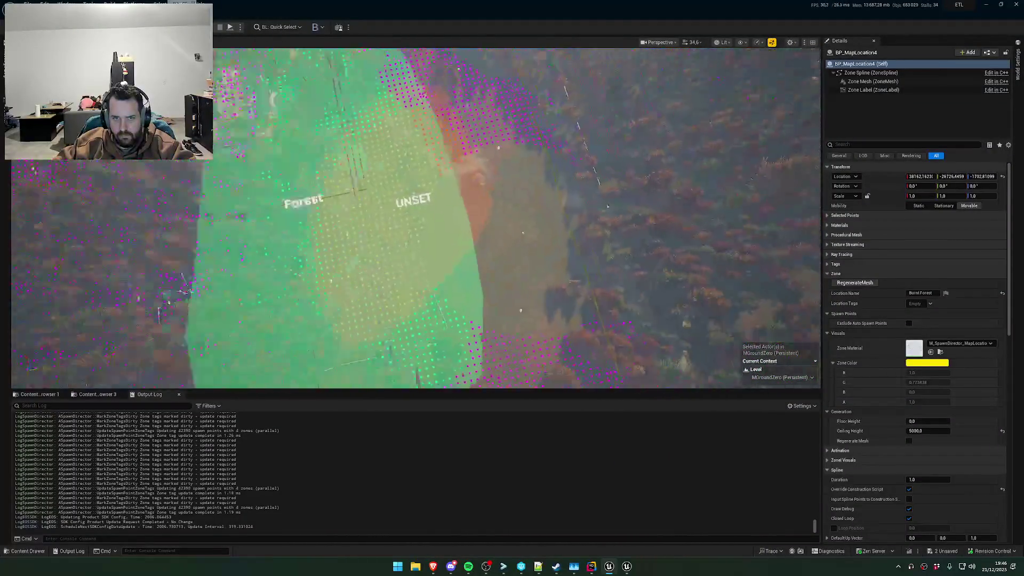
scroll(416, 218, down, 5)
key(alt+Tab)
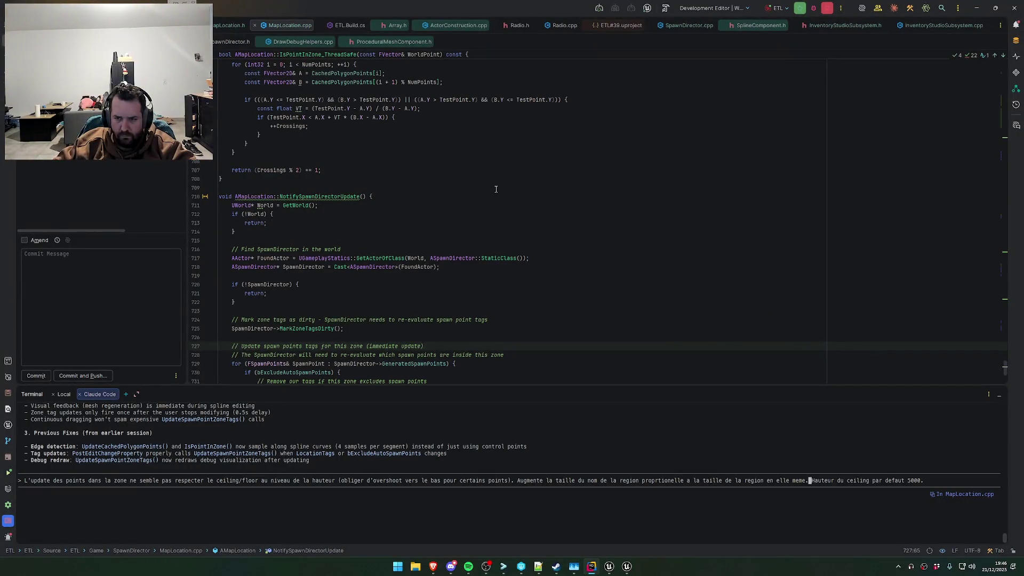
key(alt+Tab)
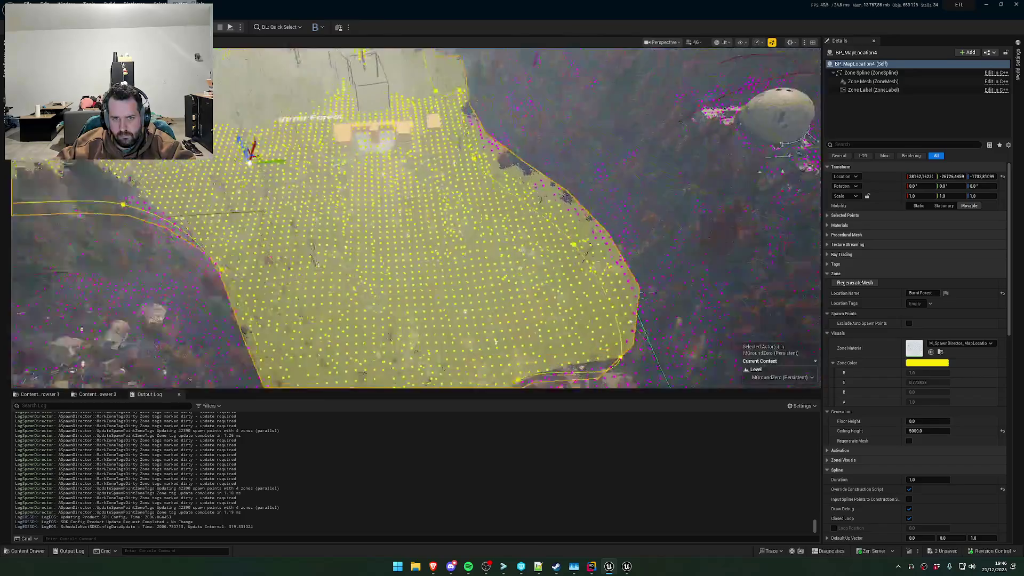
scroll(416, 218, down, 3)
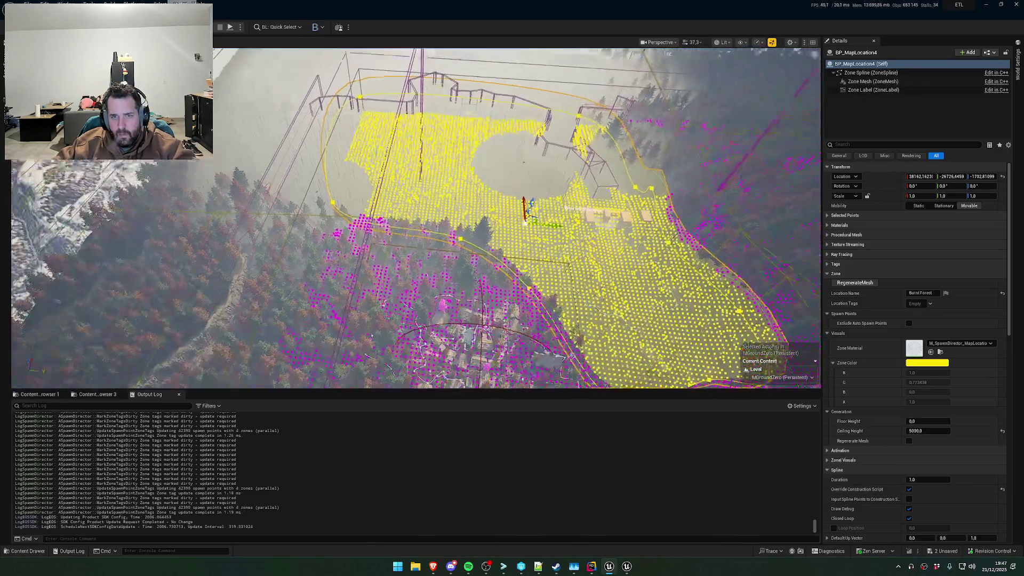
scroll(416, 219, up, 2)
scroll(416, 218, up, 3)
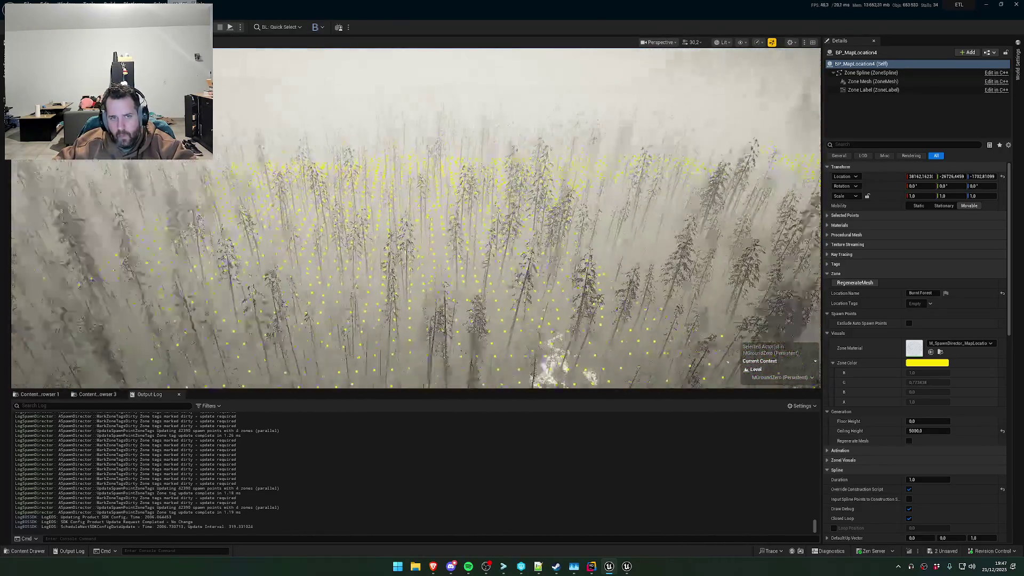
scroll(416, 219, up, 3)
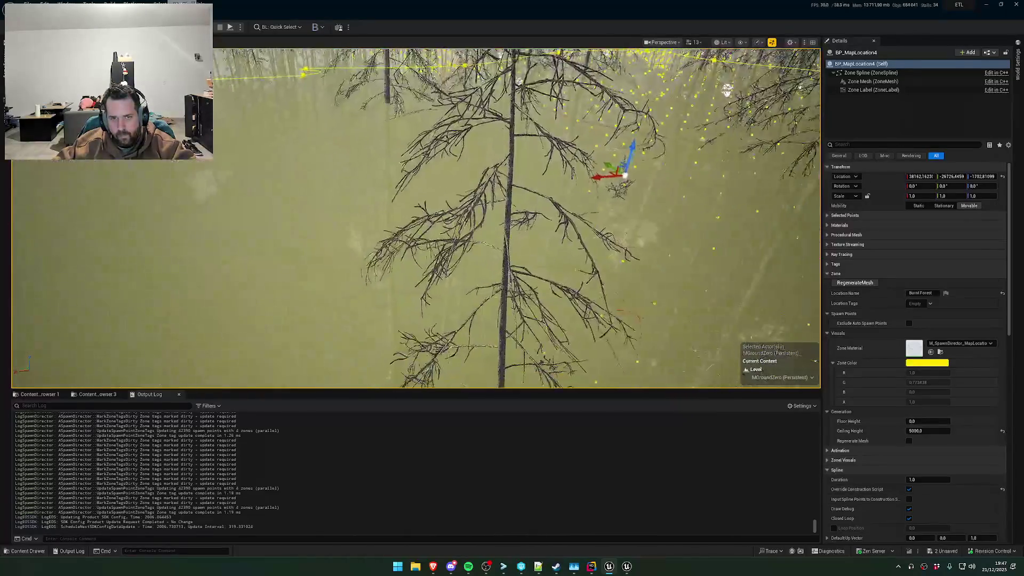
scroll(416, 219, down, 3)
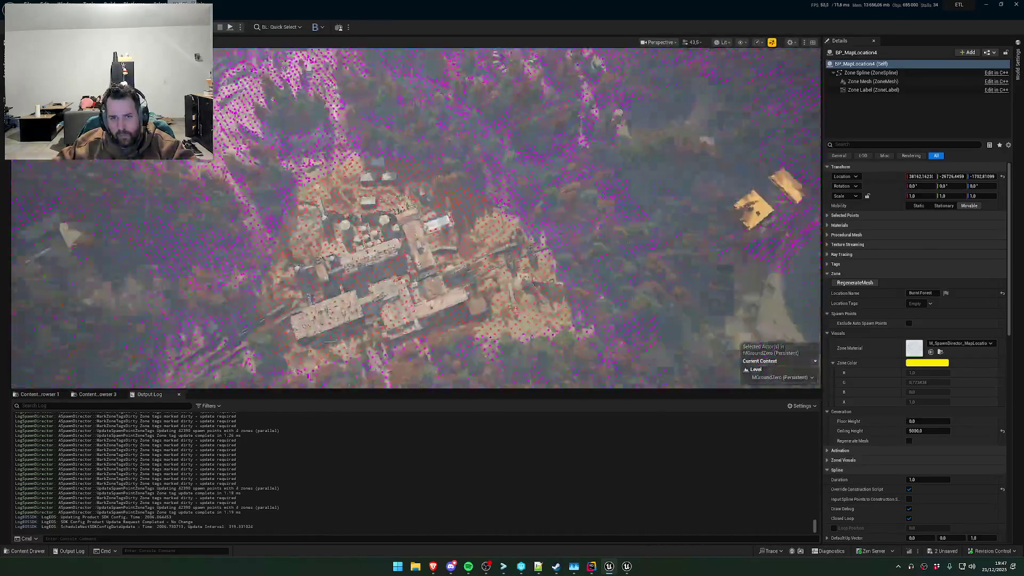
key(f)
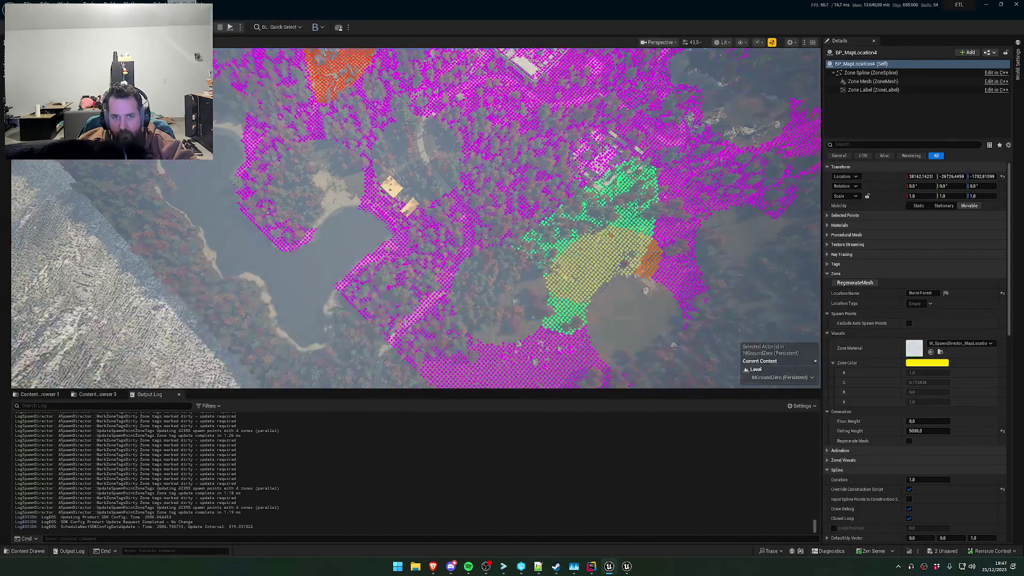
key(alt+Tab)
Submit the floor/ceiling, label-size and 5000-ceiling request to Claude Code, then return to the Unreal zone view
click(572, 197)
key(Return)
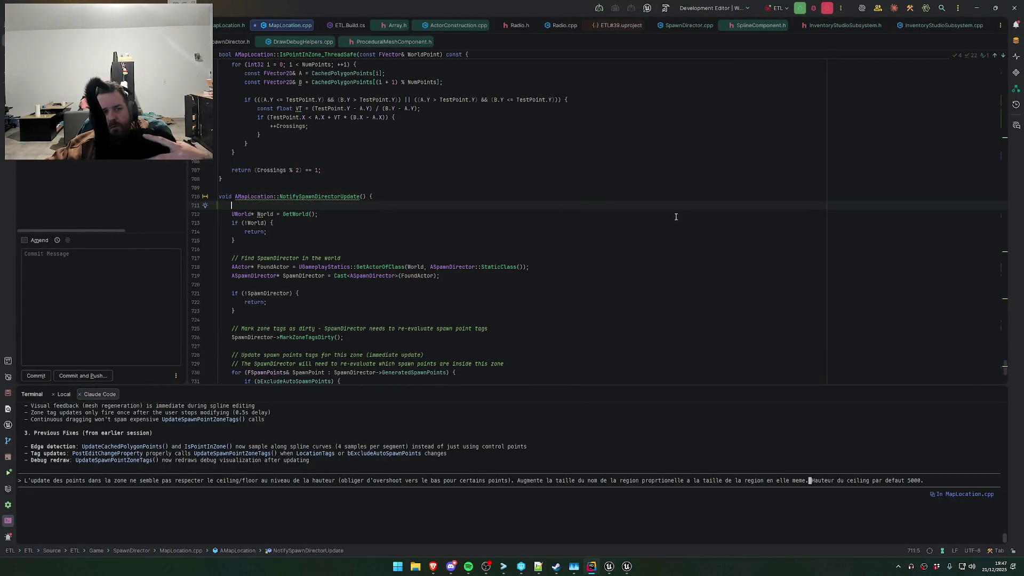
key(BackSpace)
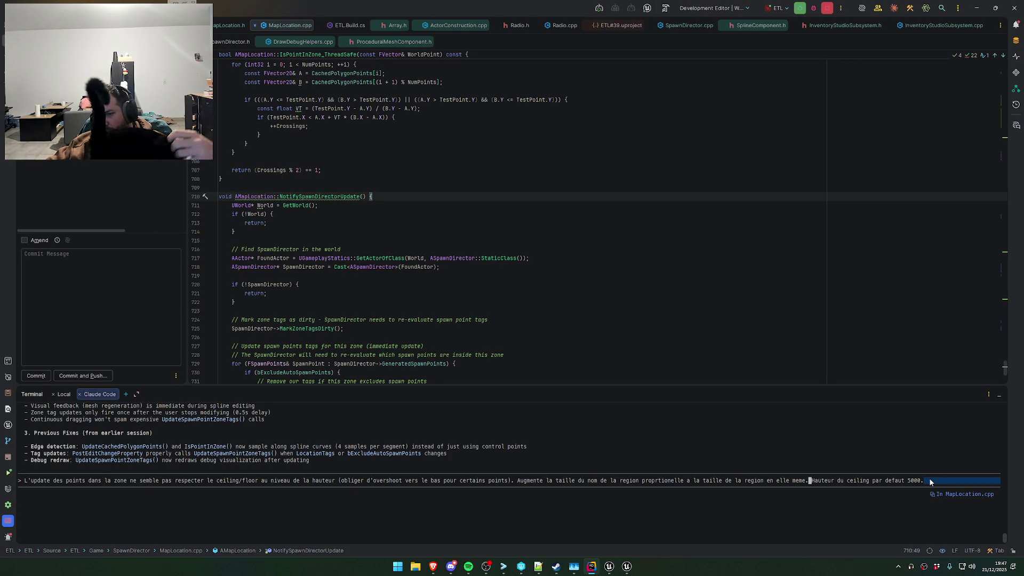
key(Return)
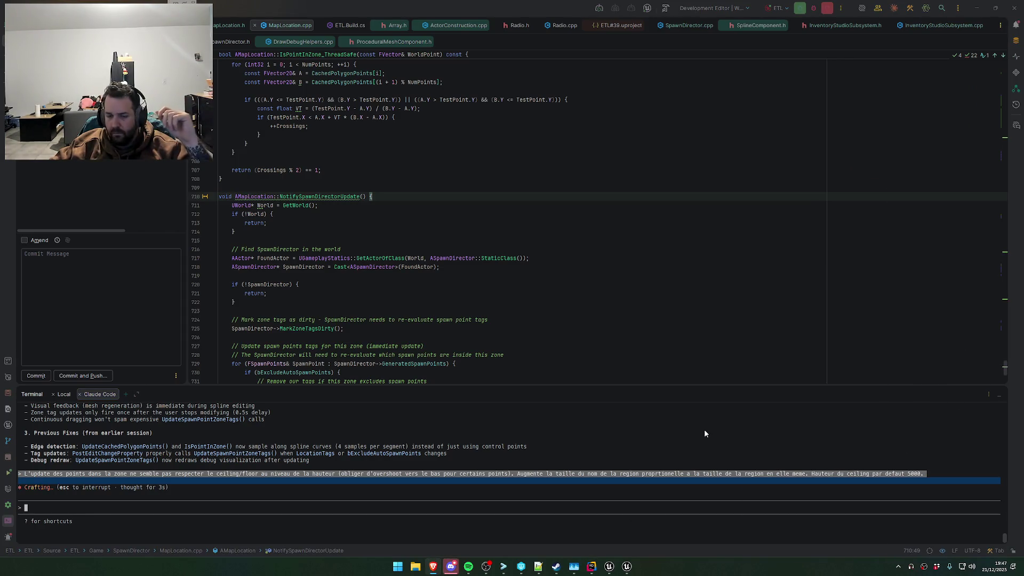
key(alt+Tab)
scroll(585, 335, up, 10)
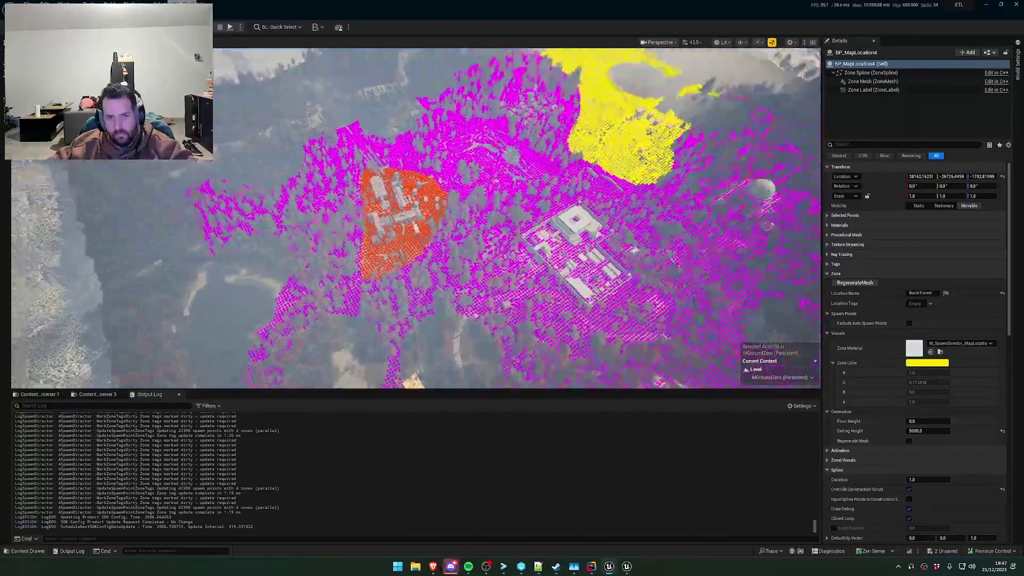
drag(617, 307, 617, 307)
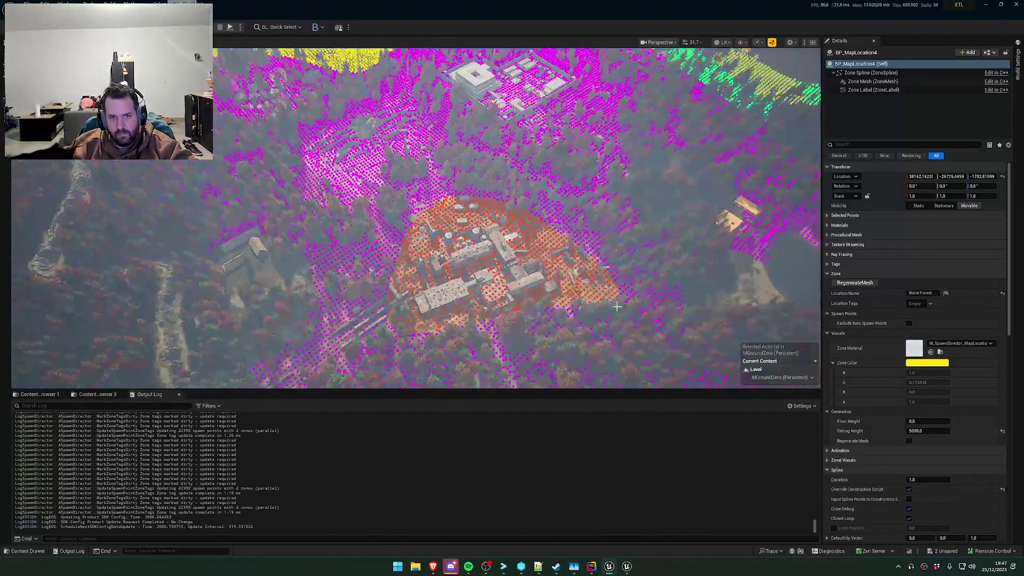
scroll(617, 307, up, 6)
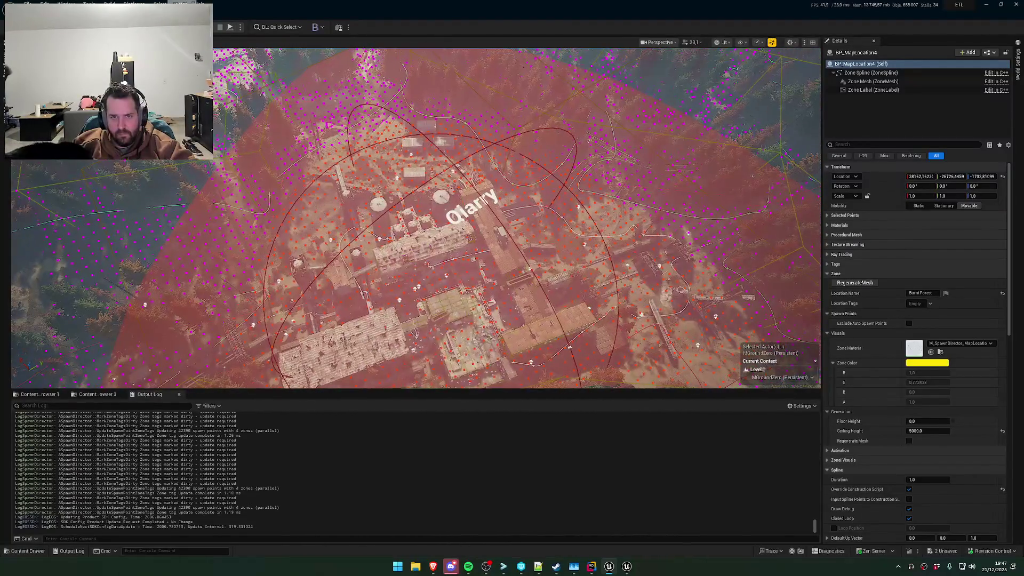
scroll(416, 219, down, 5)
drag(416, 219, 416, 218)
drag(556, 271, 555, 271)
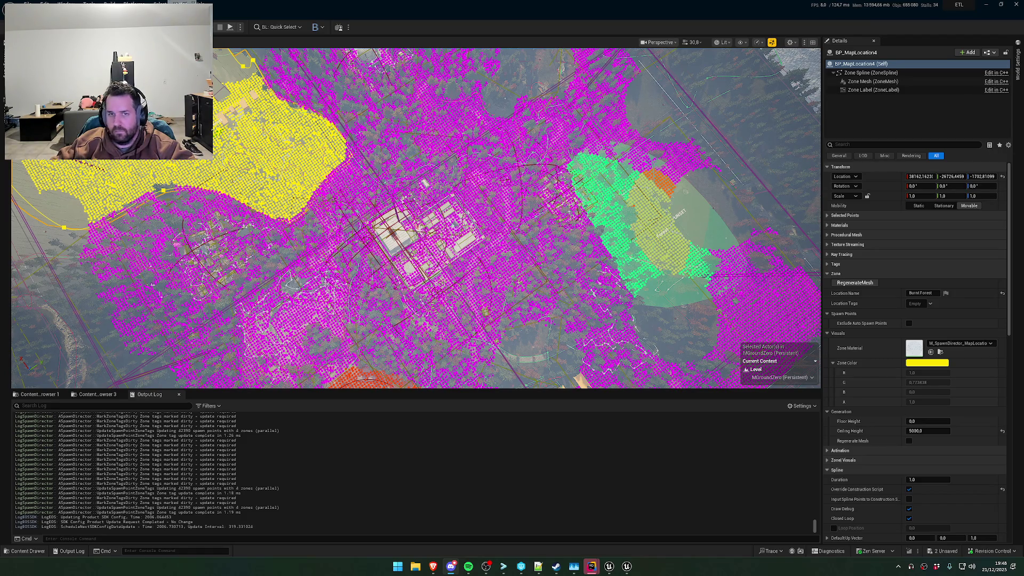
Frame the green zone, then bring Claude Code's MapLocation.cpp diff preview to the front
key(f)
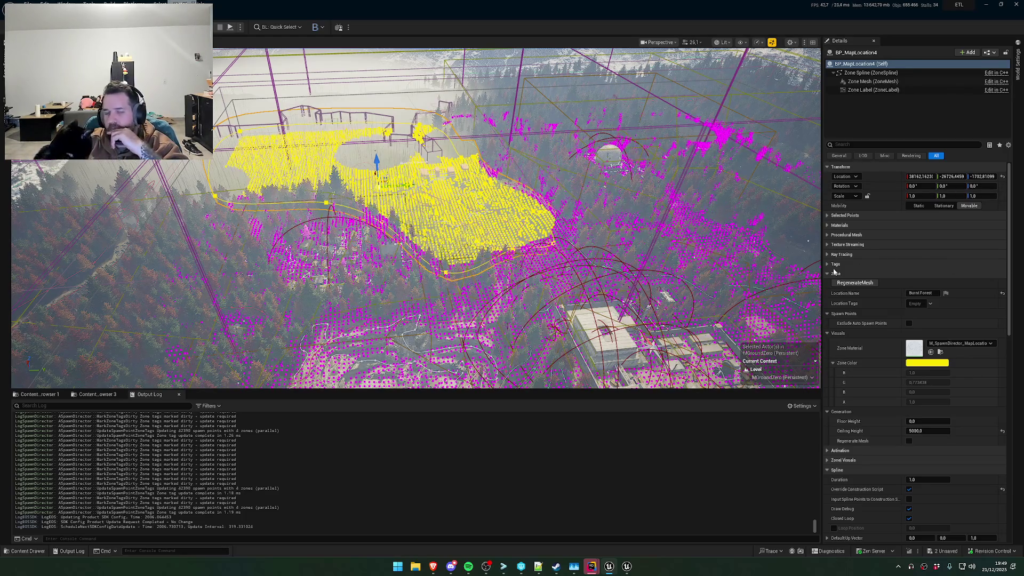
mouse_move(592, 566)
click(636, 531)
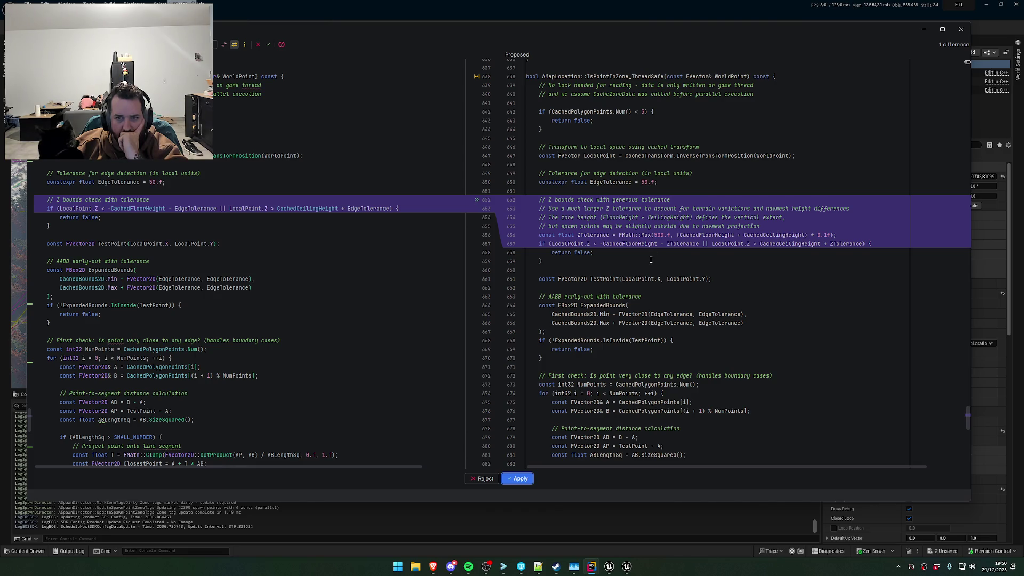
Scroll the Z tolerance diff and highlight CachedFloorHeight and CachedCeilingHeight usages
scroll(653, 259, down, 3)
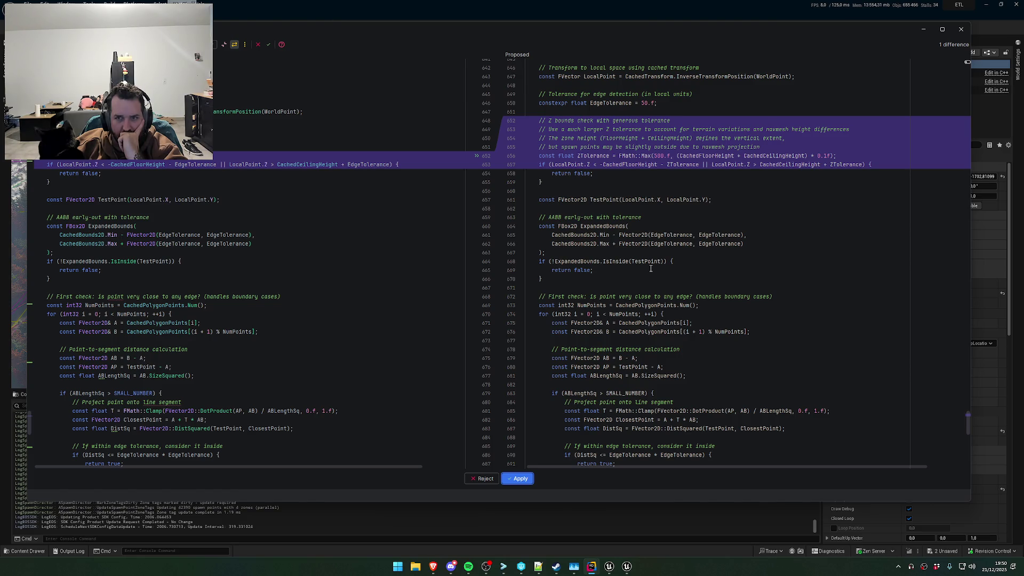
scroll(650, 268, up, 5)
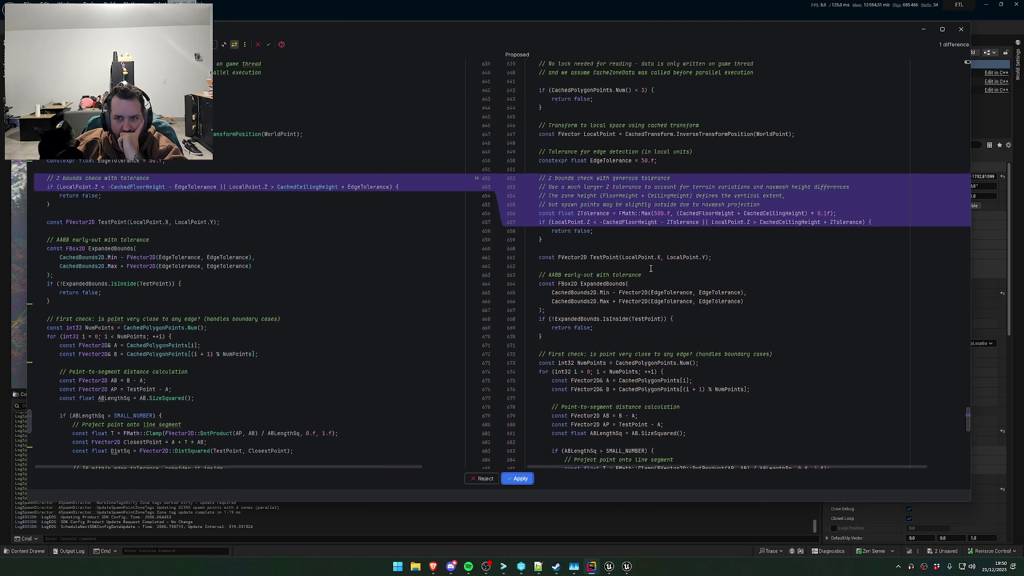
click(700, 288)
double_click(705, 288)
double_click(768, 288)
scroll(675, 294, up, 14)
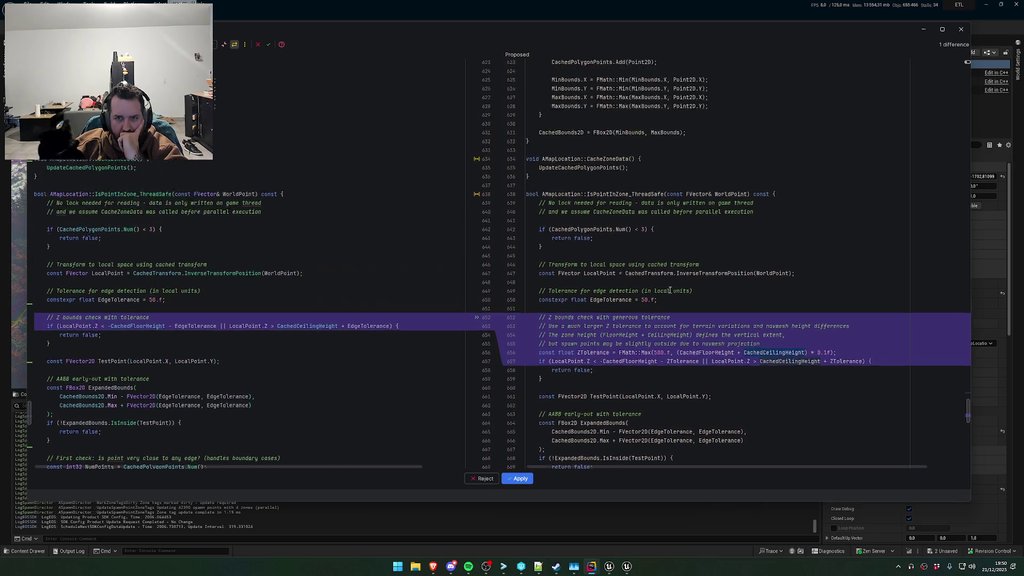
scroll(674, 294, up, 20)
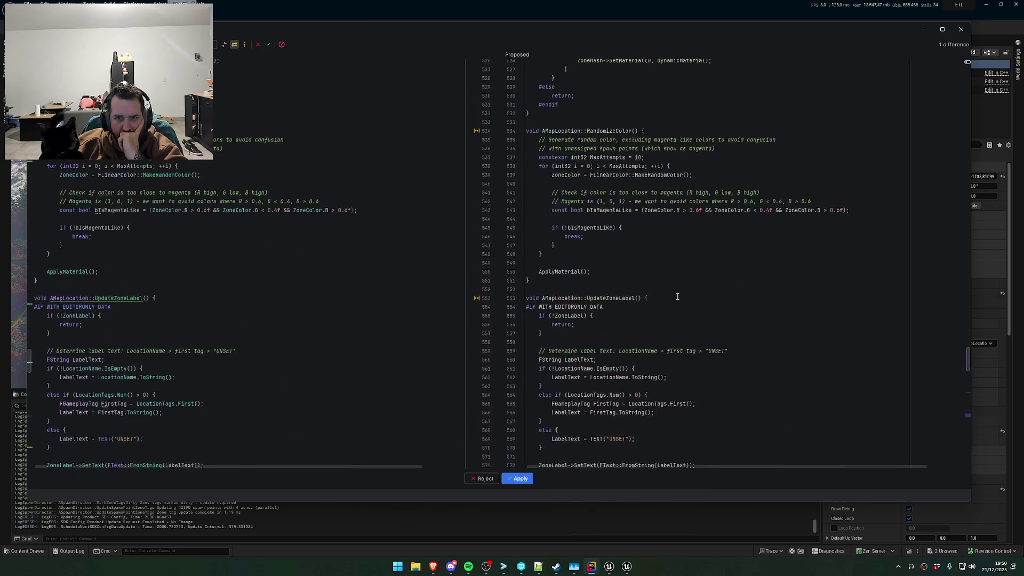
scroll(683, 294, down, 20)
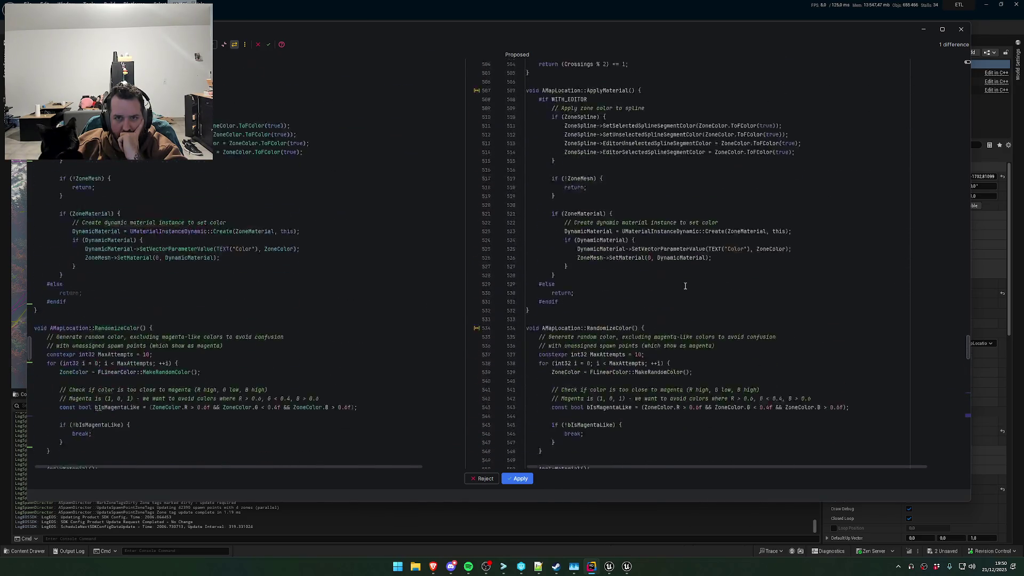
scroll(697, 300, down, 12)
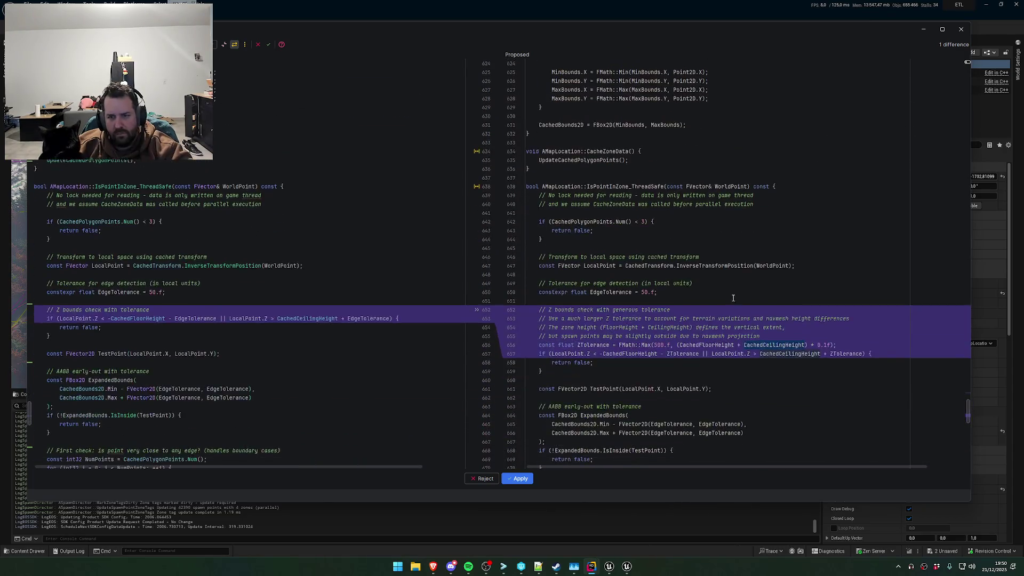
Inspect CachedCeilingHeight on line 656 and CachedTransform on line 647, then dismiss the diff window
click(773, 340)
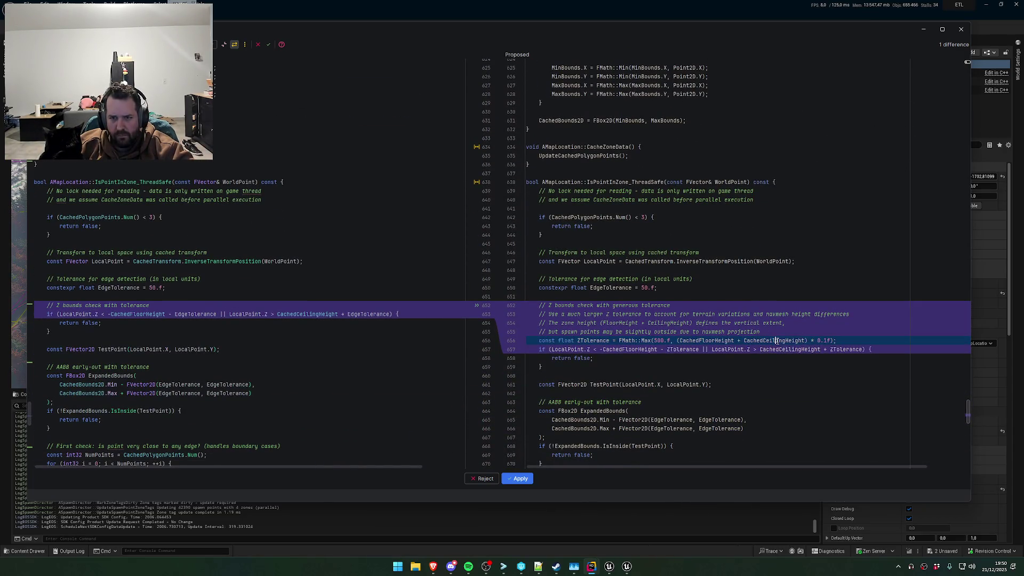
double_click(780, 340)
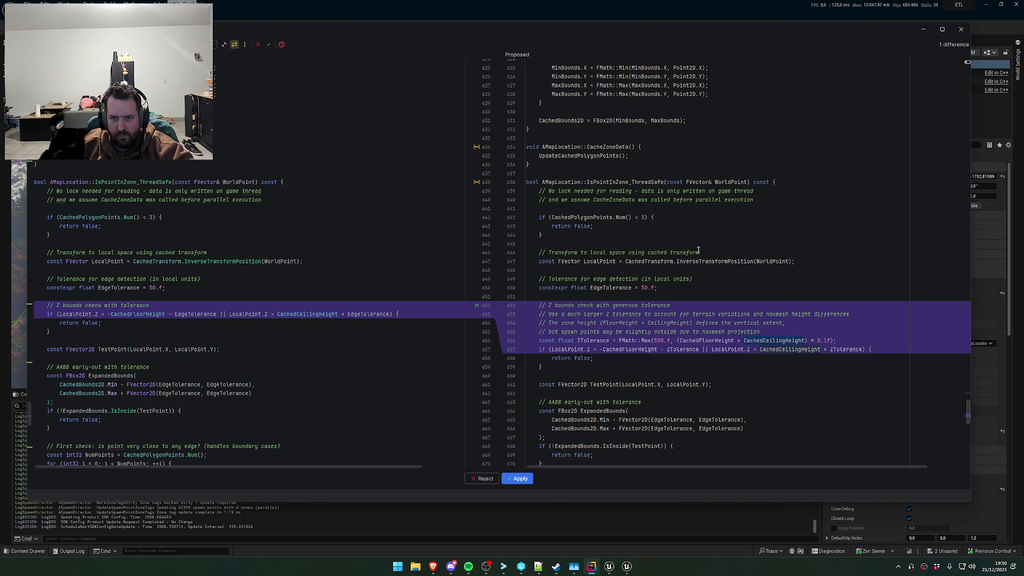
double_click(649, 261)
scroll(693, 278, down, 4)
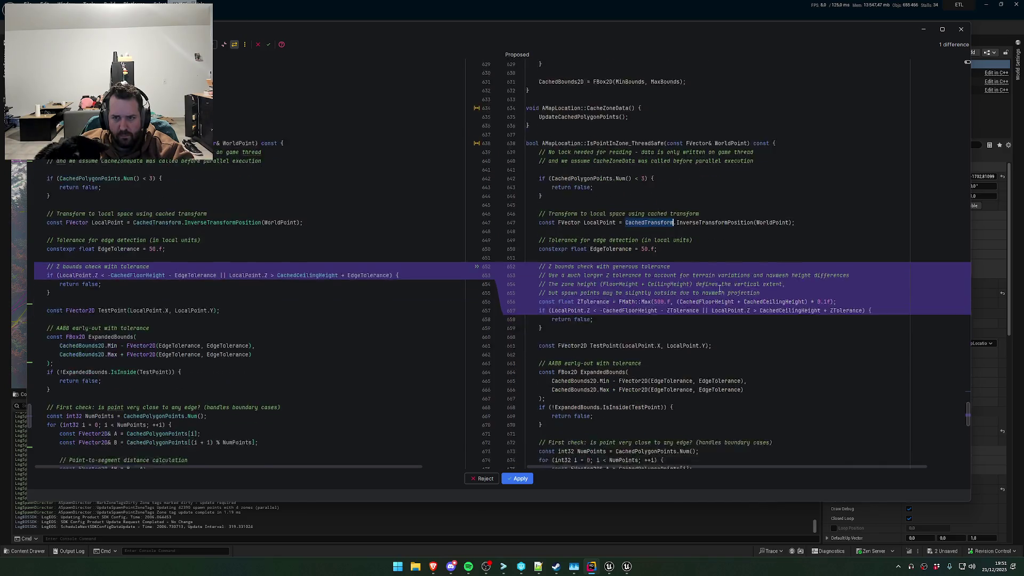
double_click(762, 235)
key(ctrl+c)
click(609, 567)
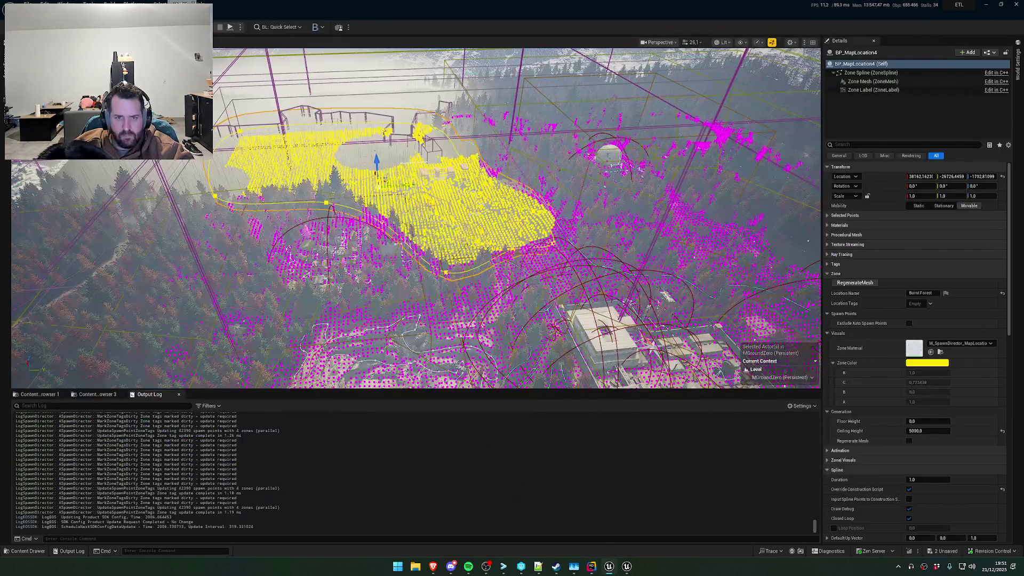
Search MapLocation.cpp for CachedCeilingHeight, finding it copies CeilingHeight on line 612
mouse_move(592, 567)
click(547, 525)
key(ctrl+f)
key(ctrl+v)
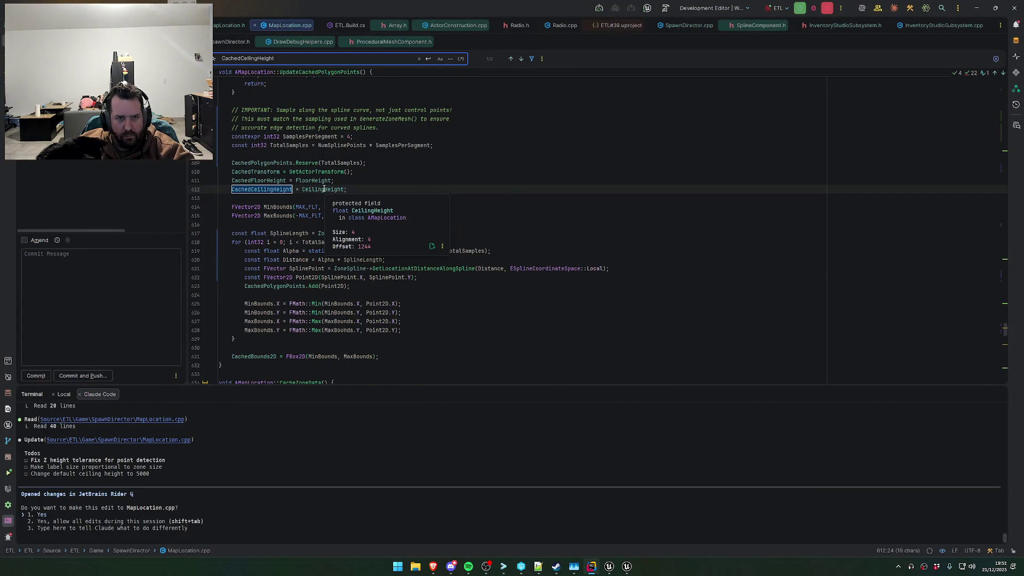
double_click(324, 189)
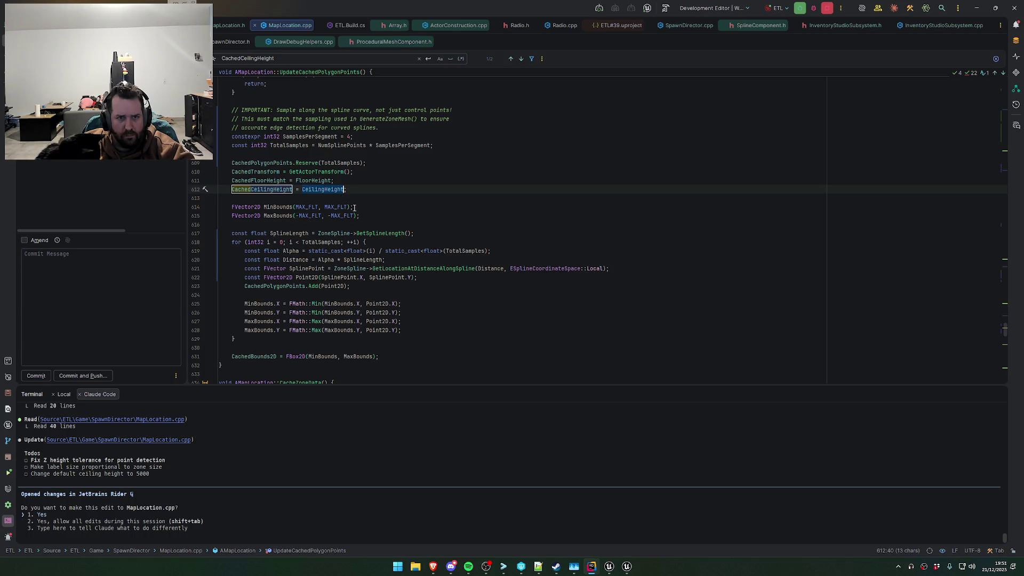
Recheck CachedTransform on line 647, then choose Claude Code's option to give different instructions
scroll(354, 207, up, 3)
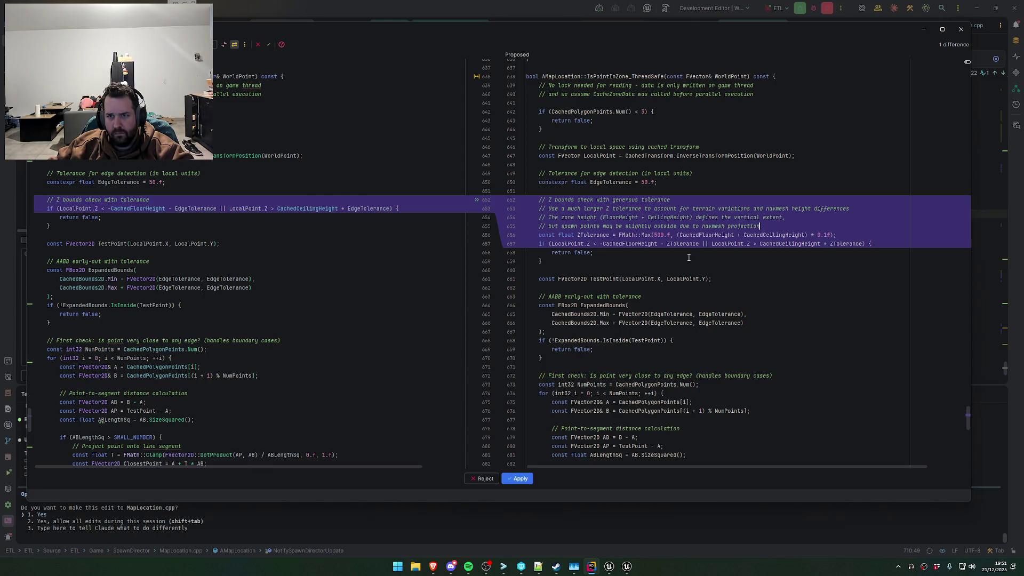
scroll(688, 258, up, 3)
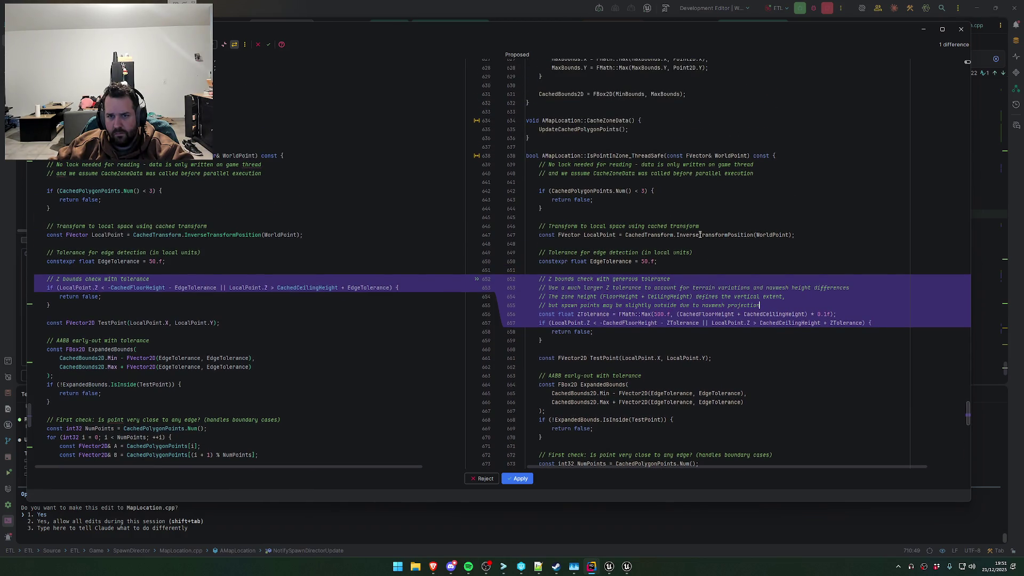
double_click(654, 236)
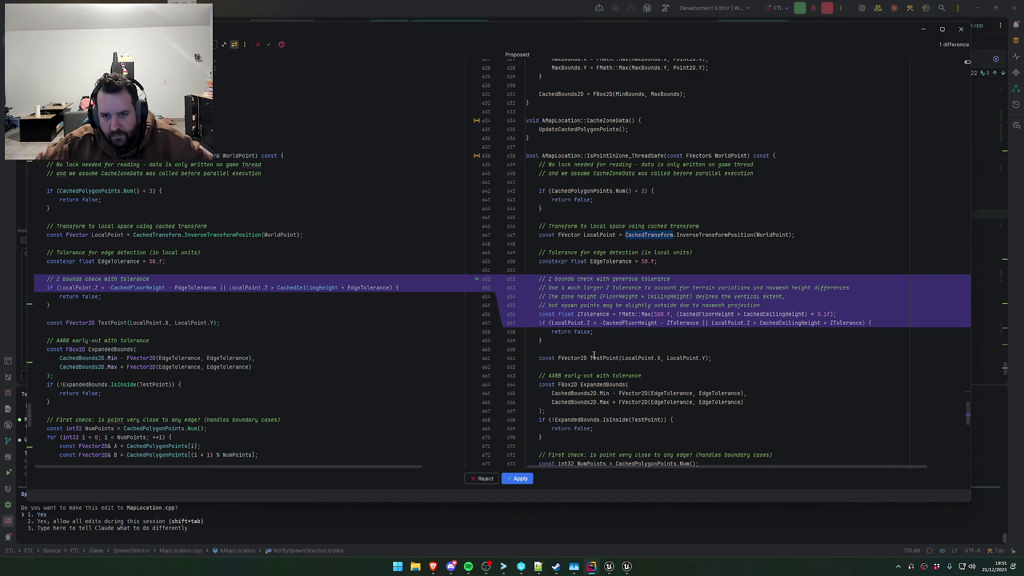
click(266, 525)
key(Down)
key(Down)
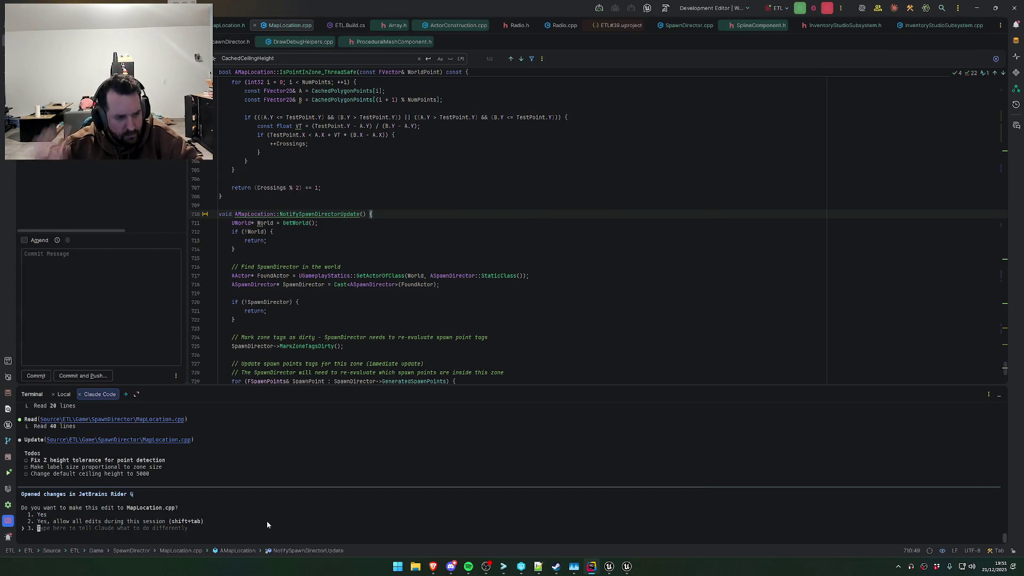
Reject the proposed edit with feedback that floor/ceiling height isn't relative to the actor's centre
text(Je pe)
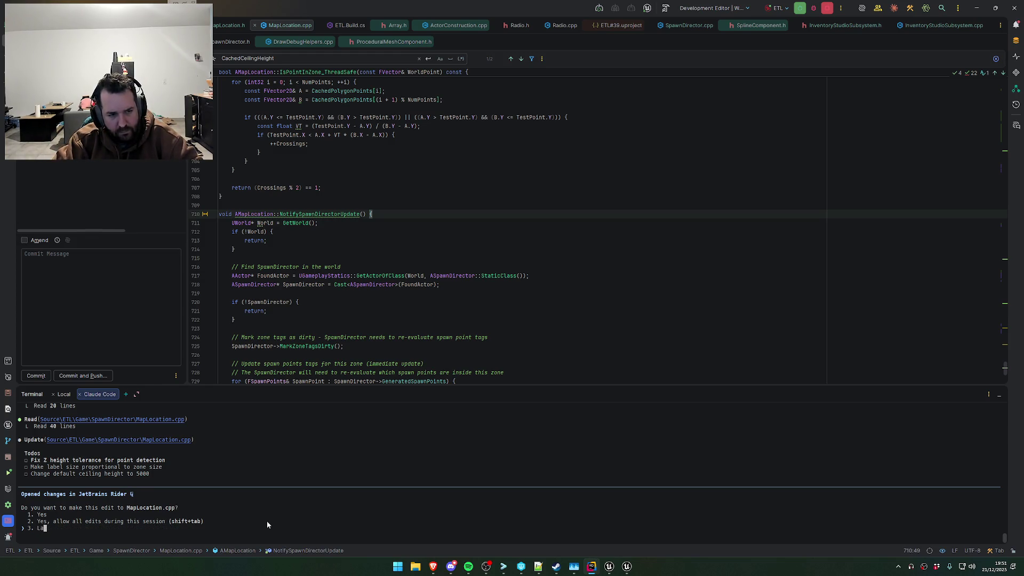
text(nse que la)
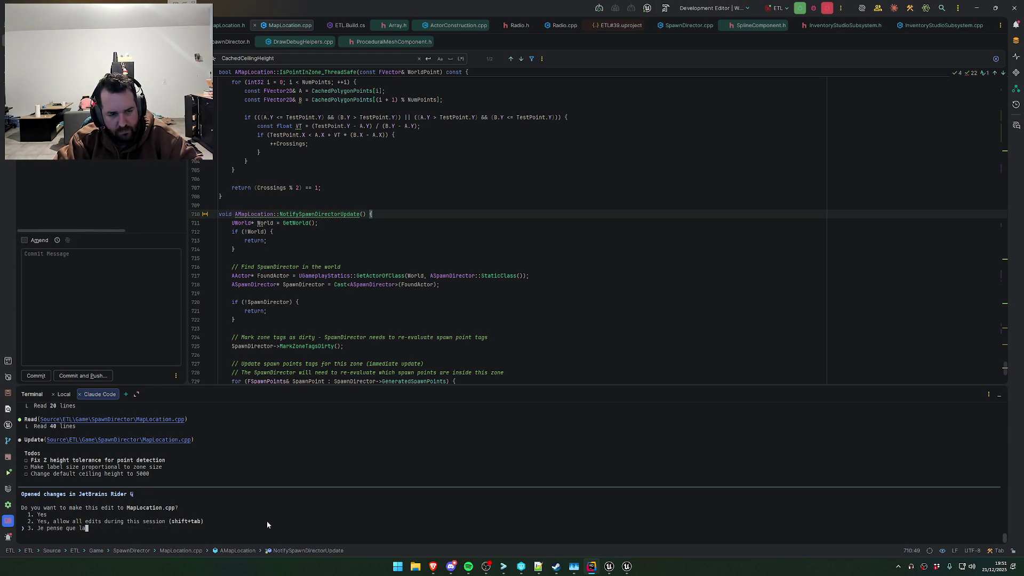
text( hauteur du plafond)
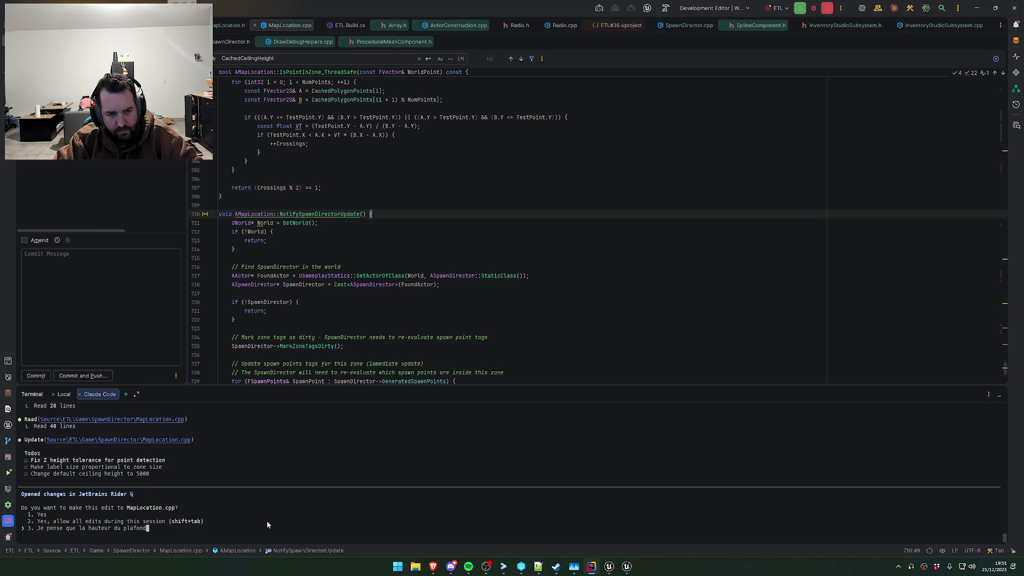
text(/sol n)
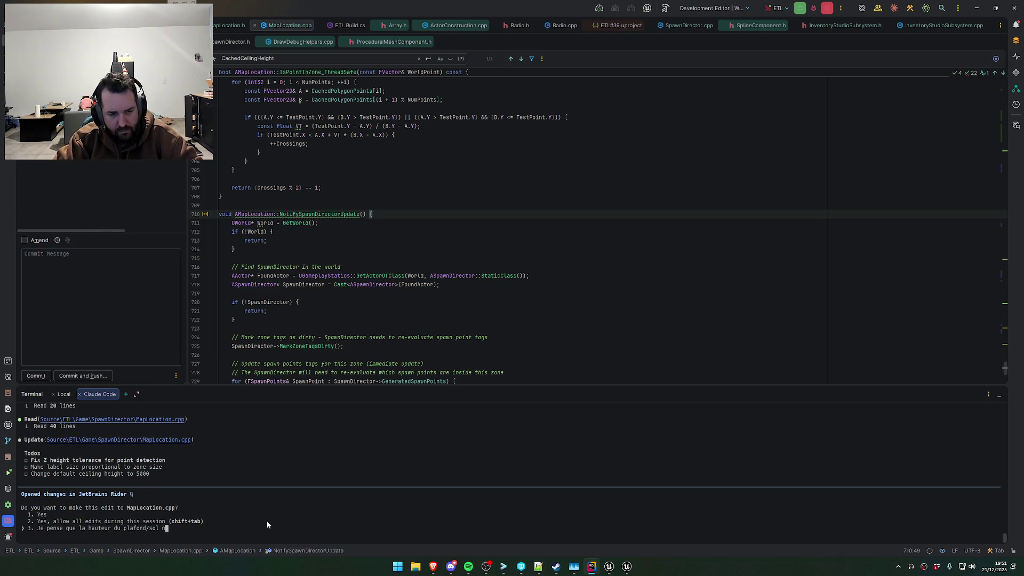
text('est pas relative )
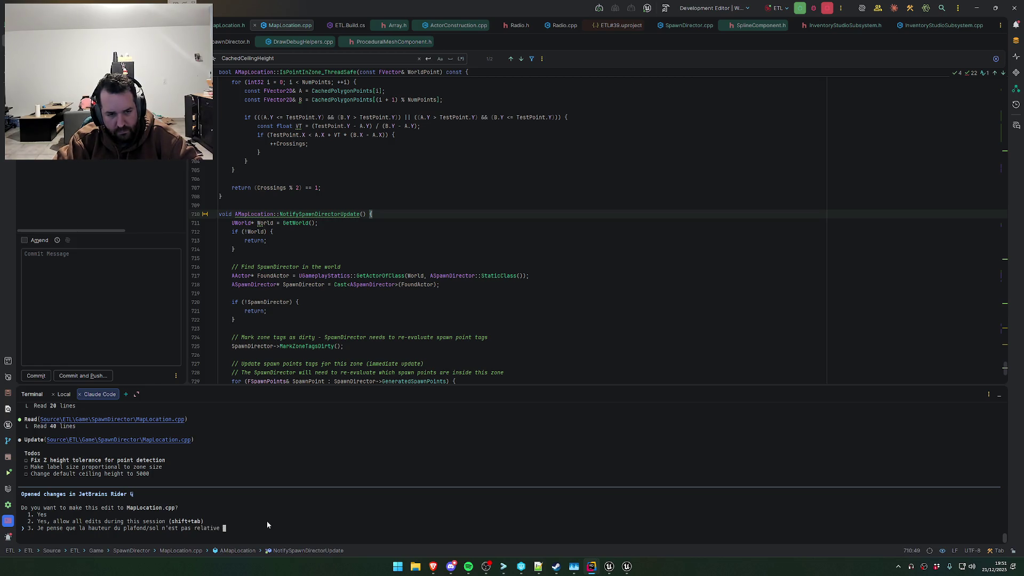
text(a celdu centre de l'ac)
text(teur.)
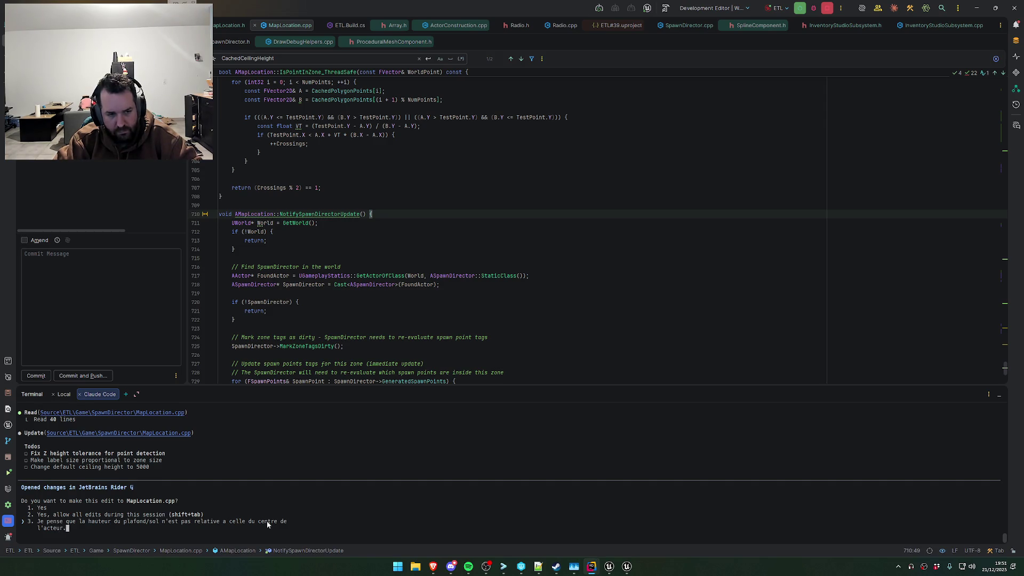
text(dans ton calcule.)
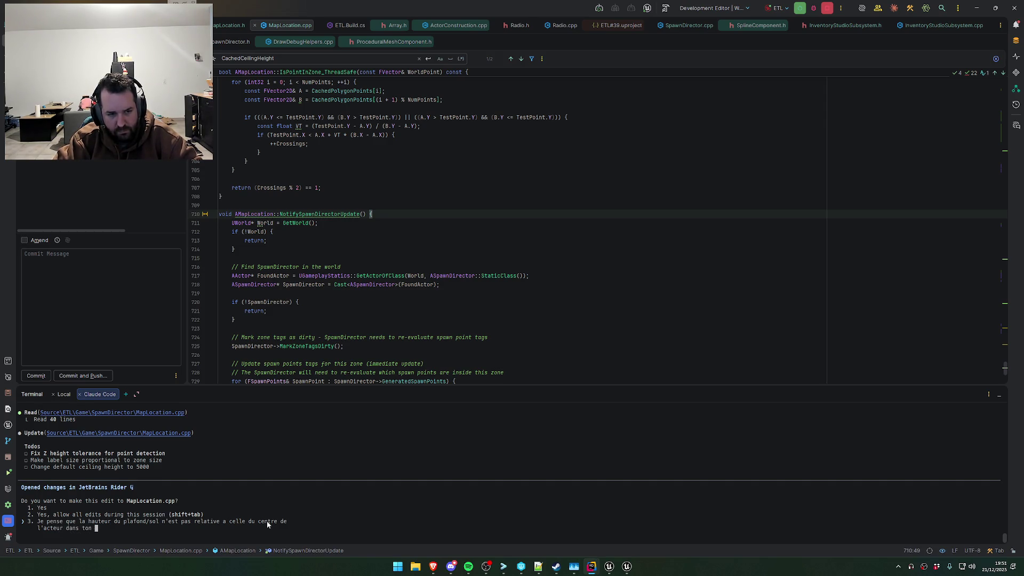
key(Return)
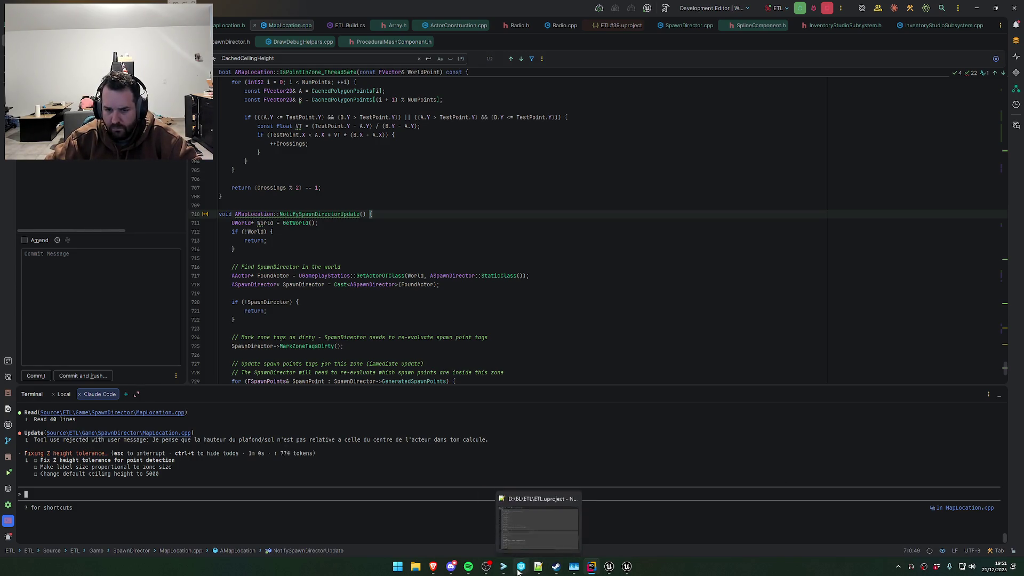
click(486, 566)
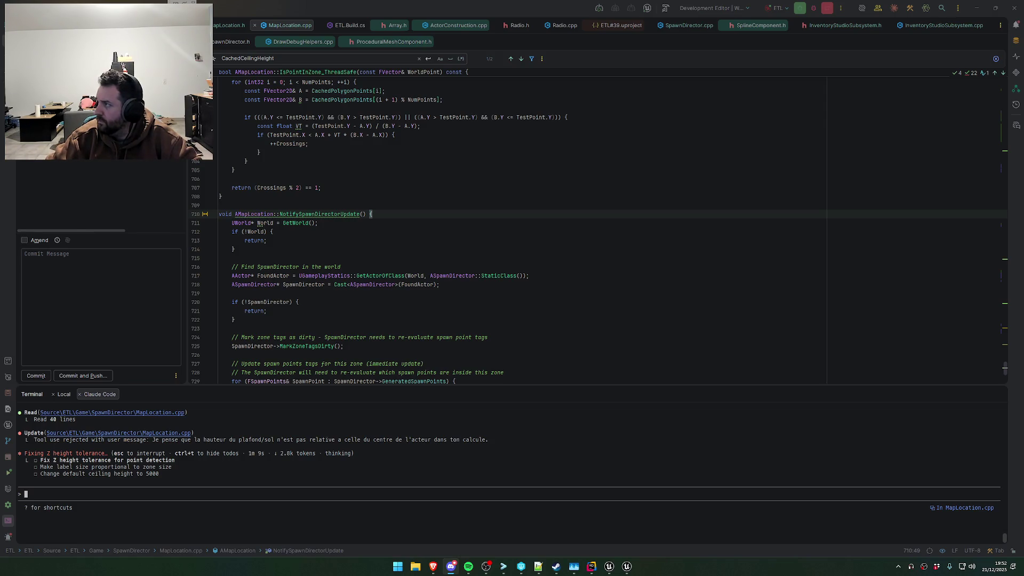
click(609, 569)
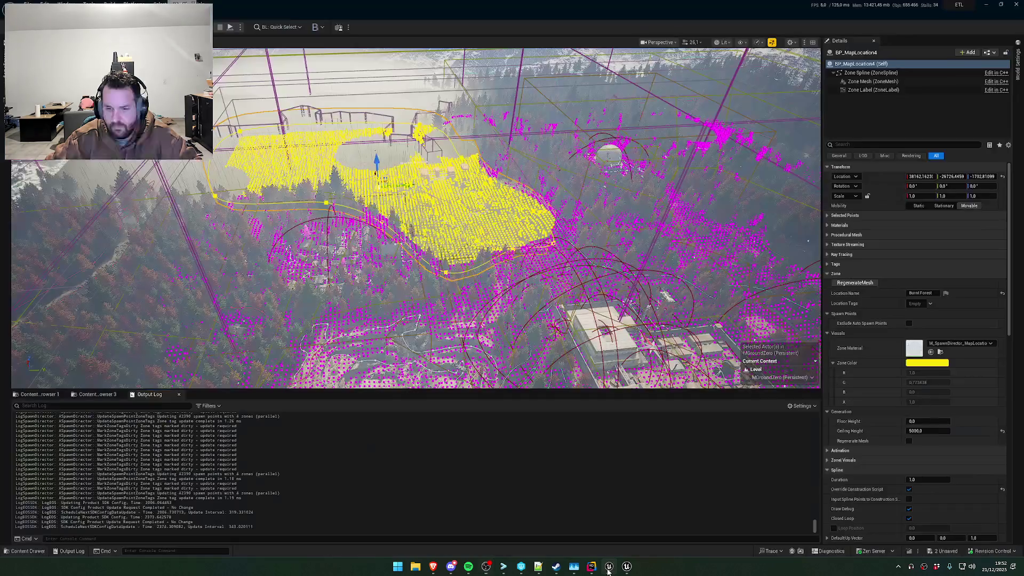
click(591, 570)
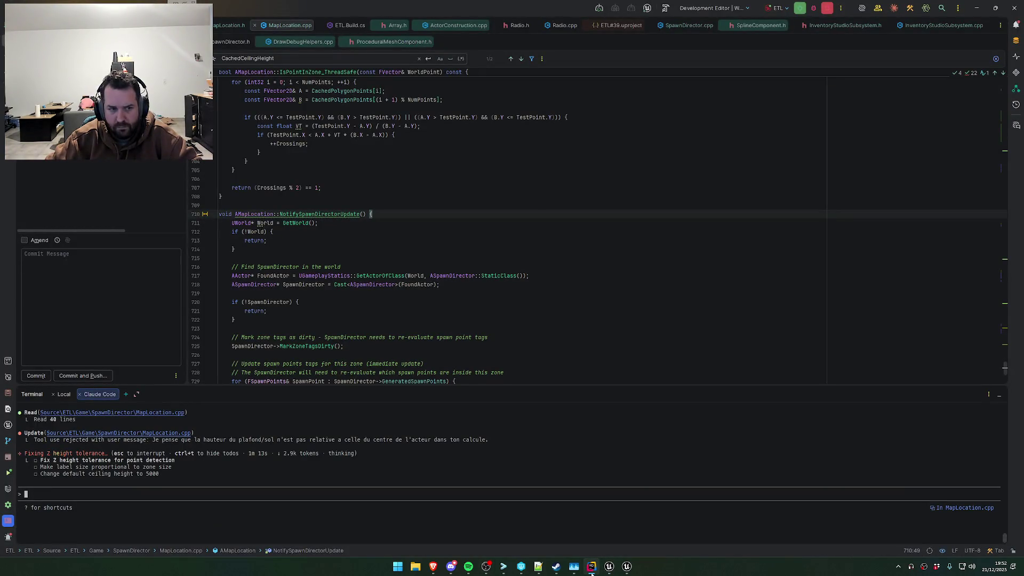
click(433, 566)
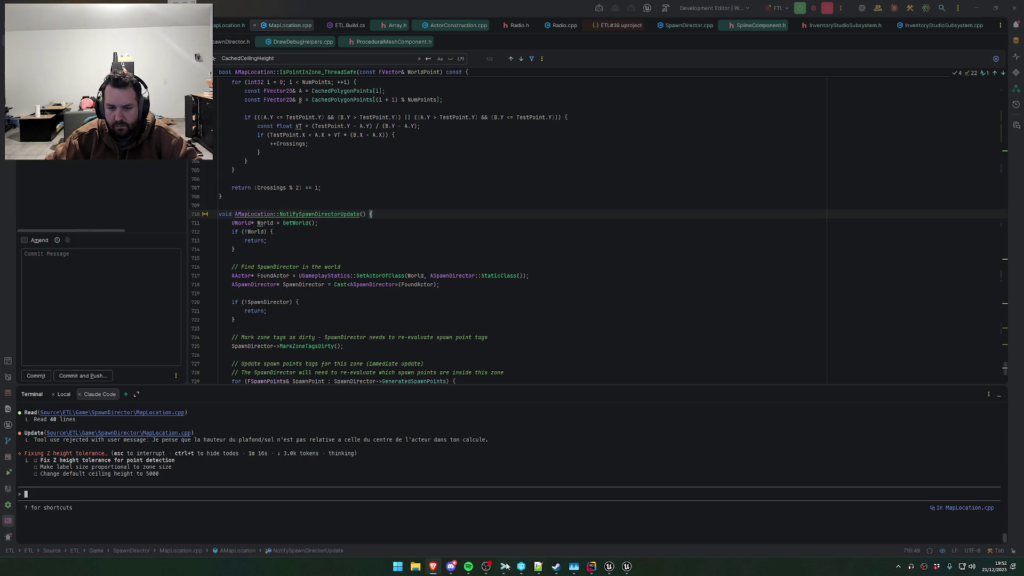
Quit Steam and relaunch it from Start search, then save all in Unreal
click(556, 566)
click(175, 128)
click(186, 222)
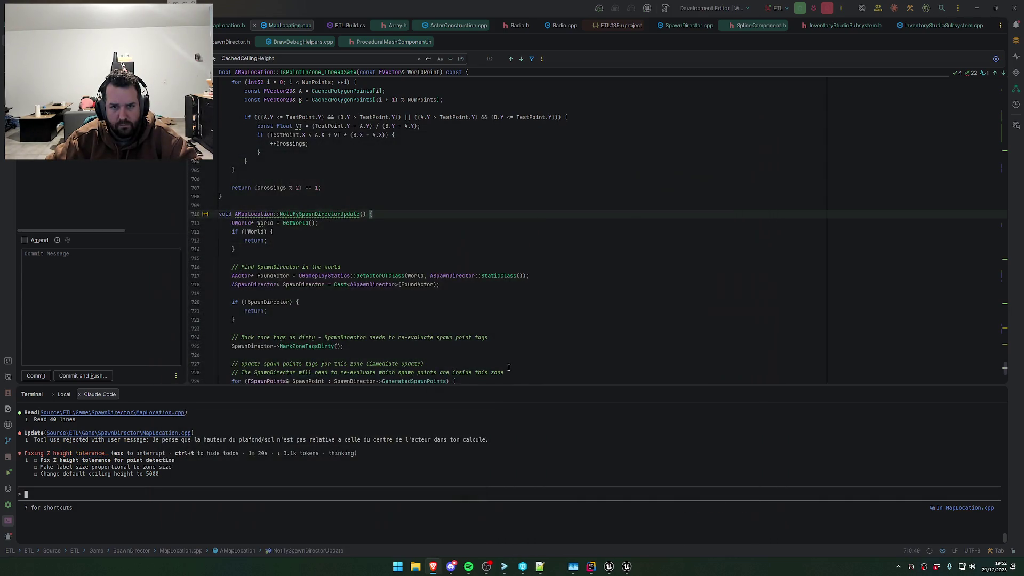
key(super)
text(steam)
key(Return)
click(602, 568)
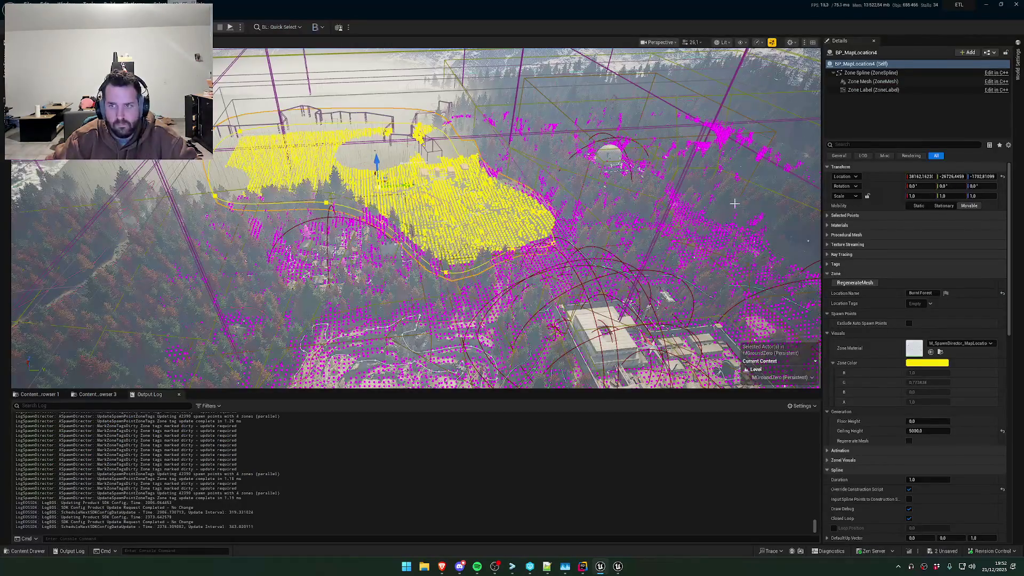
key(ctrl+shift+s)
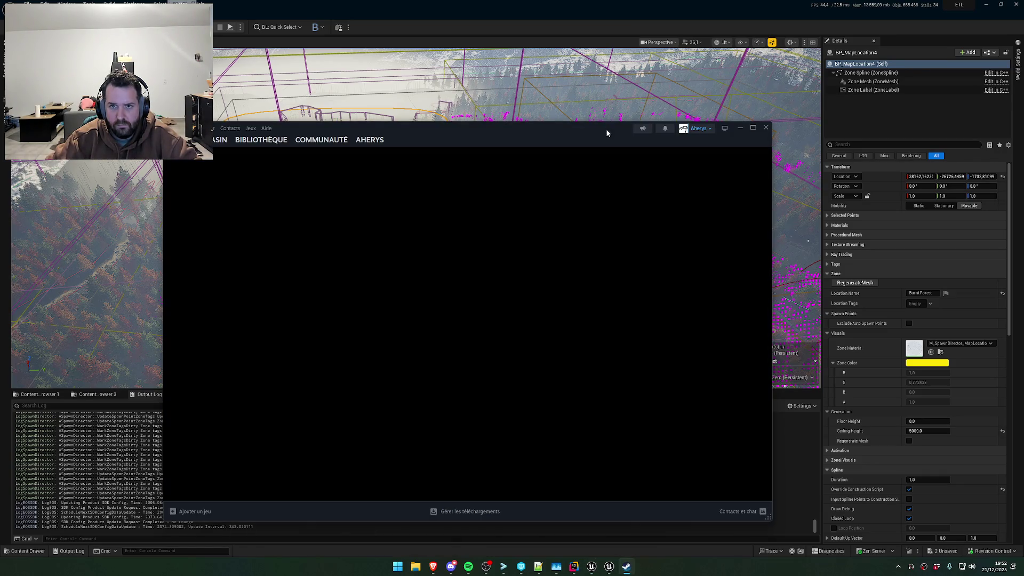
Start the Beautiful Light update in Steam, minimize it, and confirm Save in Unreal's Save Content dialog
click(261, 140)
click(224, 229)
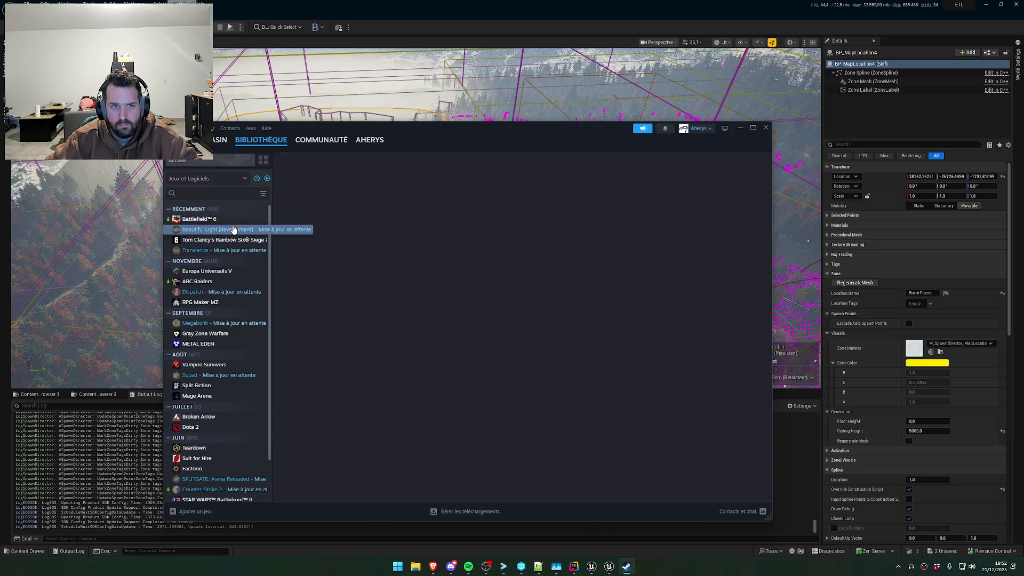
click(336, 303)
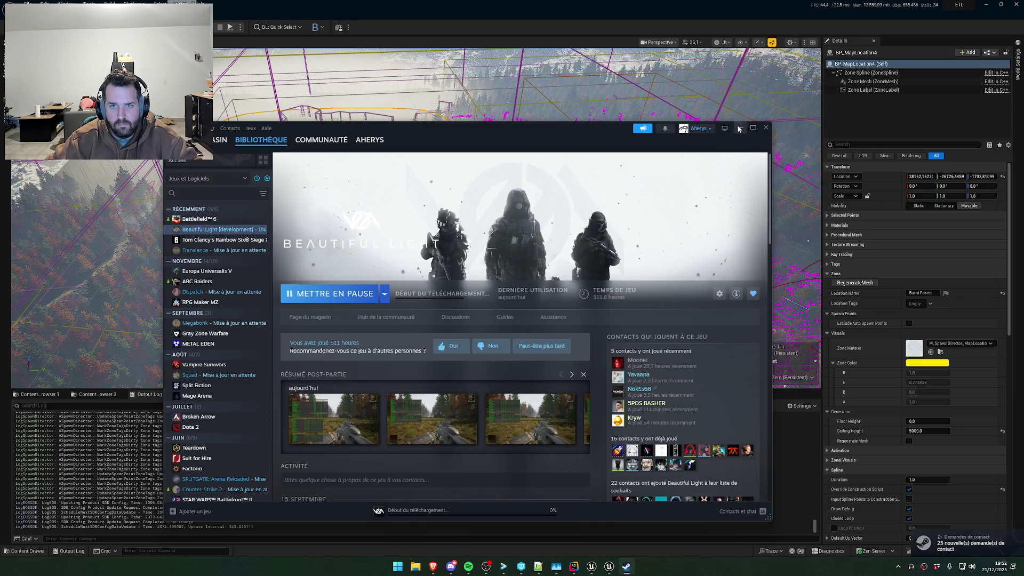
click(739, 128)
click(544, 373)
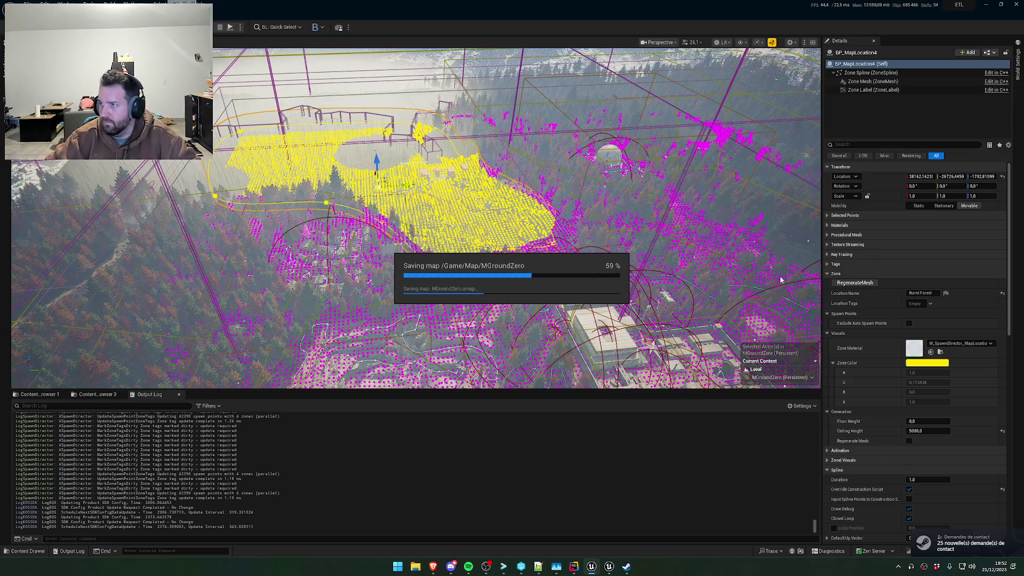
click(433, 567)
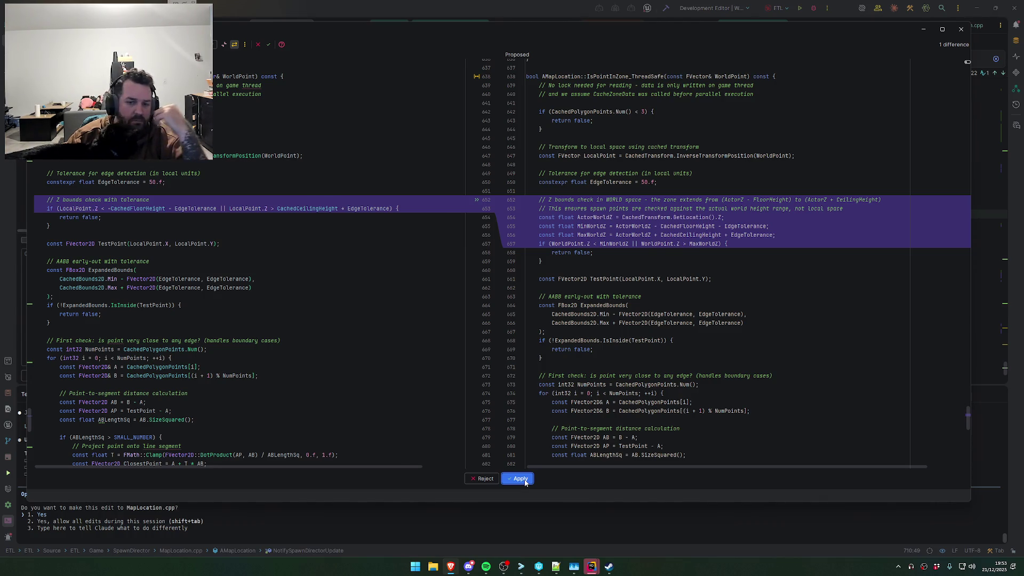
Apply the world-space Z check edits to IsPointInZone_ThreadSafe and IsPointInZone
click(522, 479)
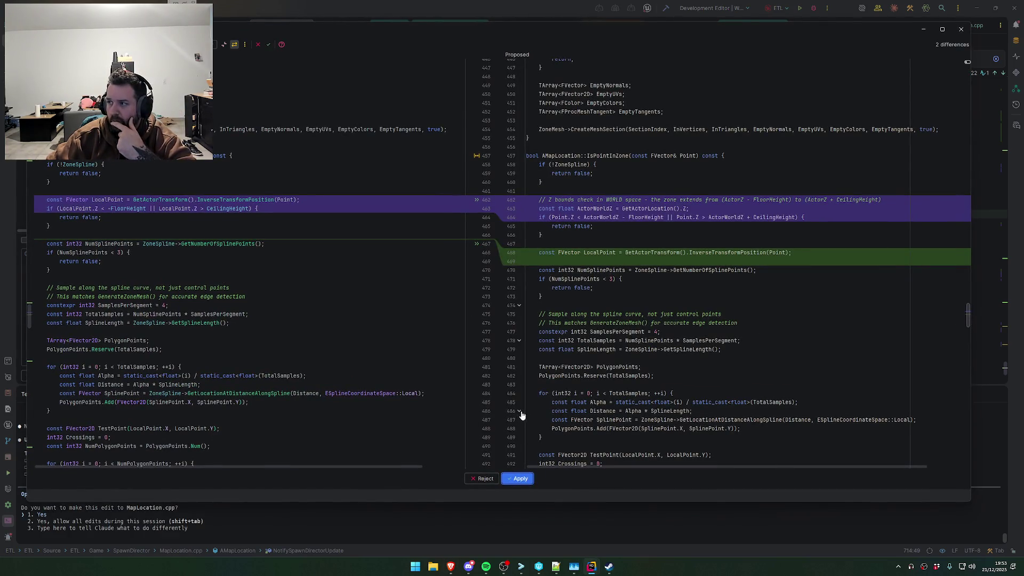
click(522, 480)
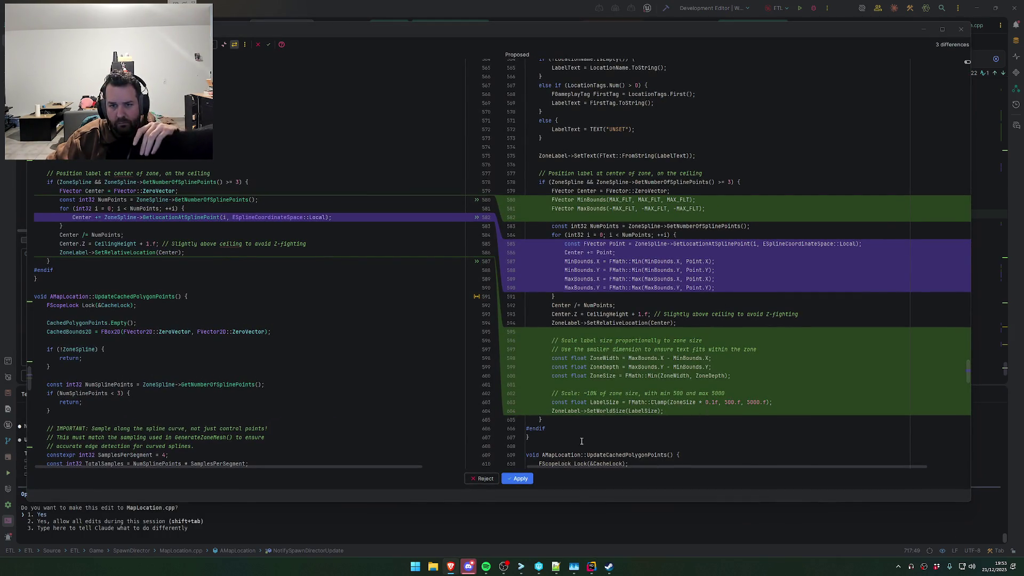
Apply the zone-proportional label size edit and the MapLocation.h CeilingHeight default change from 300 to 5000
click(524, 481)
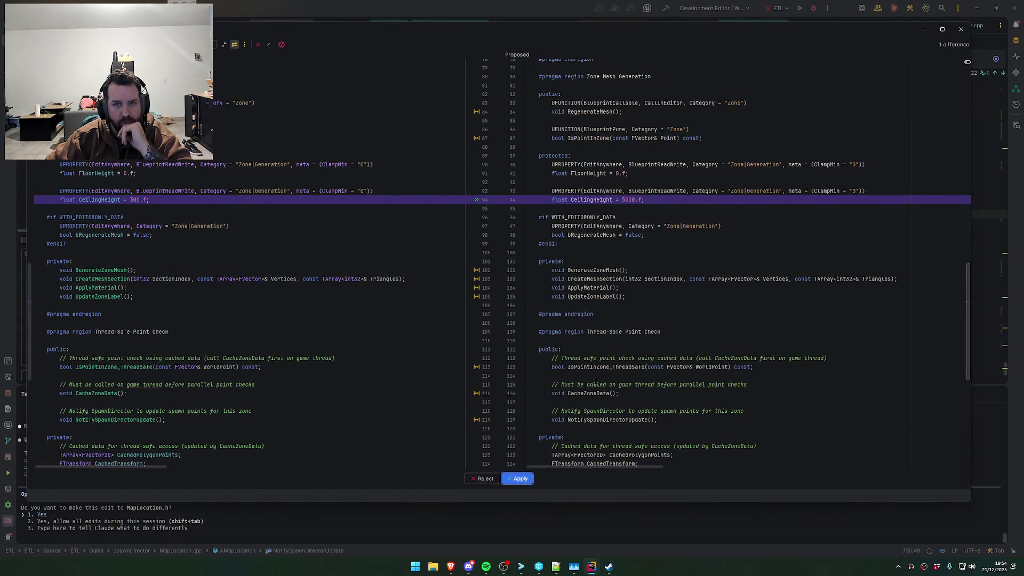
click(521, 479)
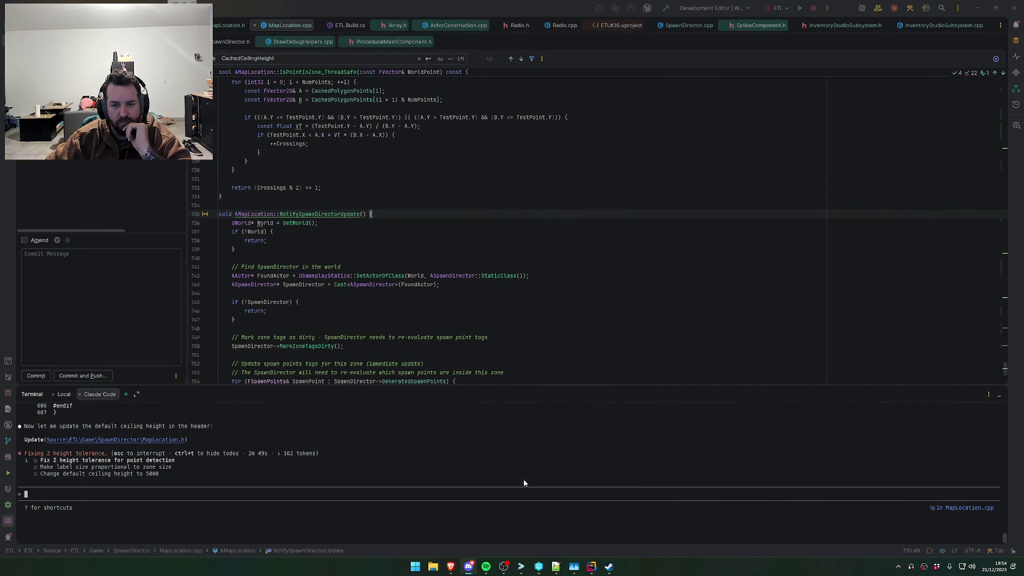
Launch Beautiful Light from Steam with the DW Team Development Config option and start it via LAUNCH GAME
click(608, 567)
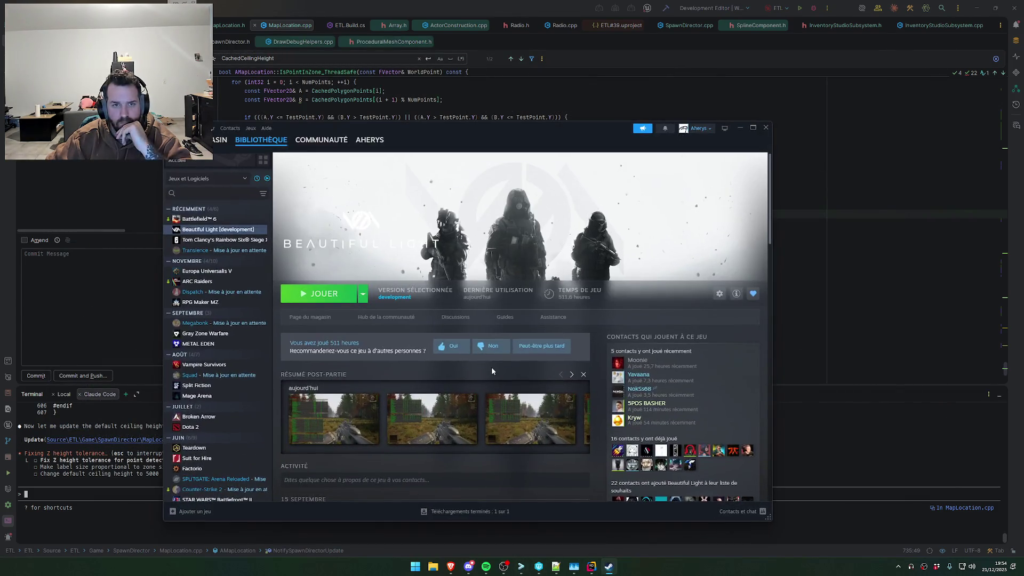
click(327, 295)
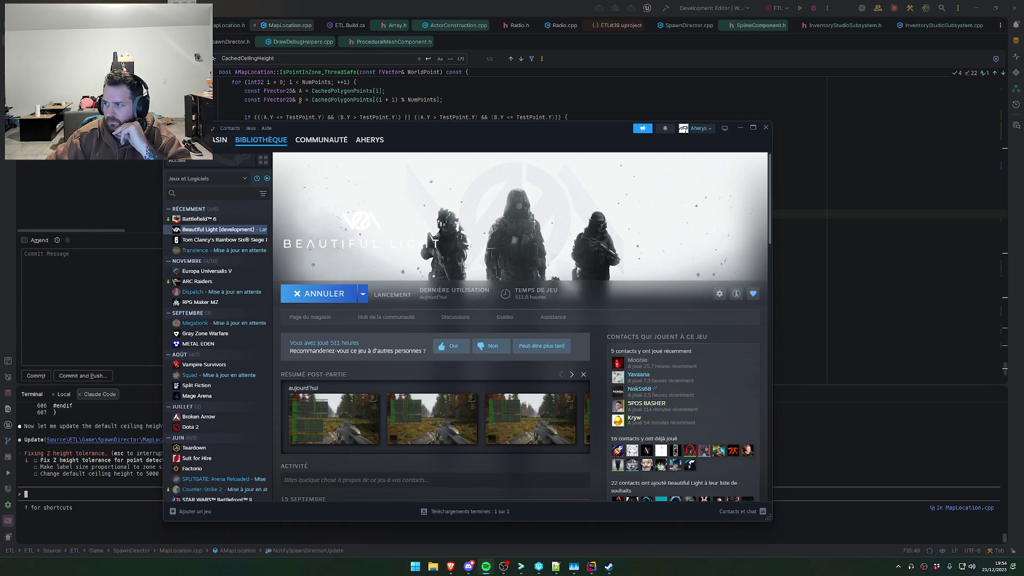
click(481, 303)
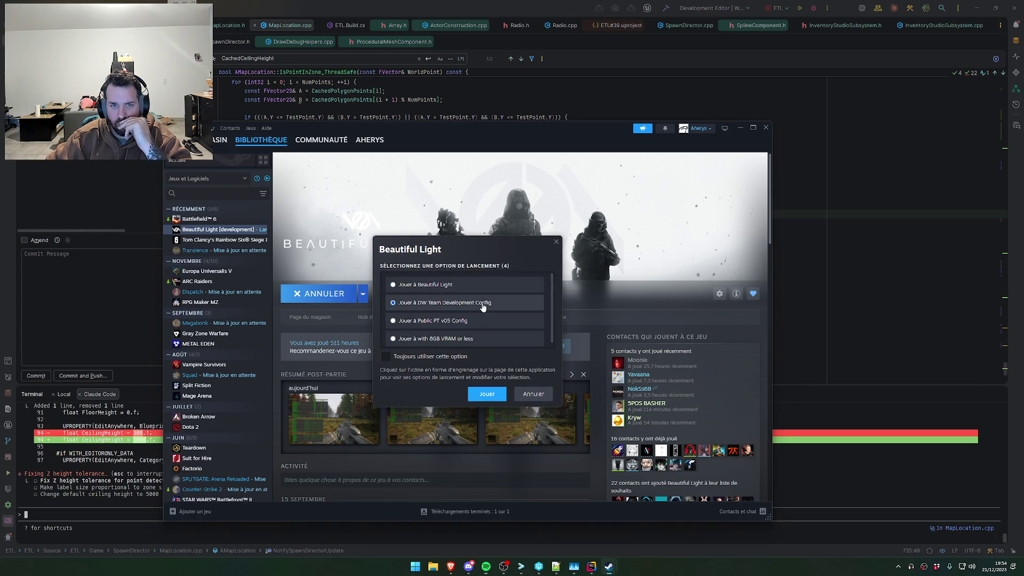
click(480, 397)
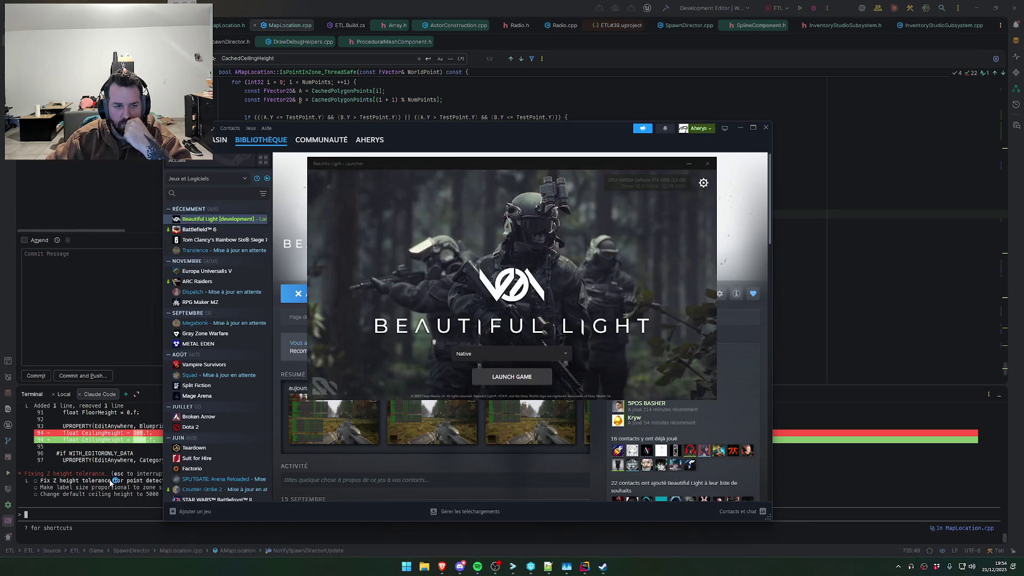
click(486, 376)
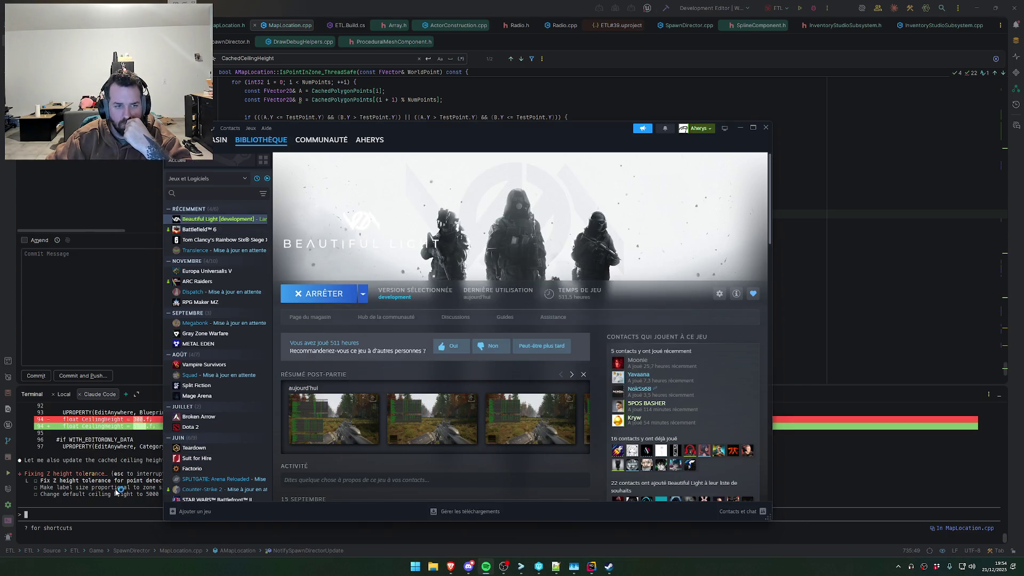
click(162, 473)
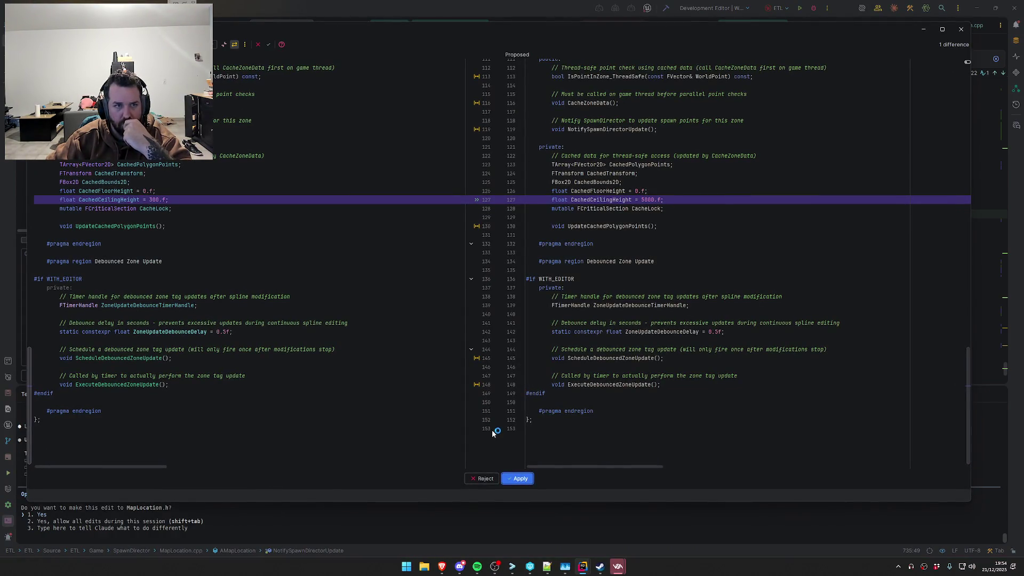
Accept the CachedCeilingHeight default of 5000 in MapLocation.h, then bring the Beautiful Light game forward
click(520, 479)
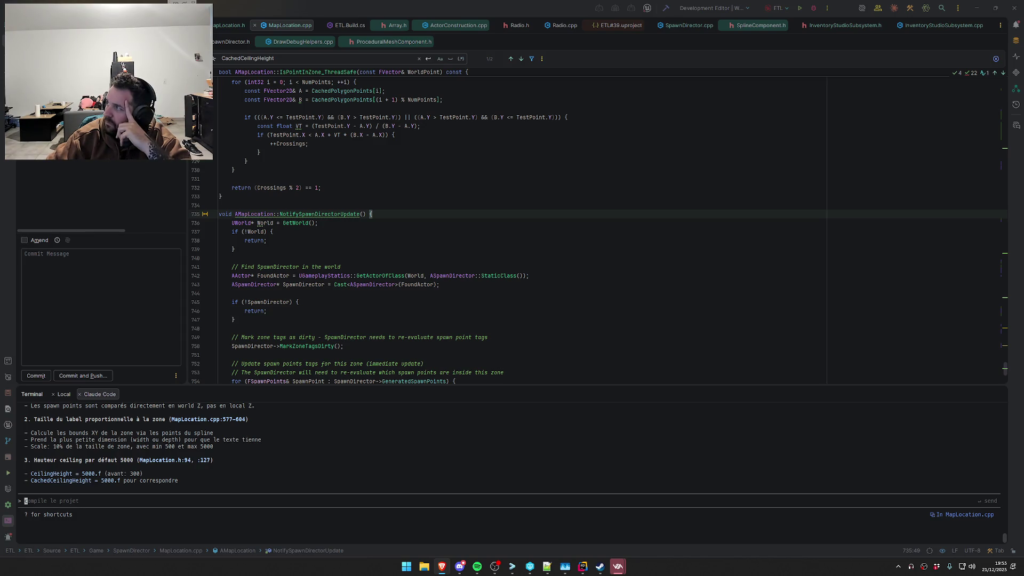
key(alt+Tab)
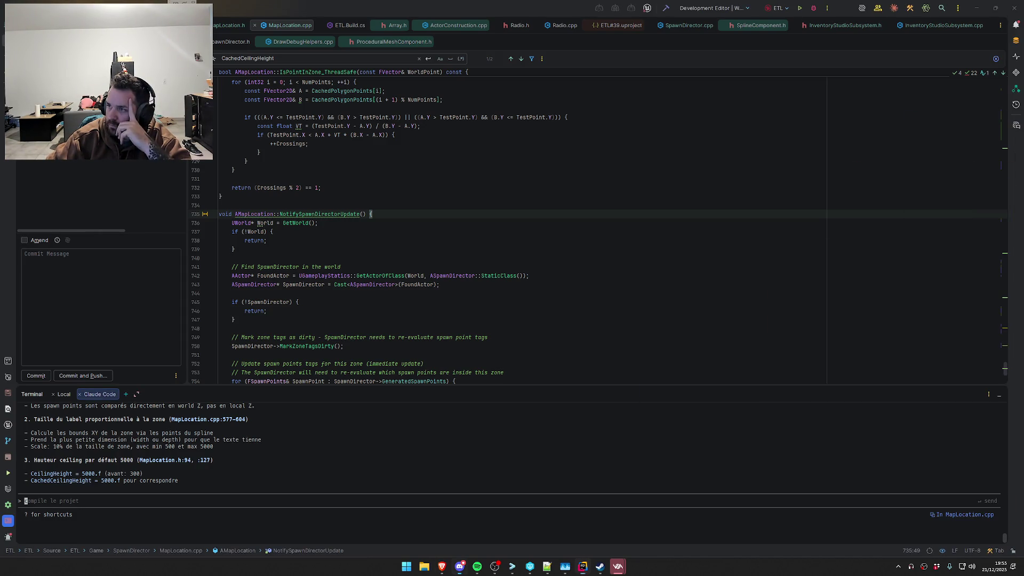
mouse_move(619, 566)
click(656, 525)
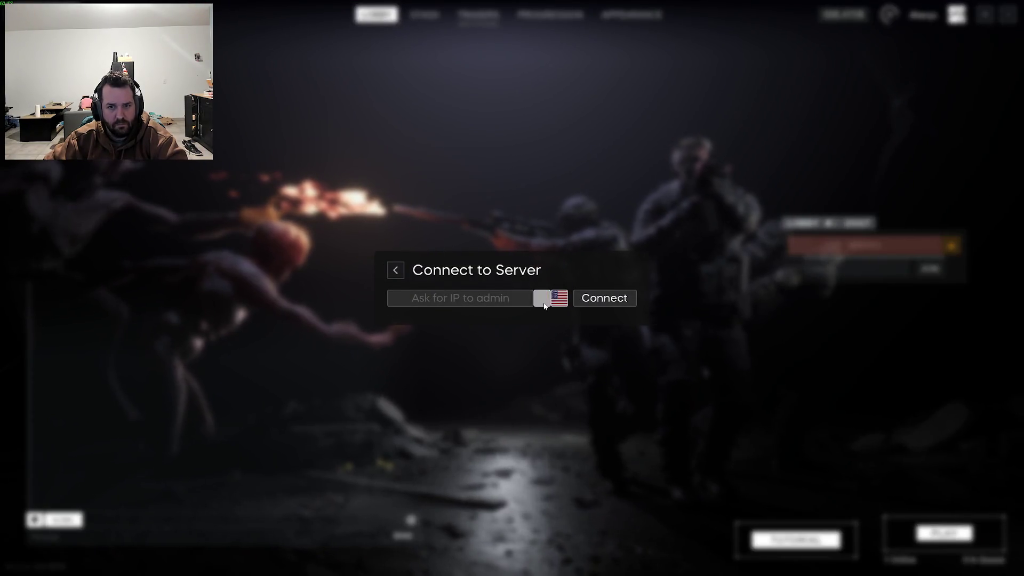
Join the game server from the lobby's Connect to Server dialog
click(618, 300)
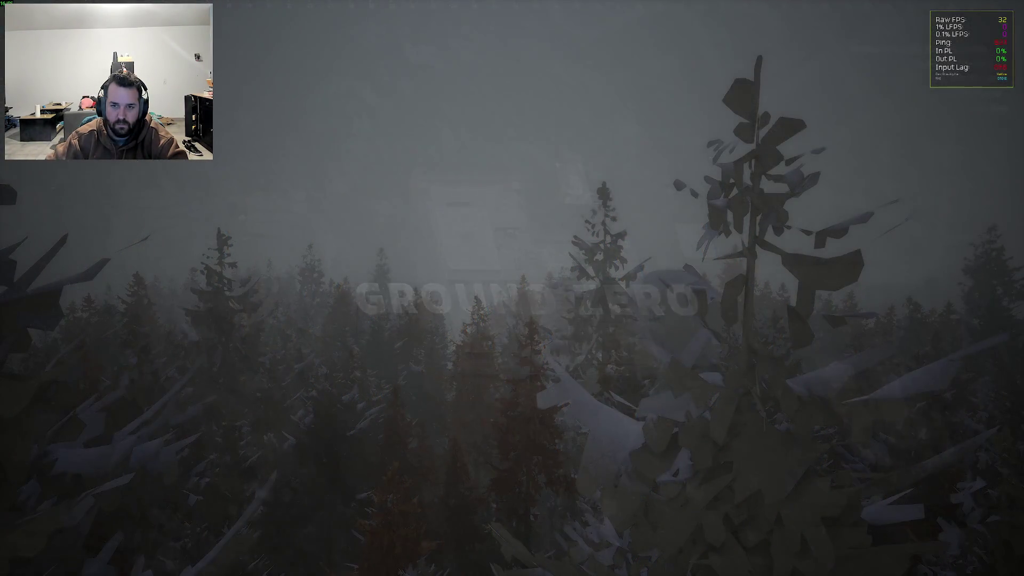
In the F1 admin menu, set the atmosphere to GZ_Afternoon and spawn the player as a human
key(F1)
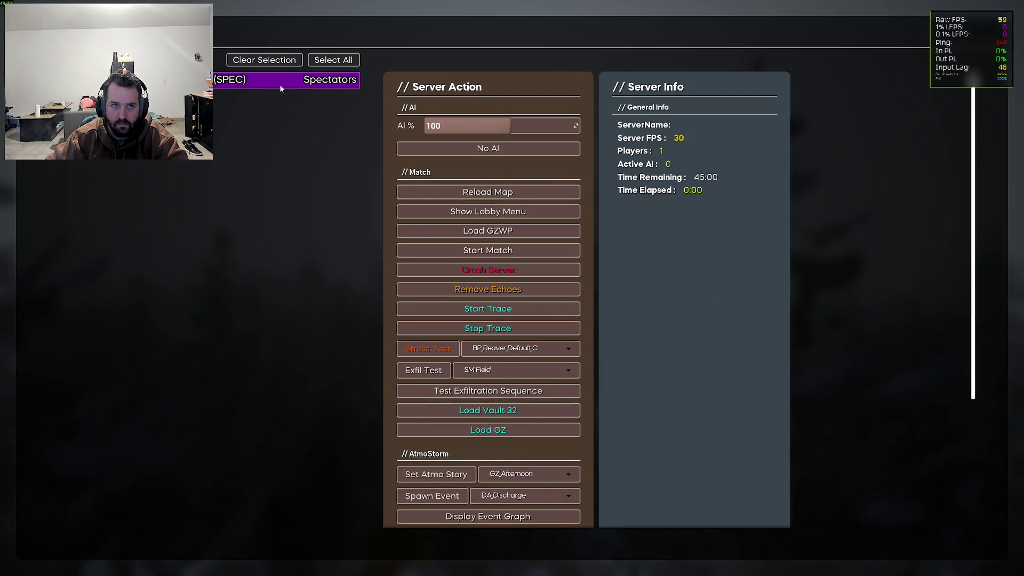
click(280, 85)
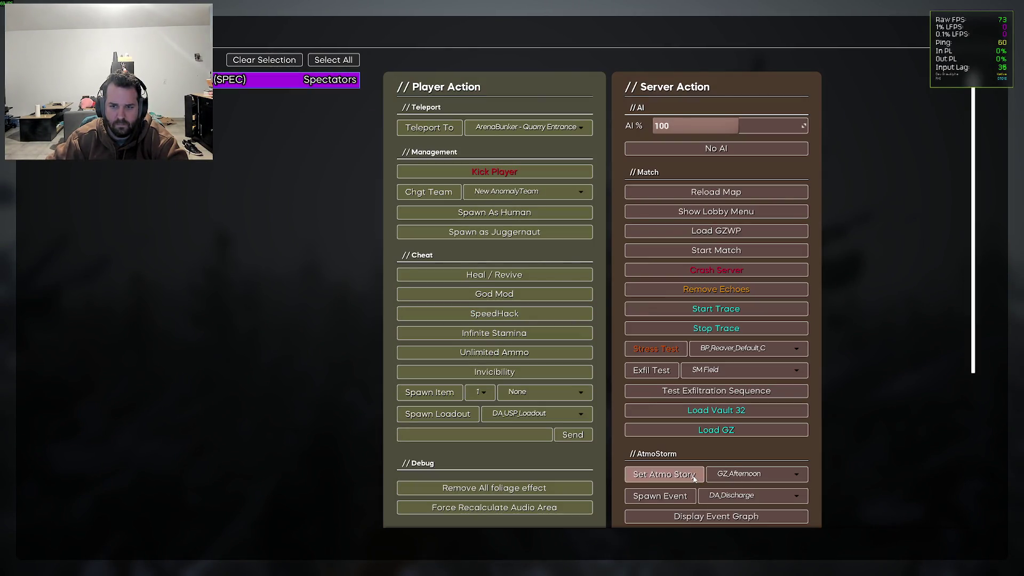
click(693, 479)
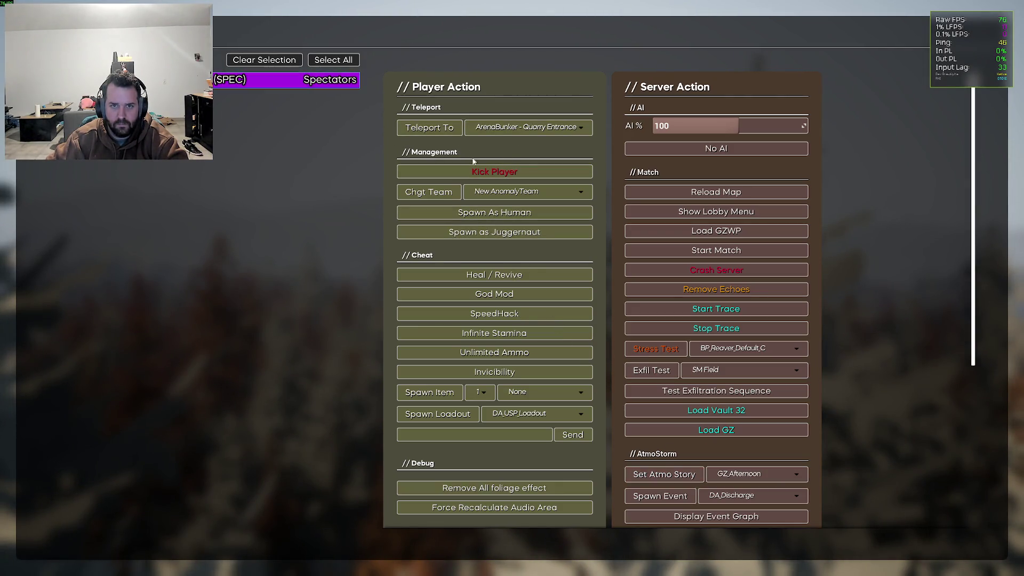
click(495, 212)
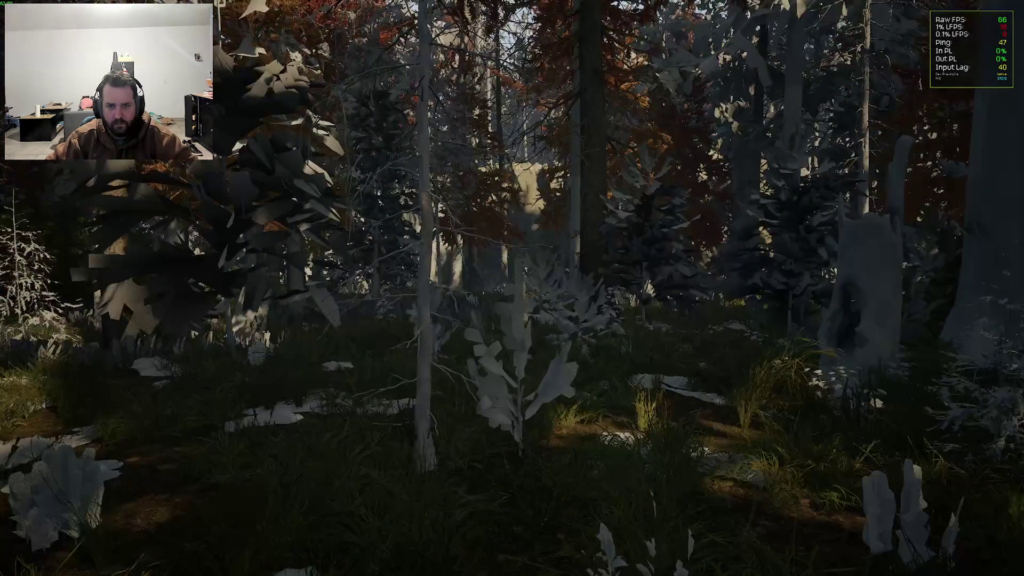
Teleport the player to Quarry Spawn through the admin menu's Teleport To list
key(F1)
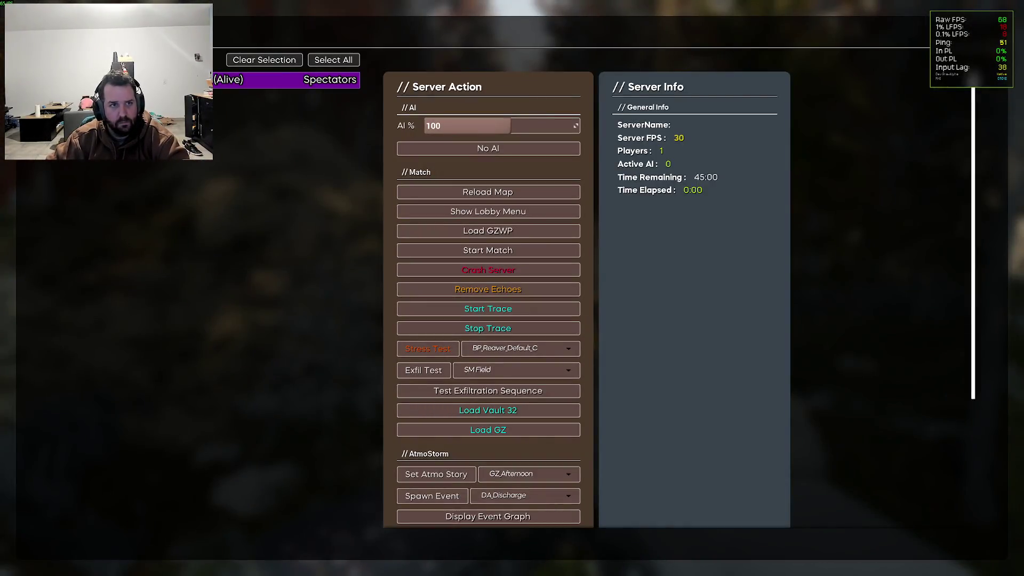
click(528, 127)
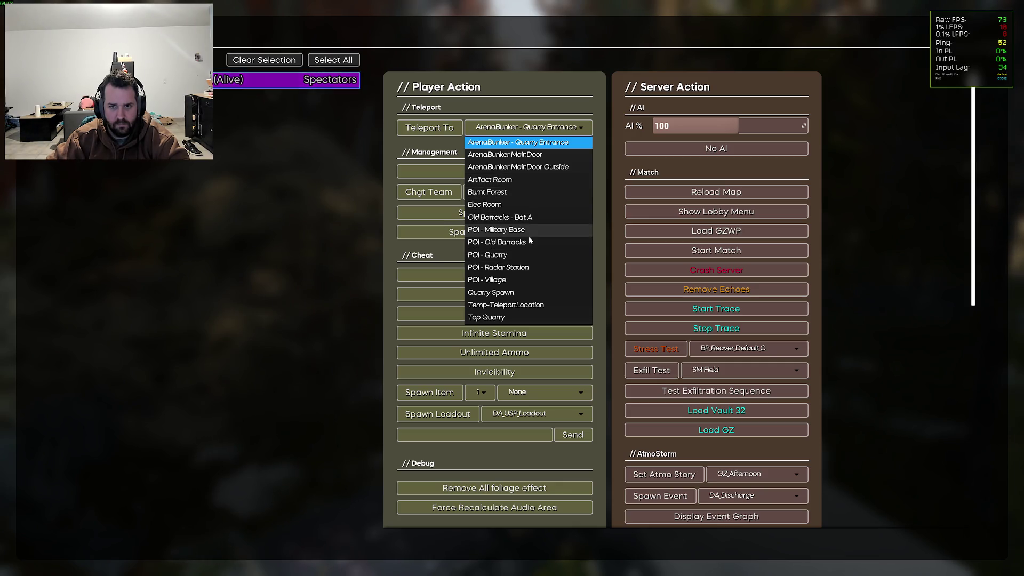
click(526, 293)
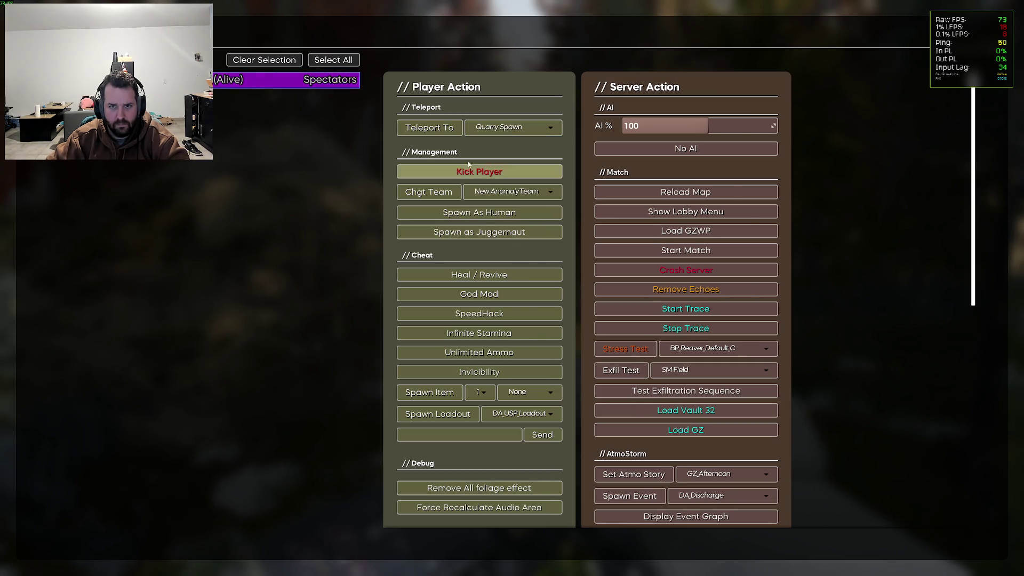
click(429, 127)
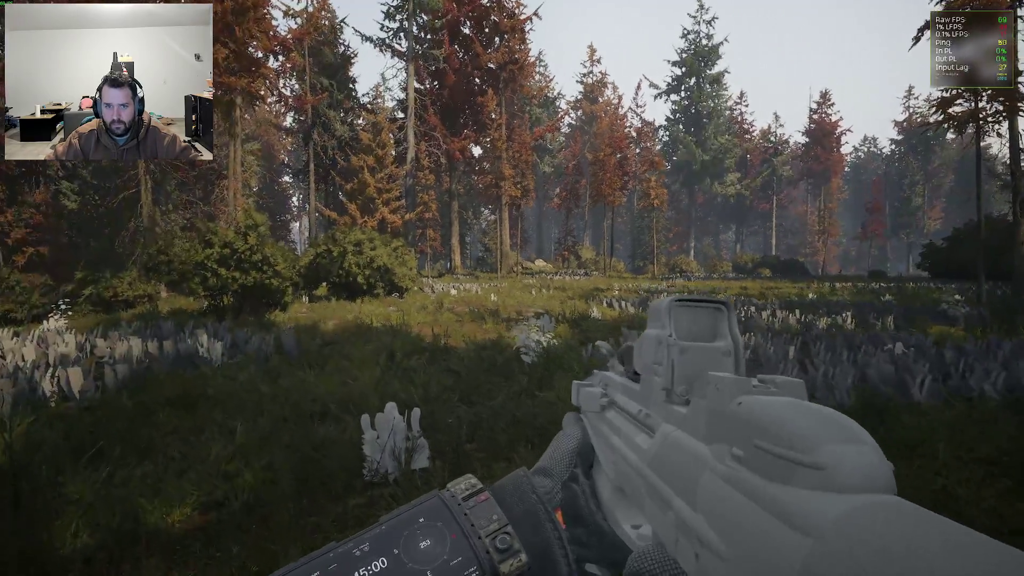
Walk through the meadow and review the anti-aliasing option in the Graphics settings
key(w)
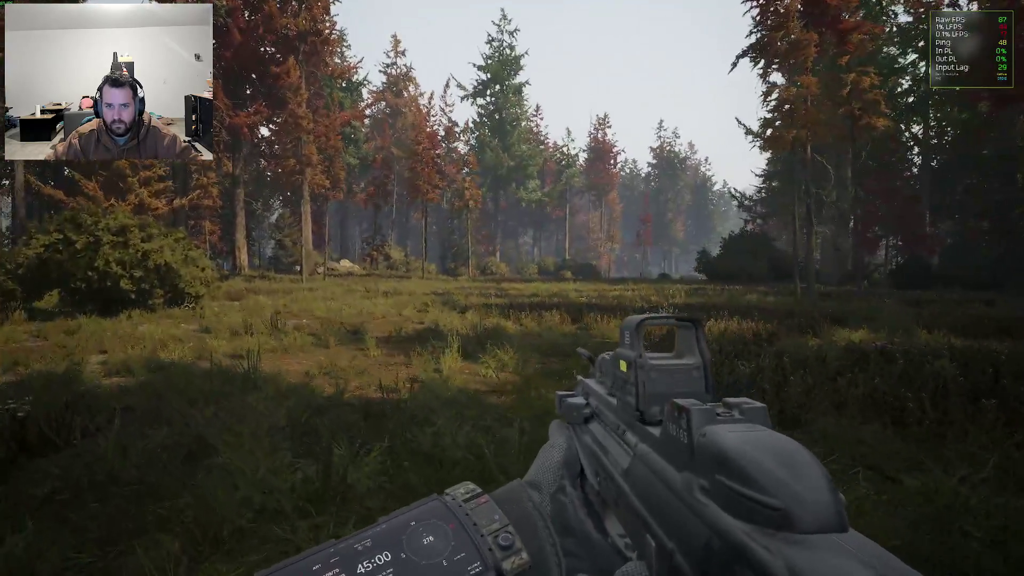
key(w)
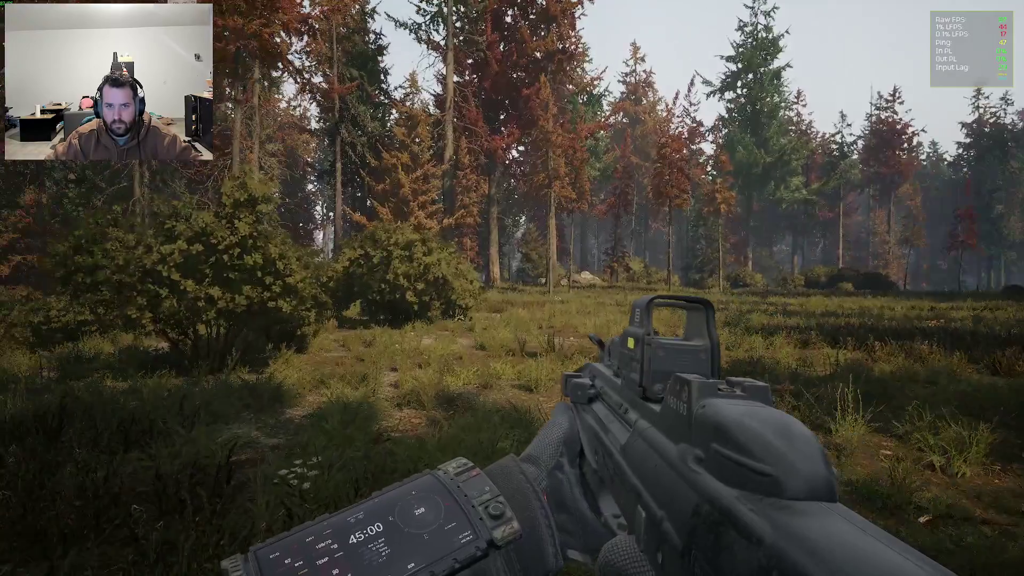
key(w)
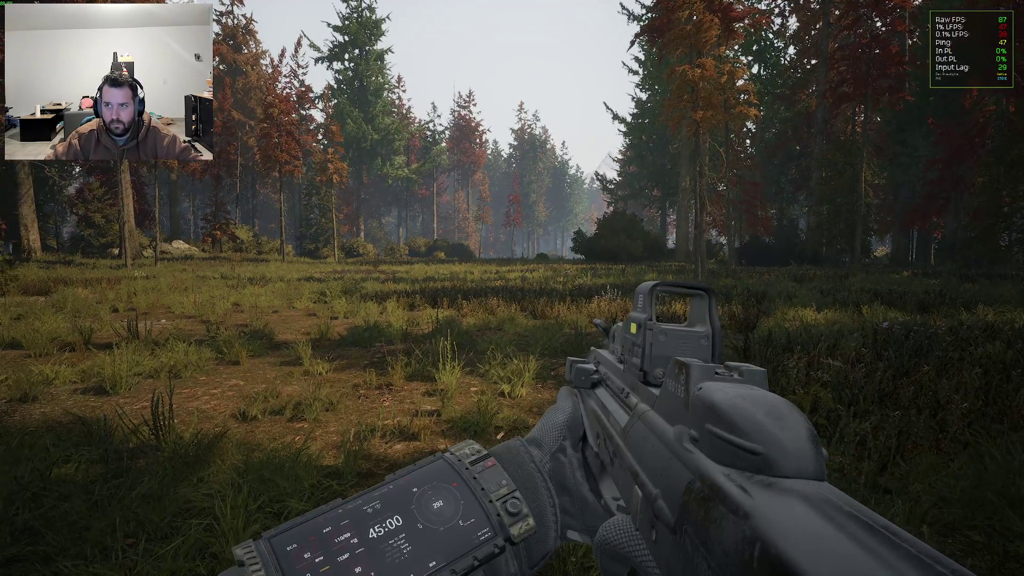
key(Escape)
click(160, 81)
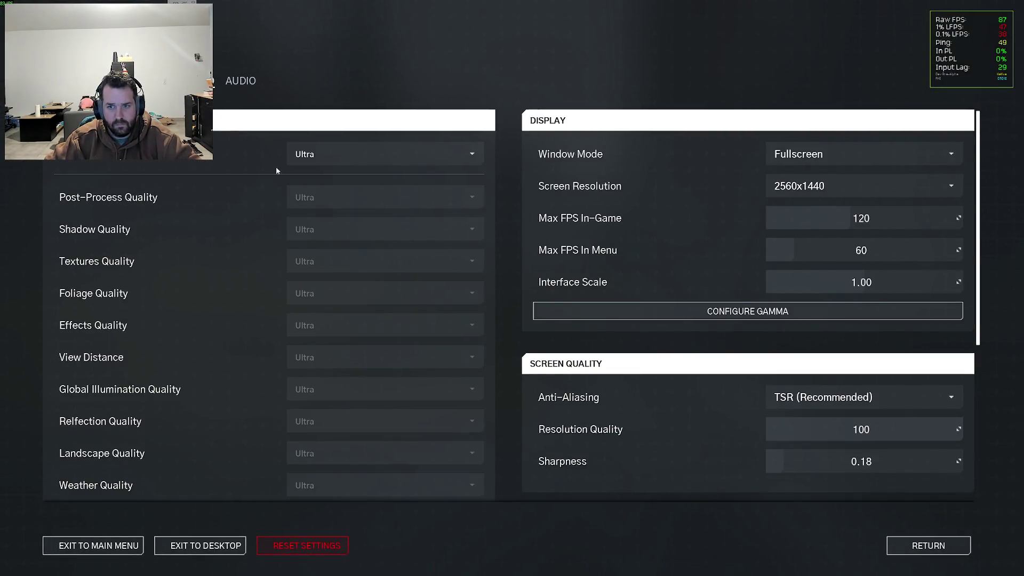
scroll(542, 302, down, 3)
key(Escape)
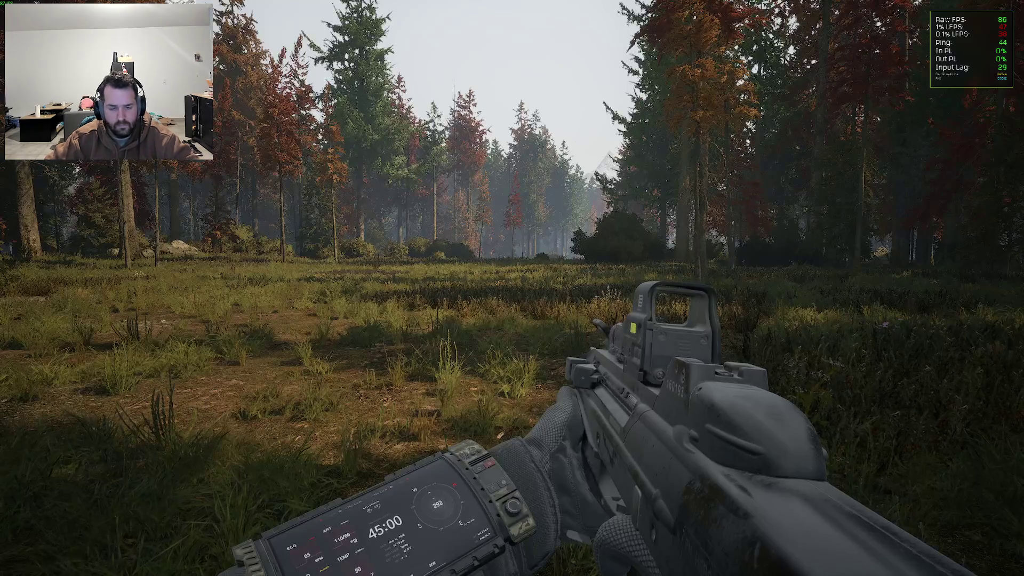
Run Stat UNIT in the developer console to show frame-timing stats
key(grave)
text(0)
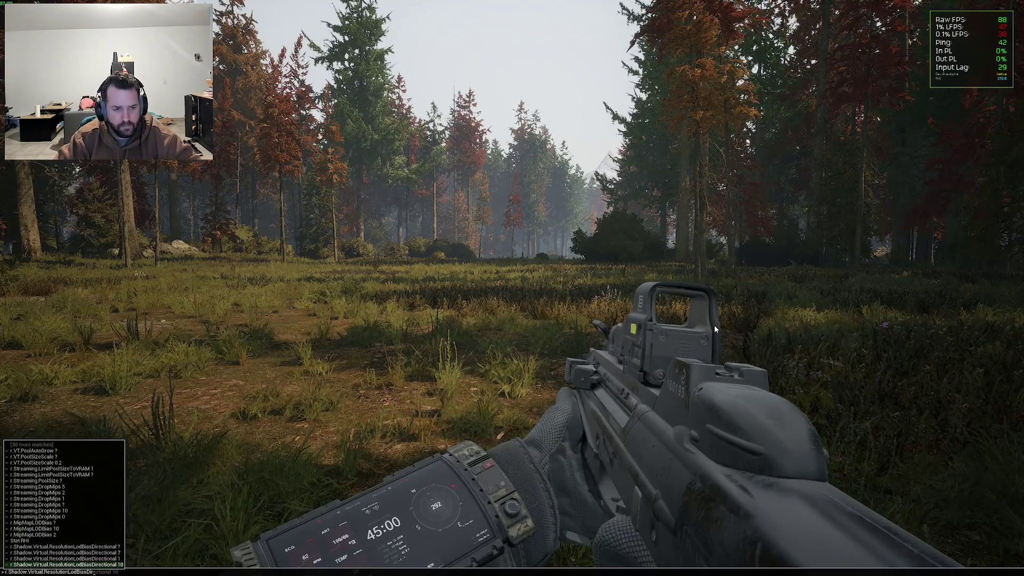
key(Return)
text(Stat UNIT)
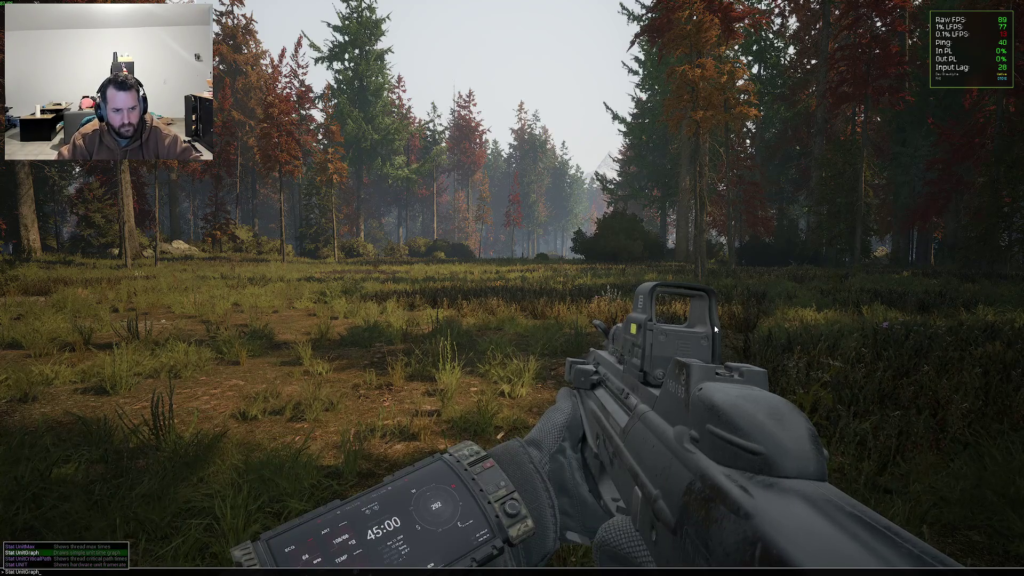
key(Return)
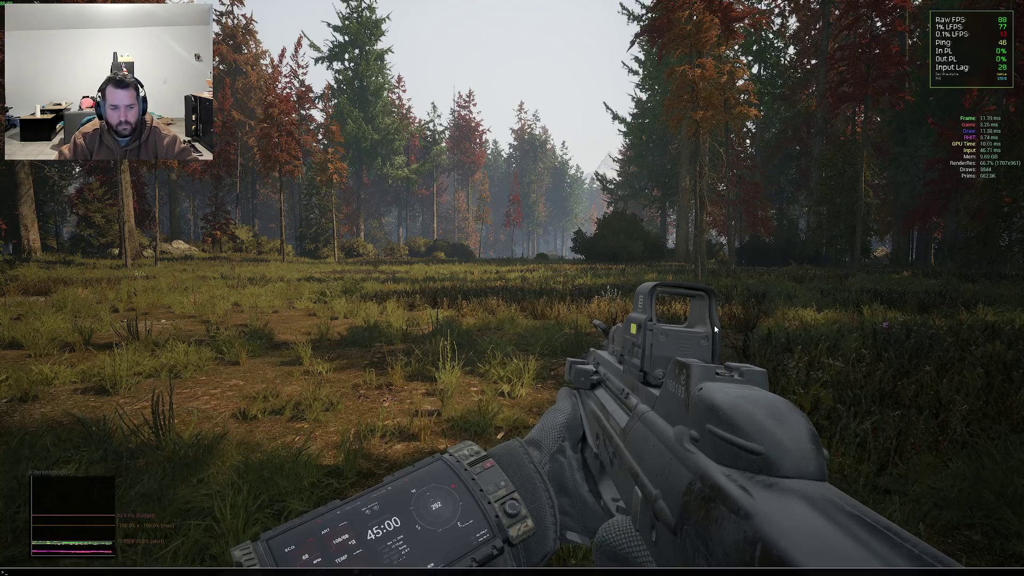
Render the game at 100% with r.ScreenPercentage 100
text(r)
key(BackSpace)
text(sc)
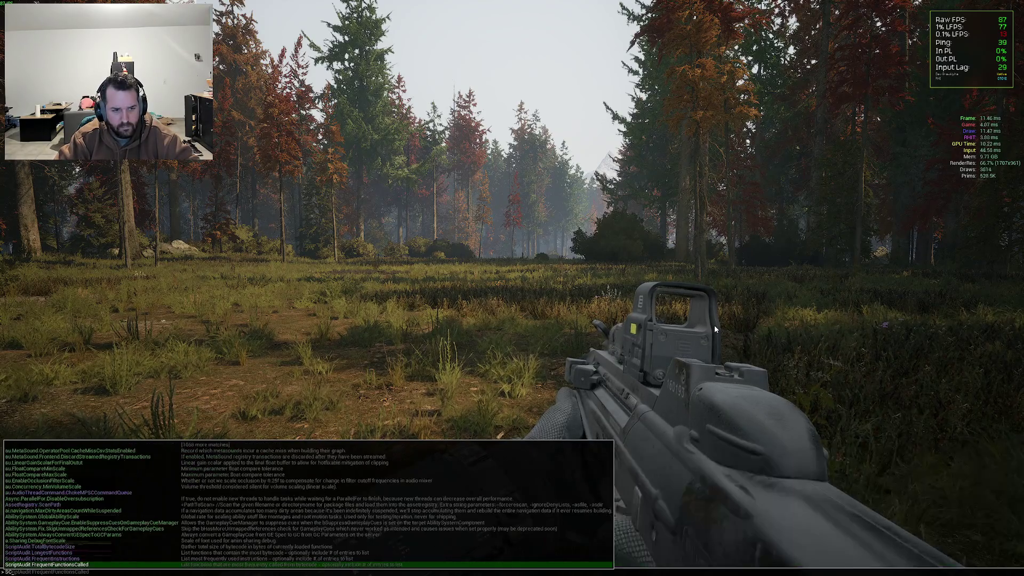
key(BackSpace)
key(BackSpace)
text(r.ScreenPercentage 100)
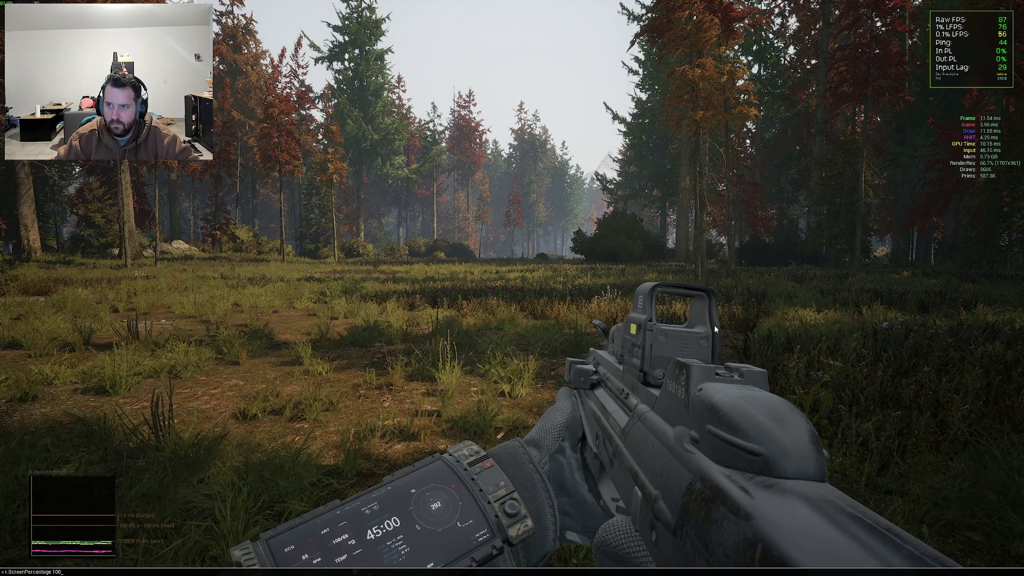
key(Return)
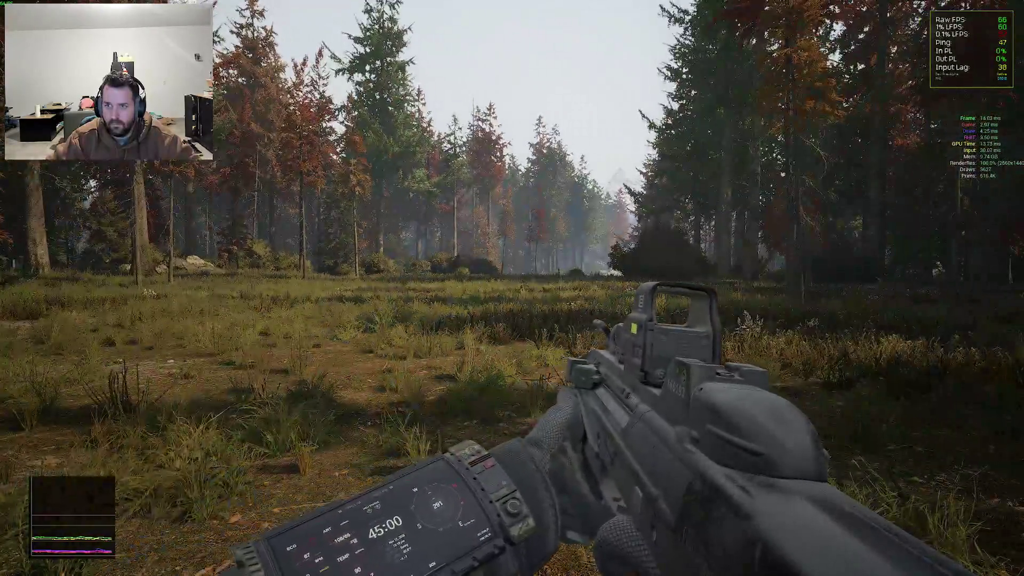
Turn FSR upscaling off with r.FidelityFX.FSR.Enabled 0
key(grave)
text(r)
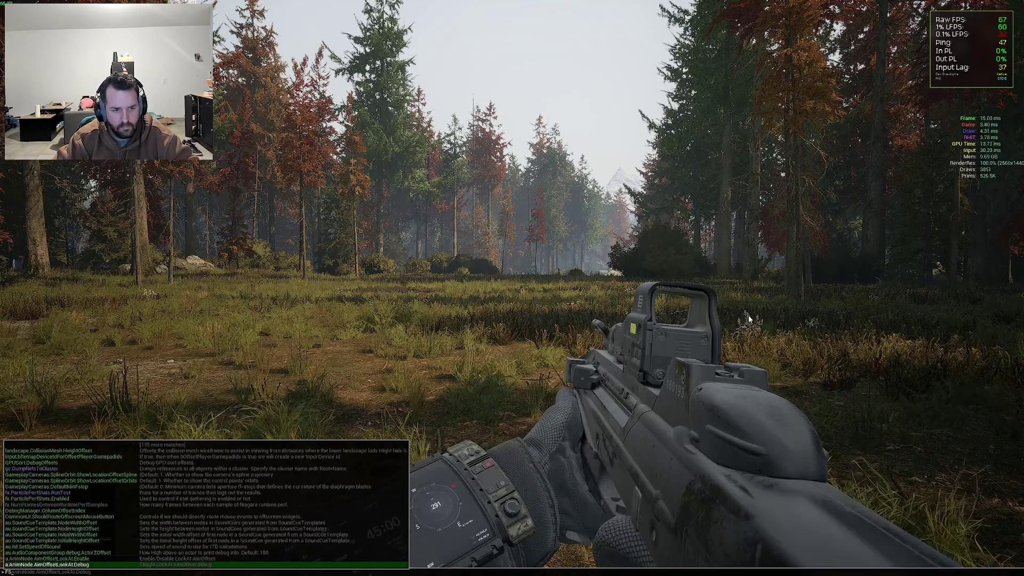
key(Up)
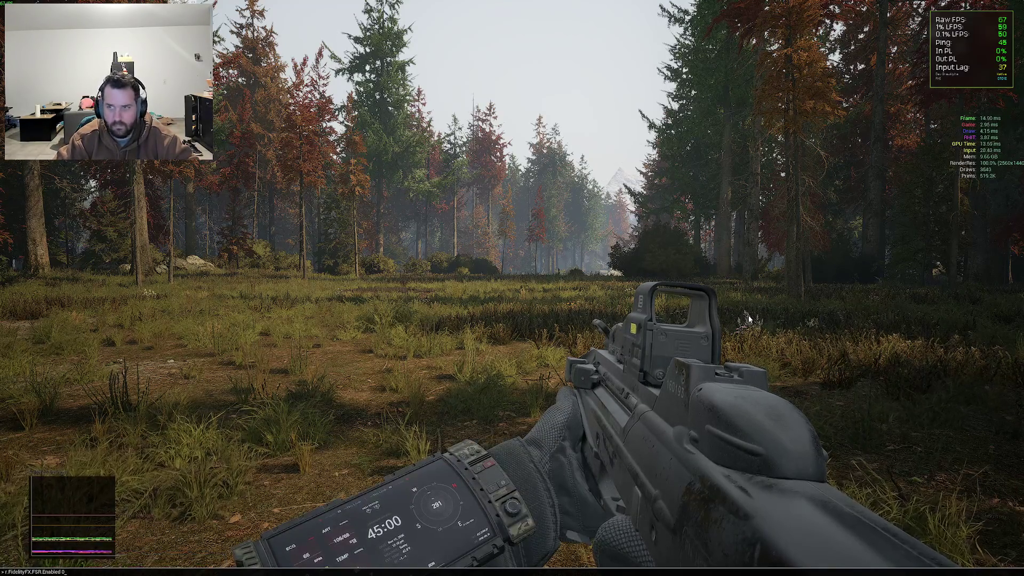
key(Return)
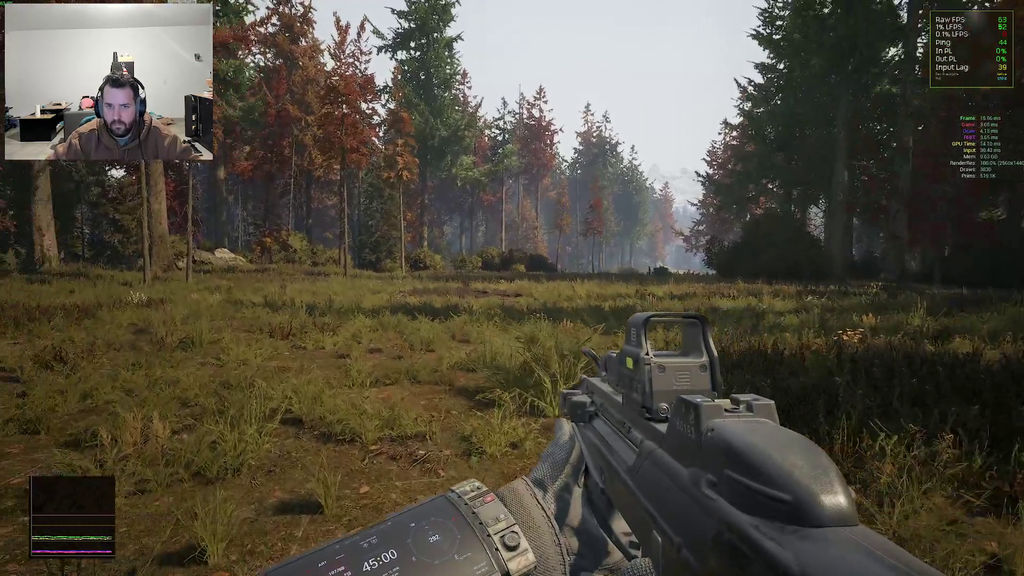
Search the console suggestions for the r.Nanite.ViewMeshLODBias.Offset command
key(grave)
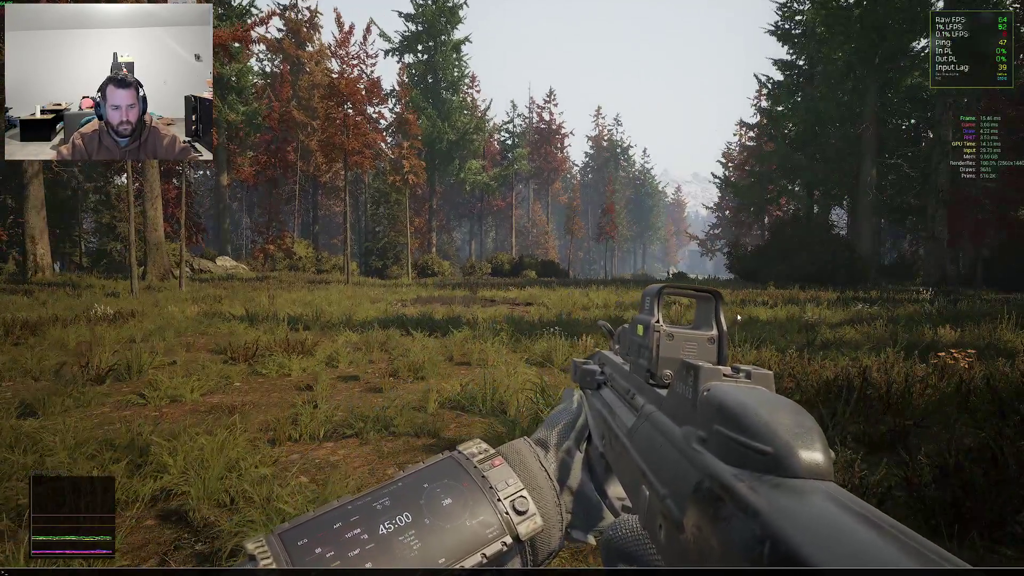
text(r.nanite)
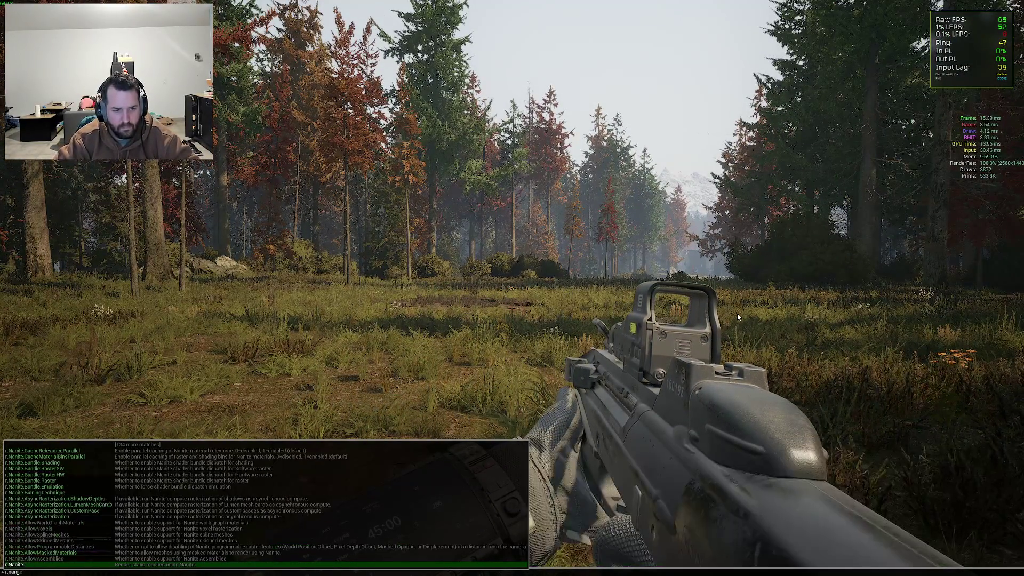
text(.bi)
key(BackSpace)
key(BackSpace)
key(BackSpace)
text(bias)
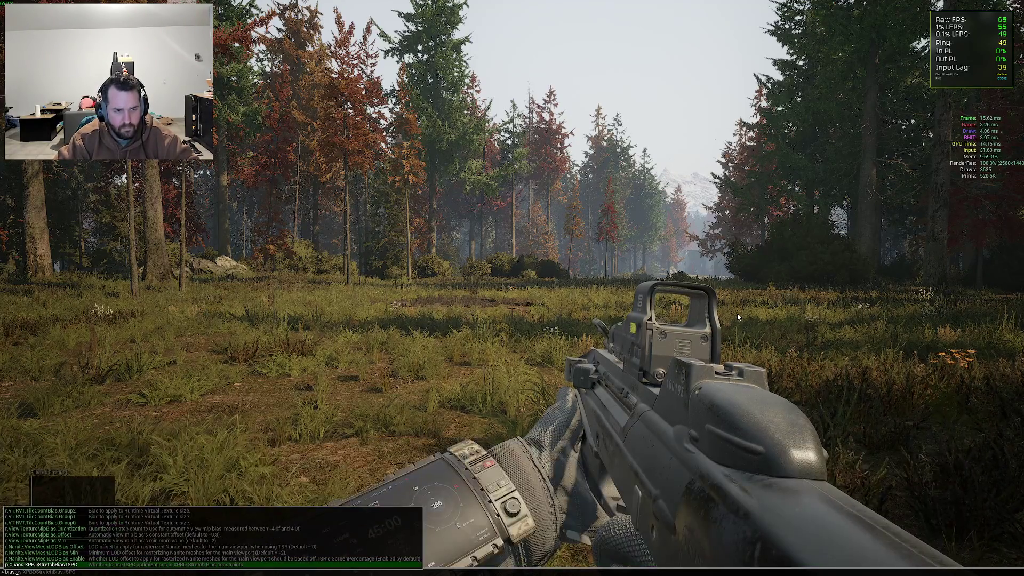
key(Up)
key(Up)
key(Up)
key(Up)
key(Down)
key(Down)
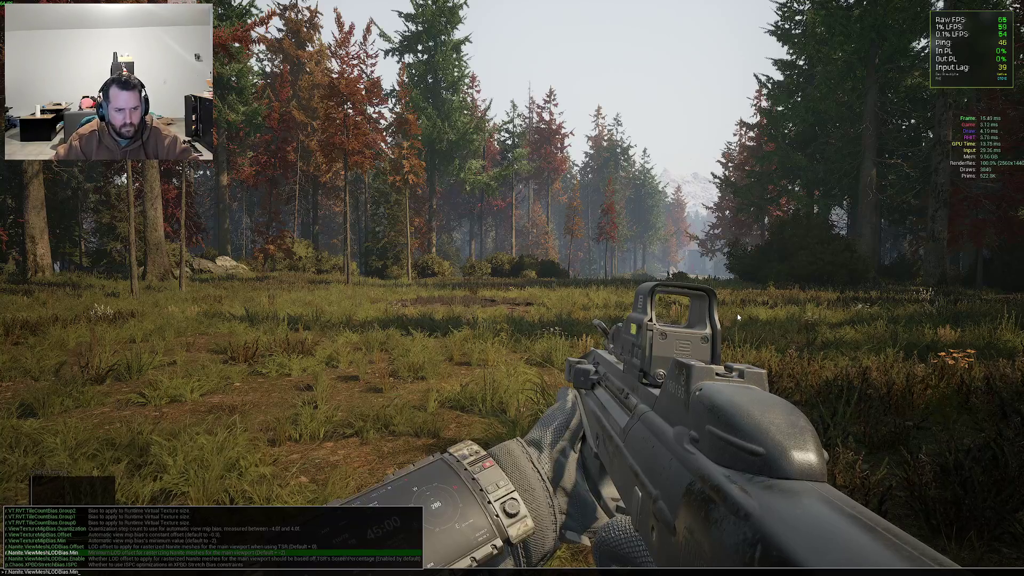
key(BackSpace)
key(BackSpace)
key(BackSpace)
text(Offset)
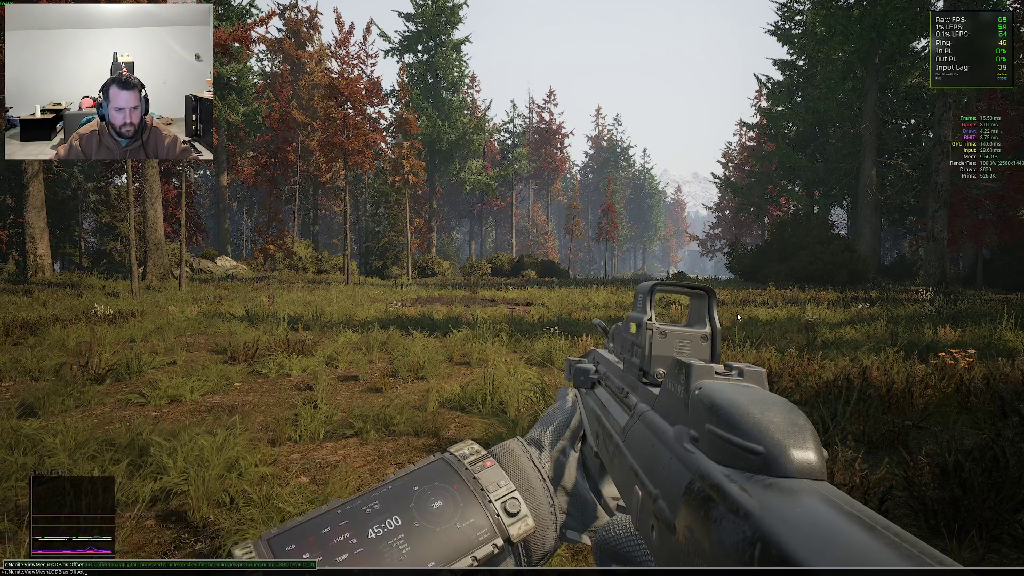
Apply r.Nanite.ViewMeshLODBias.Offset 5 to coarsen the forest foliage
key(Up)
key(BackSpace)
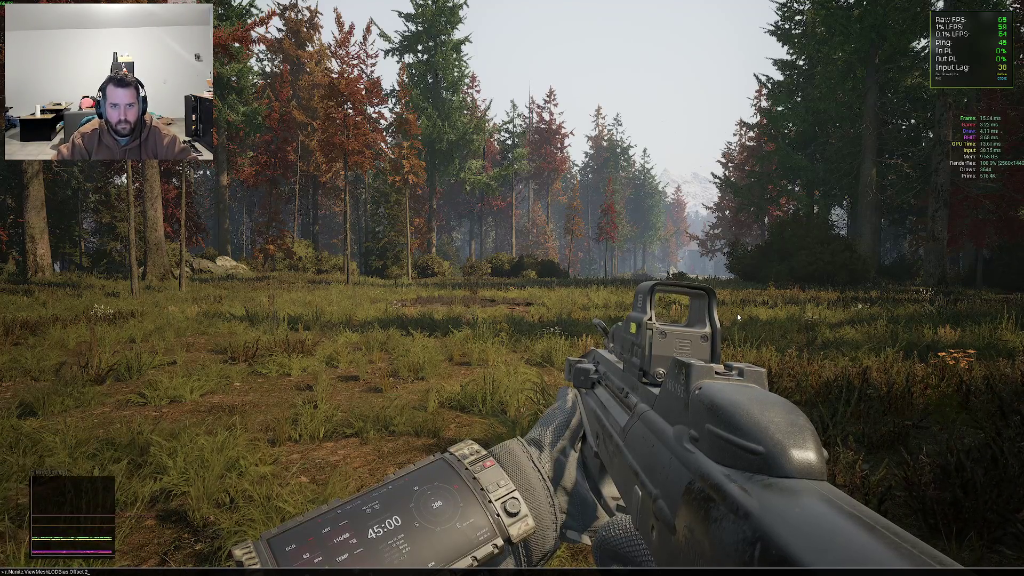
key(Return)
key(Up)
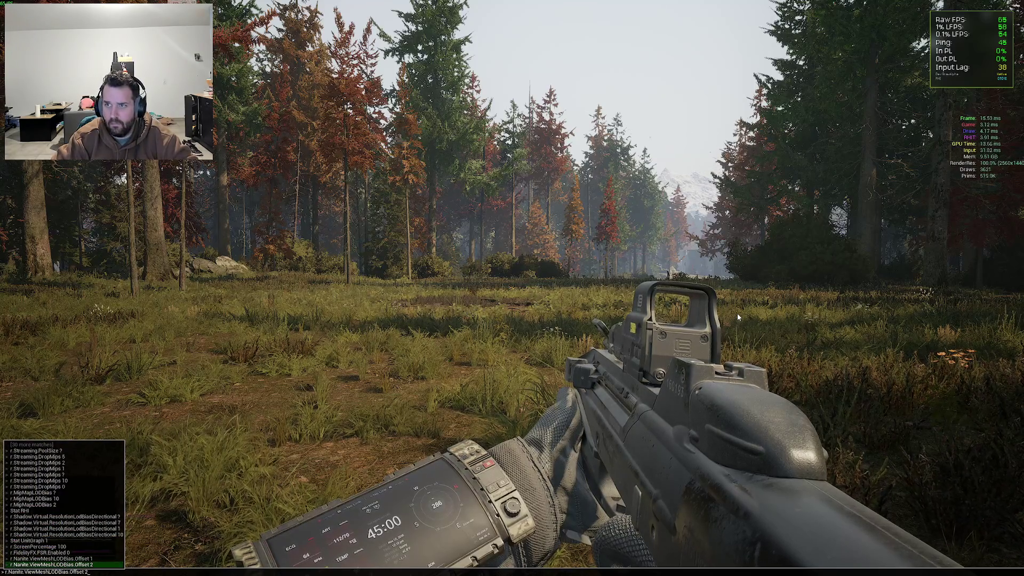
key(BackSpace)
text(5)
key(Return)
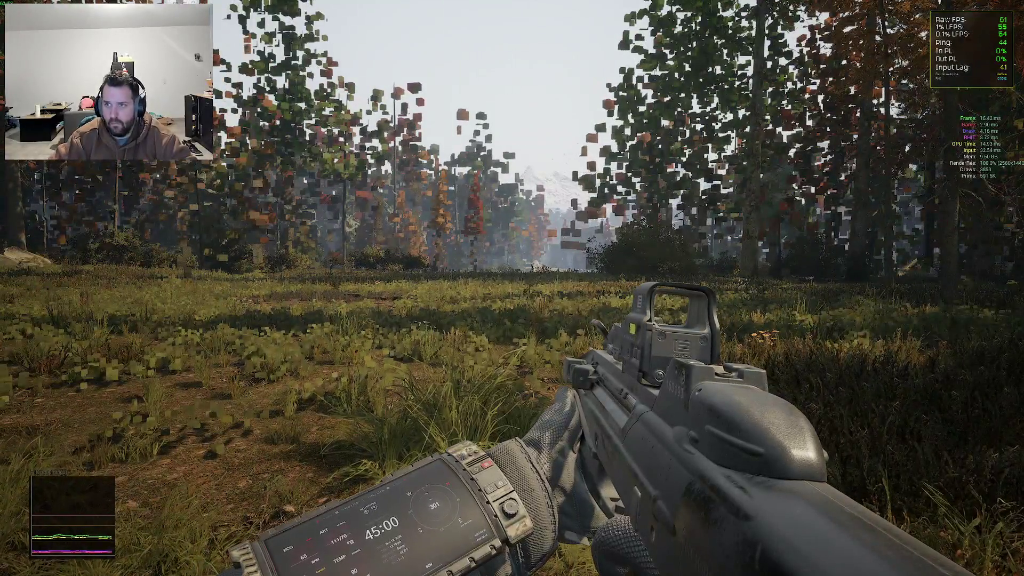
Reapply earlier Nanite LOD bias offset commands from console history to compare the foliage
key(grave)
key(Up)
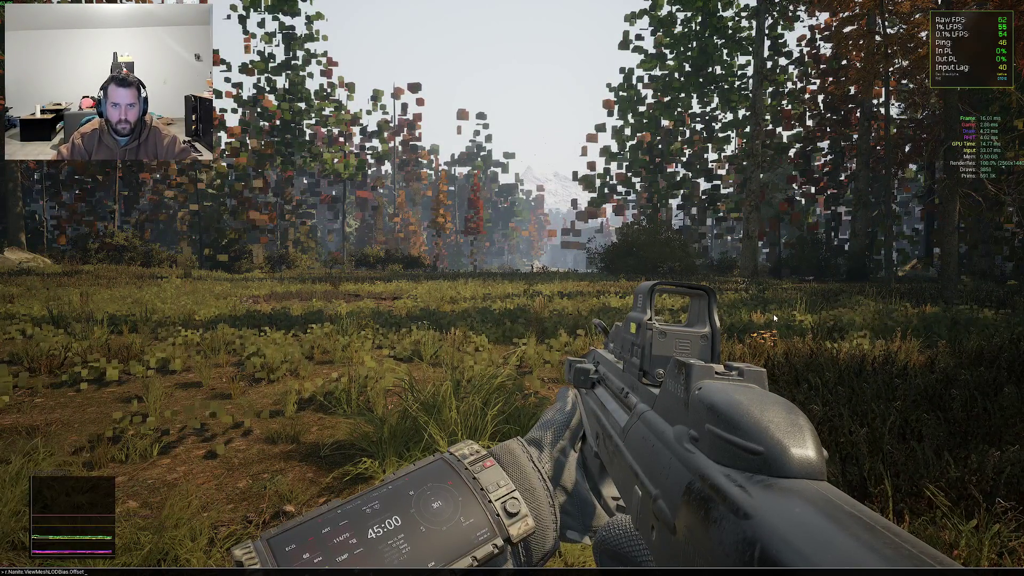
key(Return)
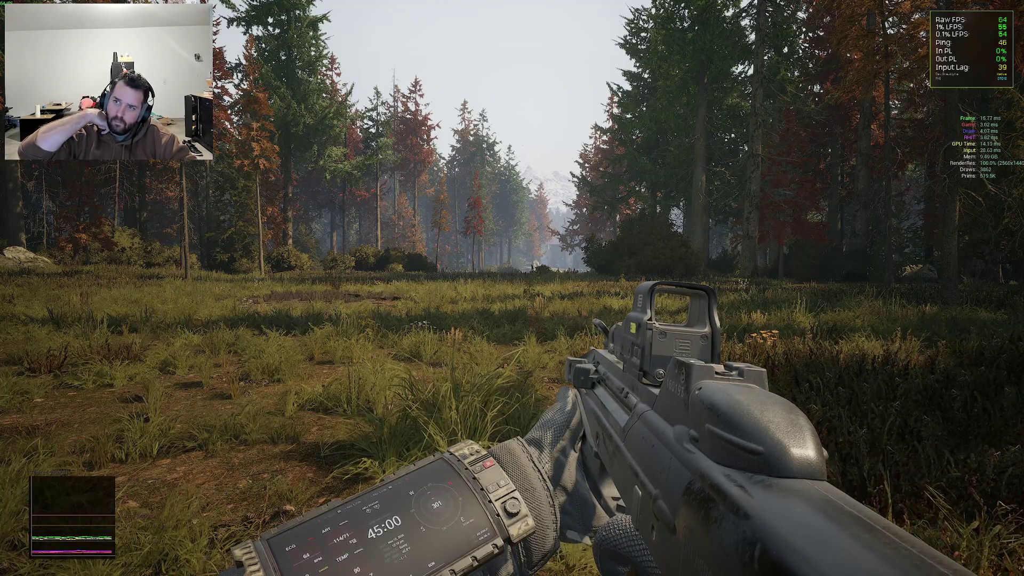
mouse_move(512, 288)
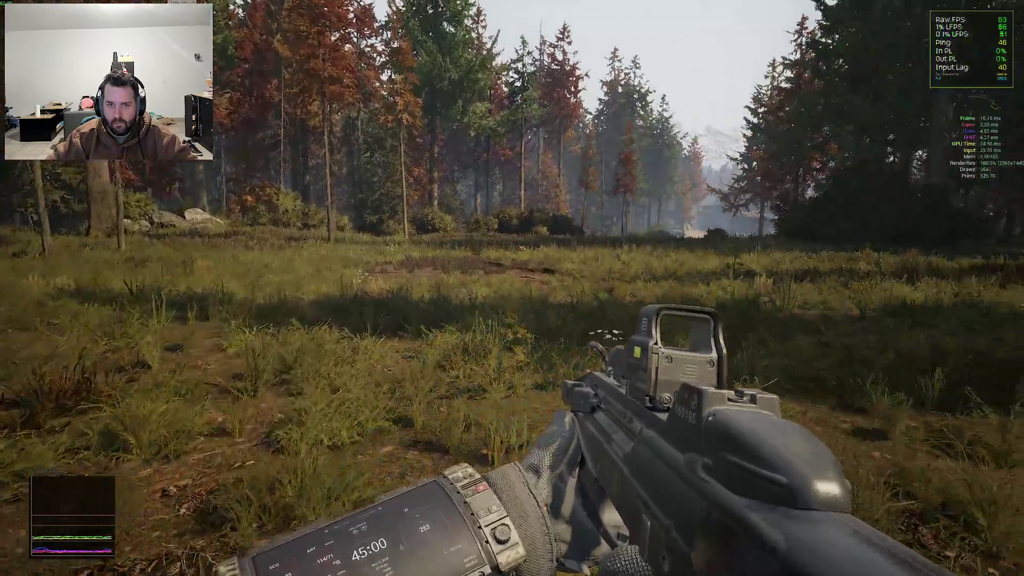
key(grave)
key(Up)
key(Return)
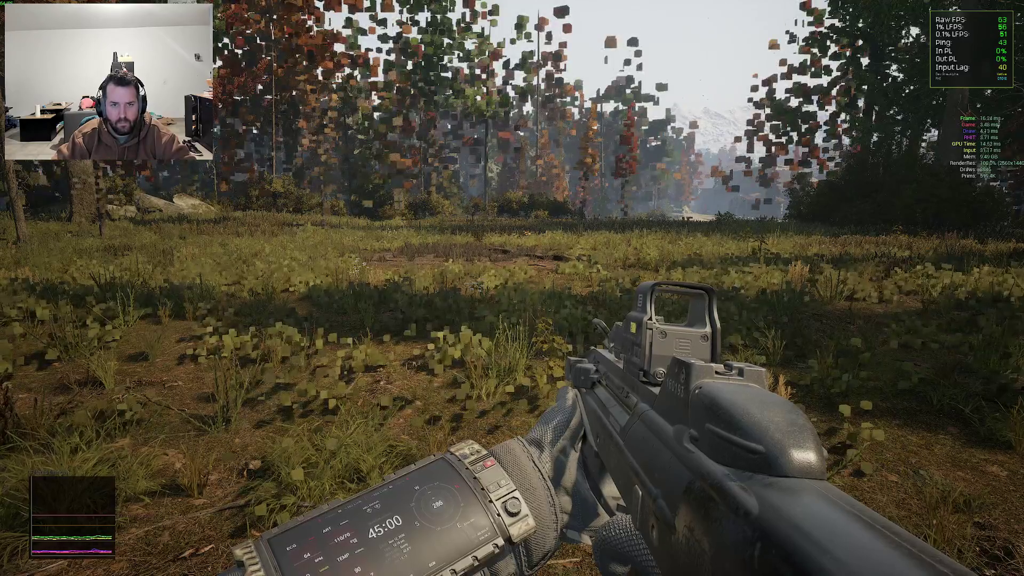
Set the Nanite LOD bias offset to 0 and sprint toward a nearby bush
key(grave)
key(Up)
key(BackSpace)
text(0)
key(Return)
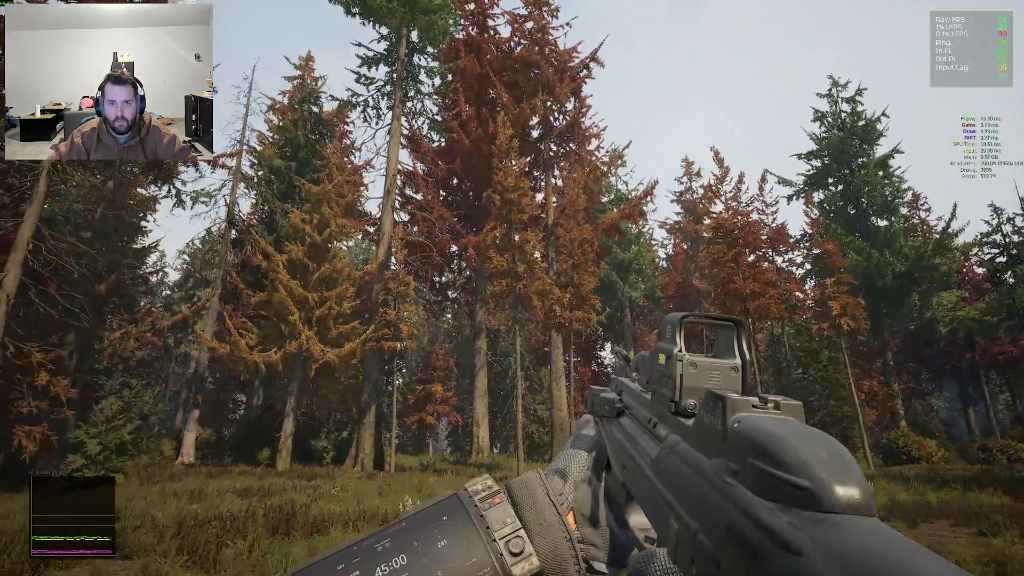
key(shift+w)
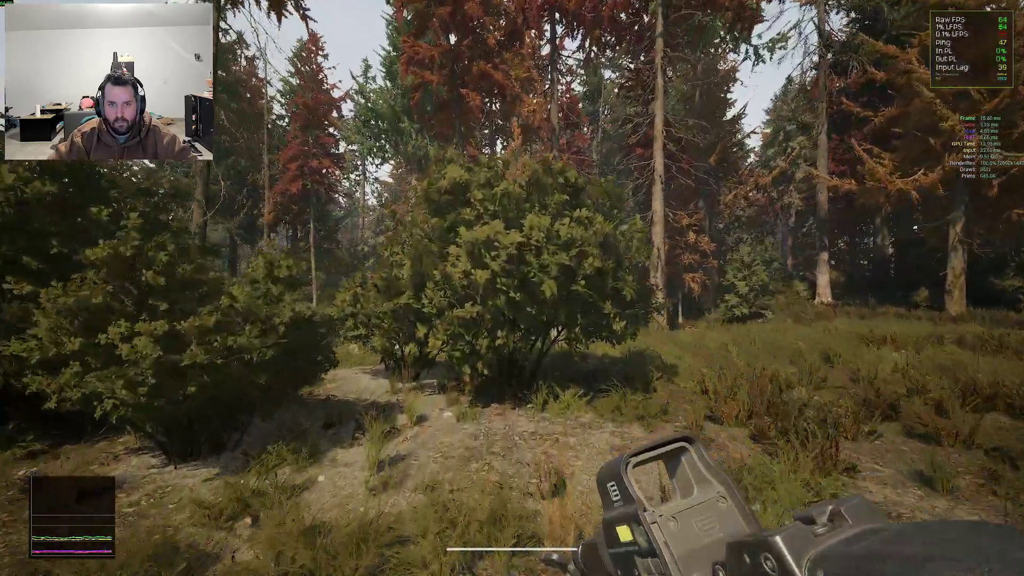
Try a Nanite LOD bias offset of 10, then restore full-detail foliage
key(grave)
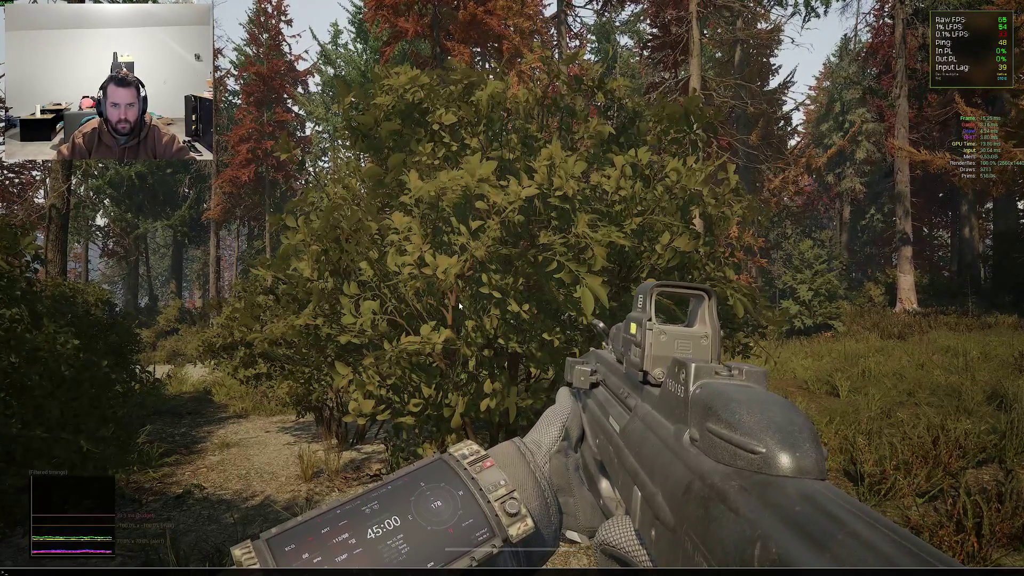
key(Return)
key(Up)
key(BackSpace)
text(10)
key(Return)
key(Up)
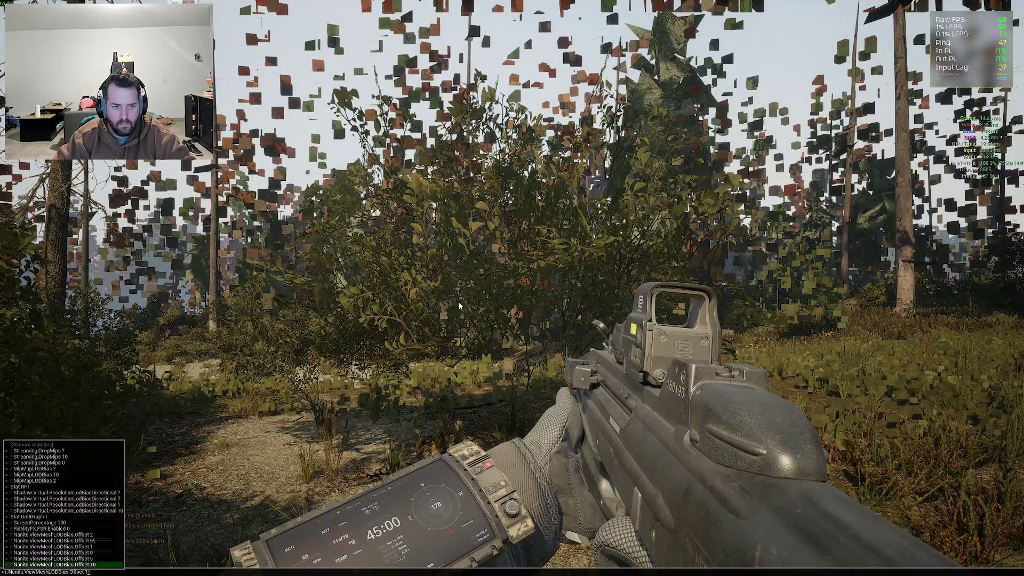
key(Return)
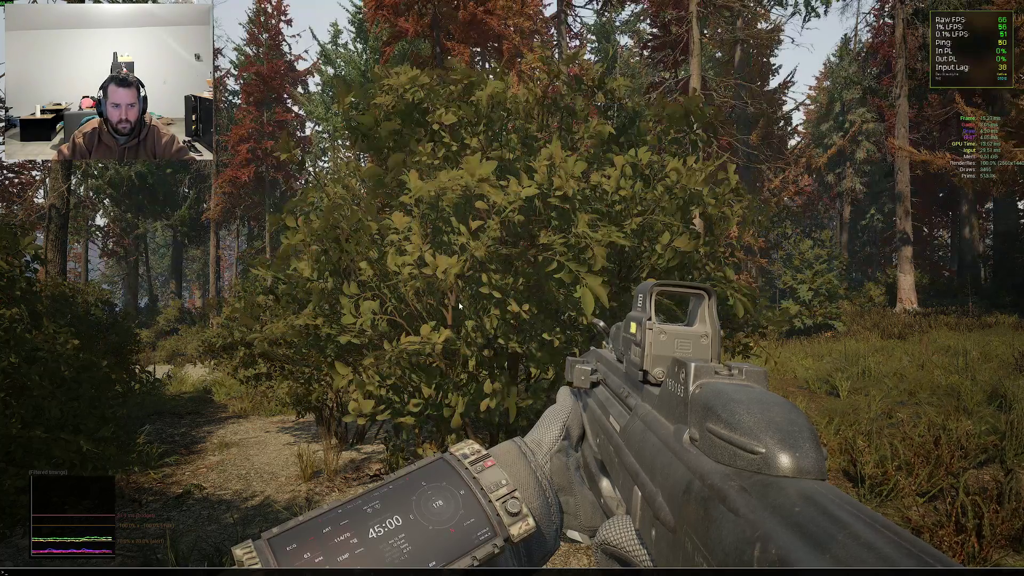
Walk into the bush and across the field to inspect the full-detail foliage
key(w)
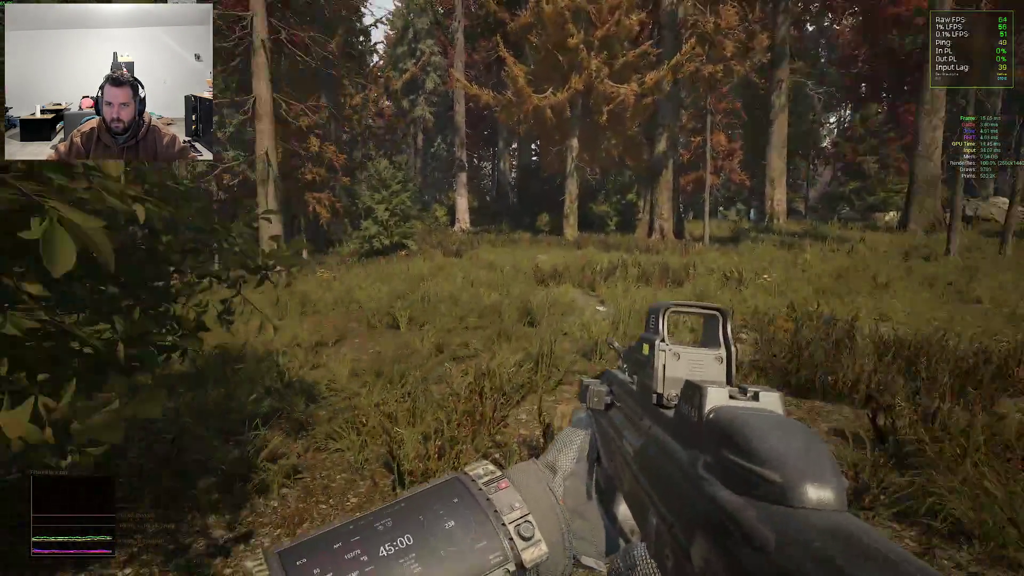
key(shift)
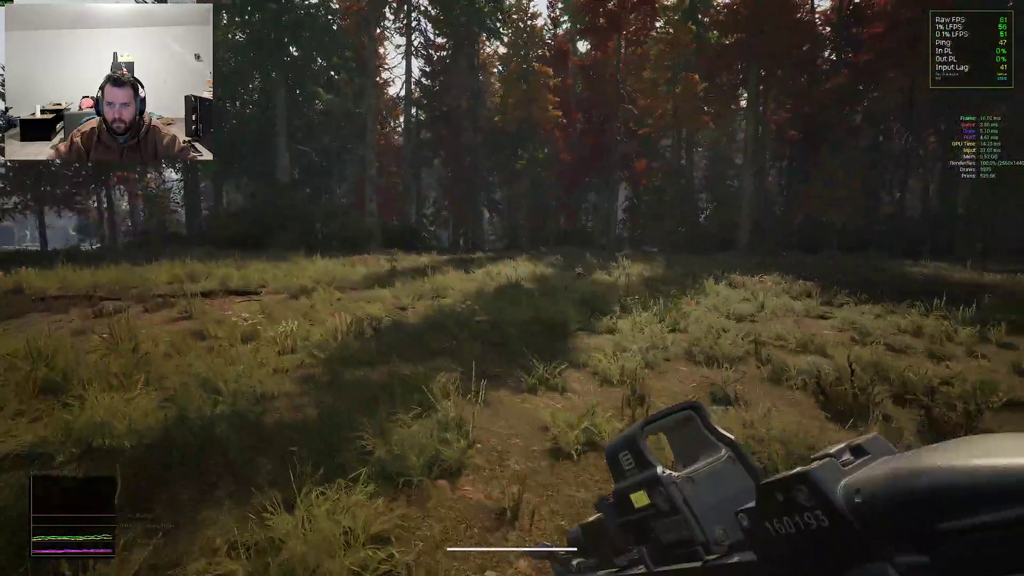
key(o)
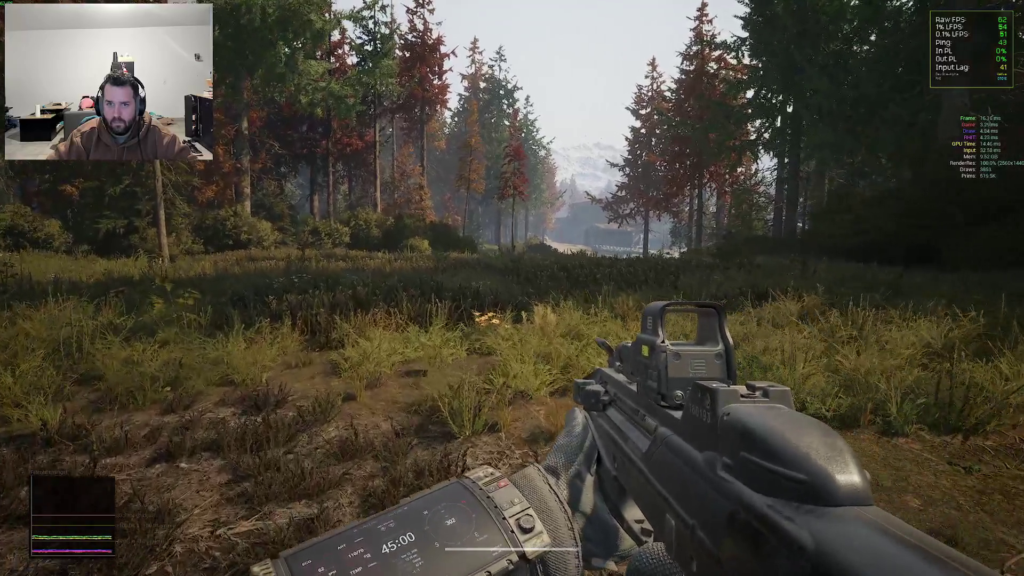
key(Escape)
Change Graphics anti-aliasing from TSR to No Anti-Aliasing and apply the settings
click(128, 81)
scroll(415, 274, down, 5)
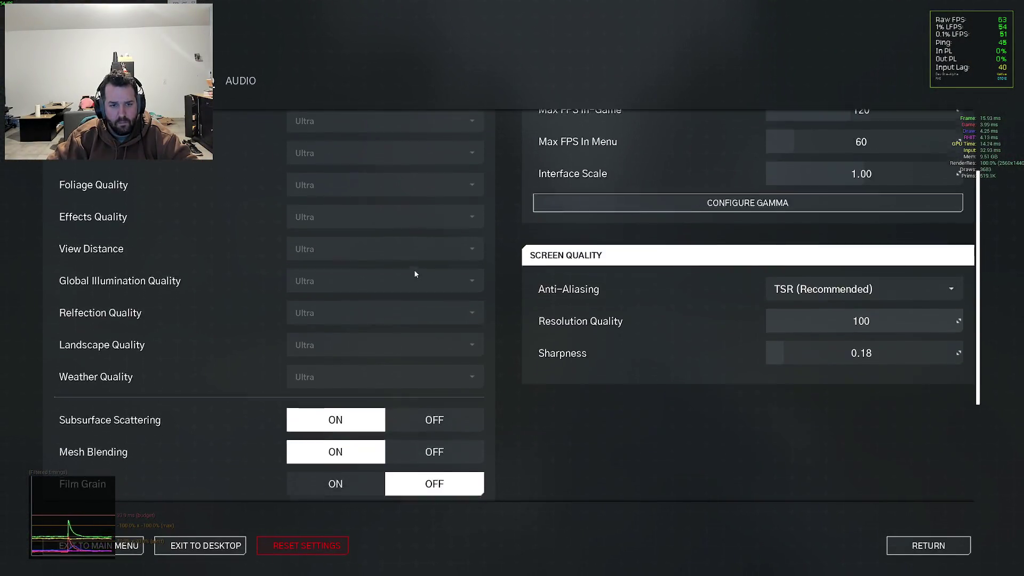
scroll(415, 274, down, 2)
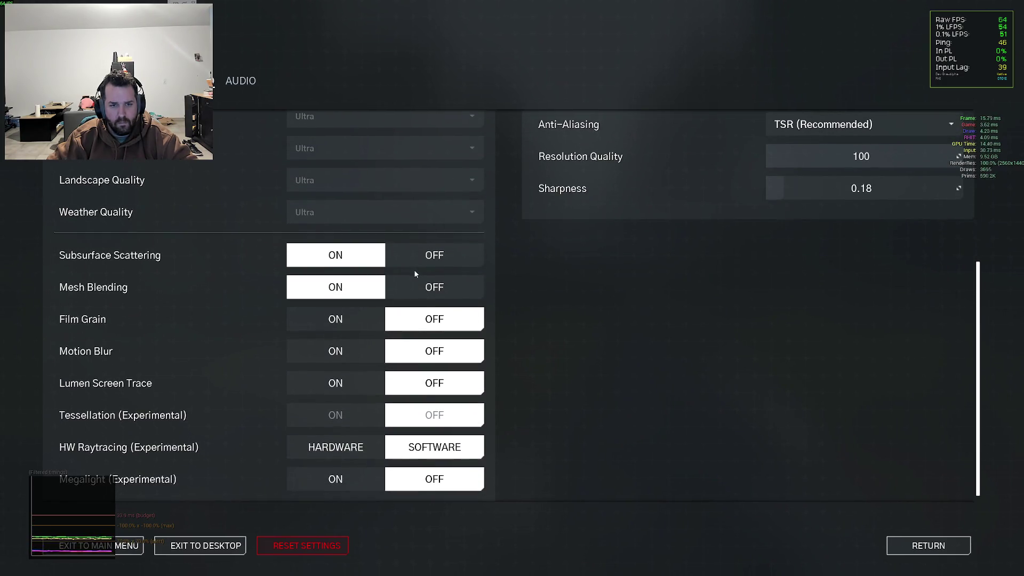
scroll(700, 290, up, 5)
scroll(688, 292, up, 2)
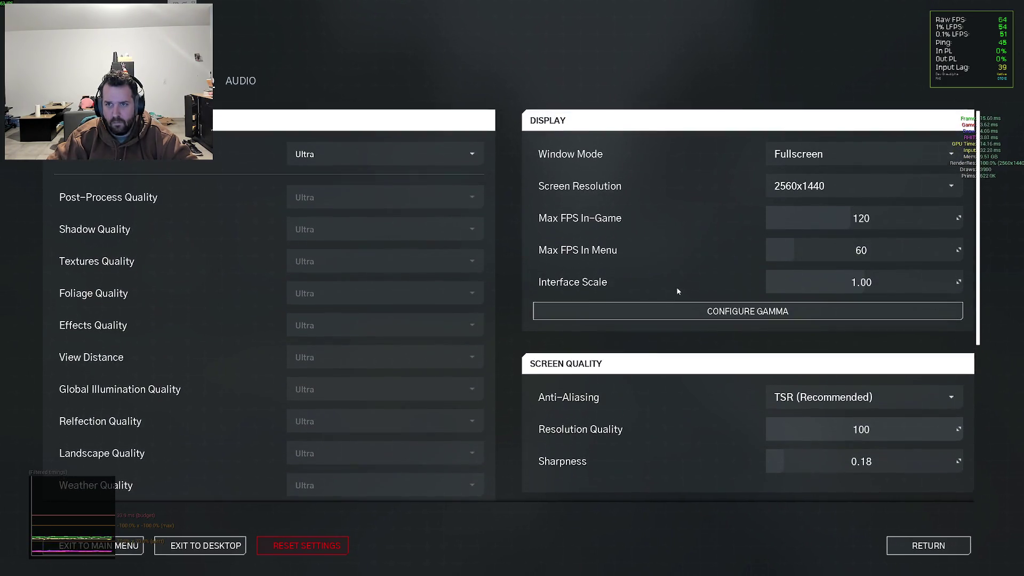
click(800, 397)
click(811, 419)
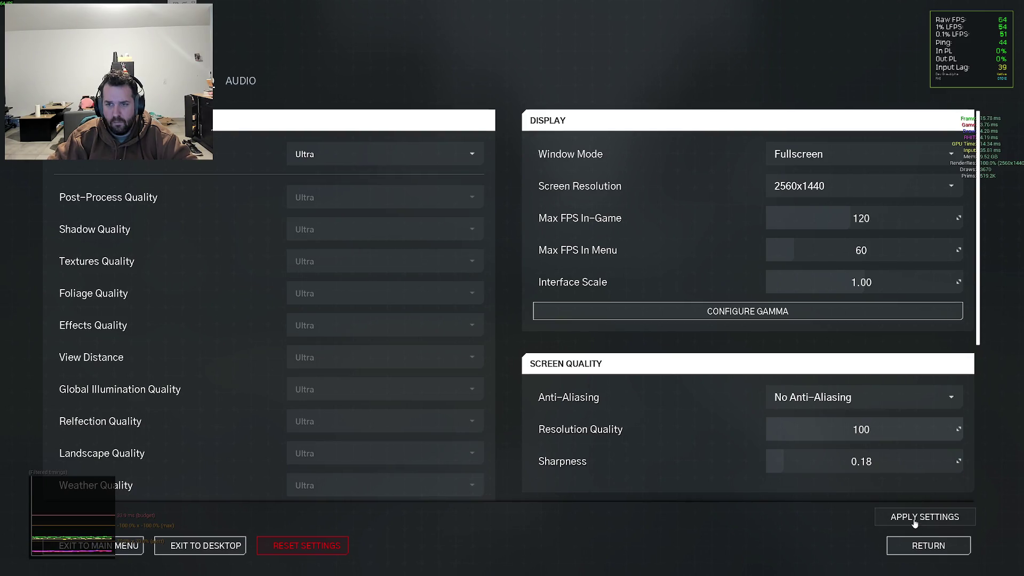
click(921, 544)
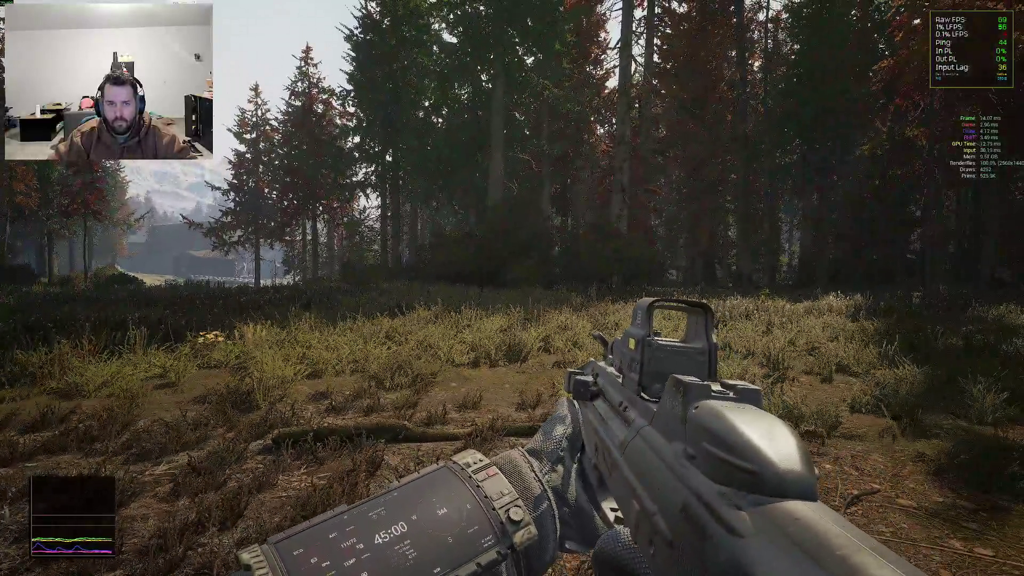
Recheck that anti-aliasing remains No Anti-Aliasing, then resume play
key(Escape)
click(171, 80)
click(800, 403)
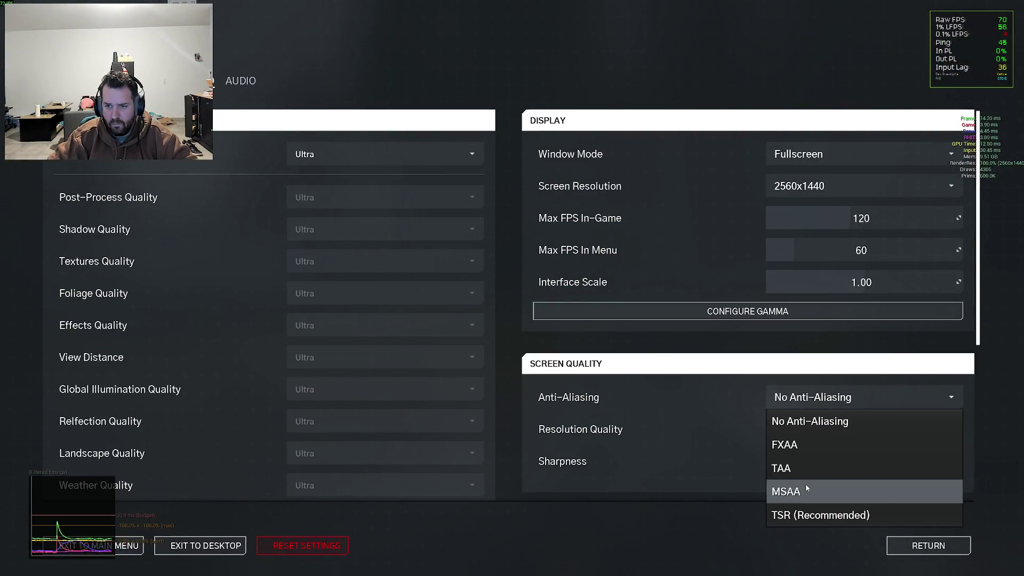
click(597, 407)
key(Escape)
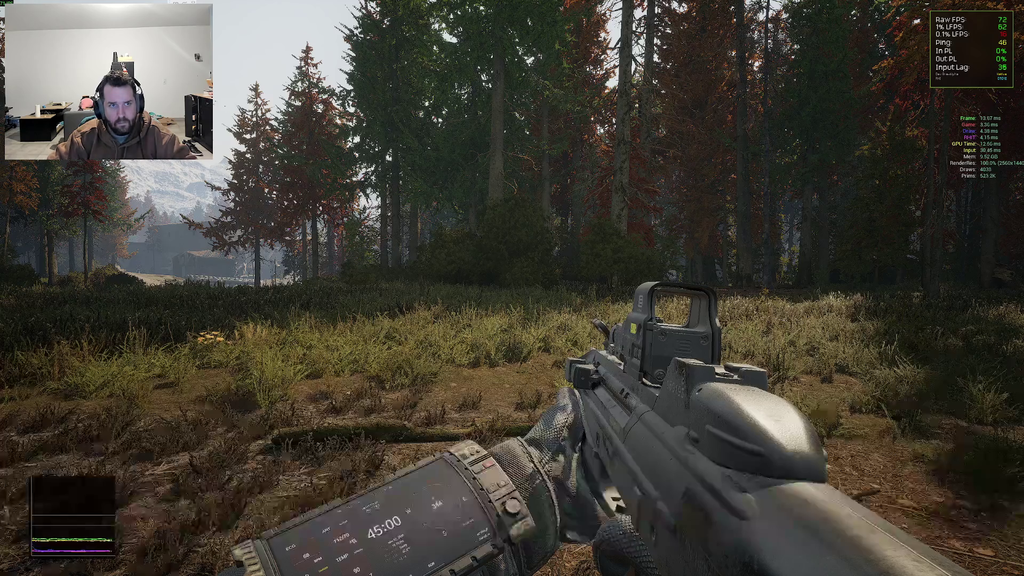
Run r.AntiAliasingMethod ? and read the list of anti-aliasing methods in the console log
key(grave)
text(r.)
key(Escape)
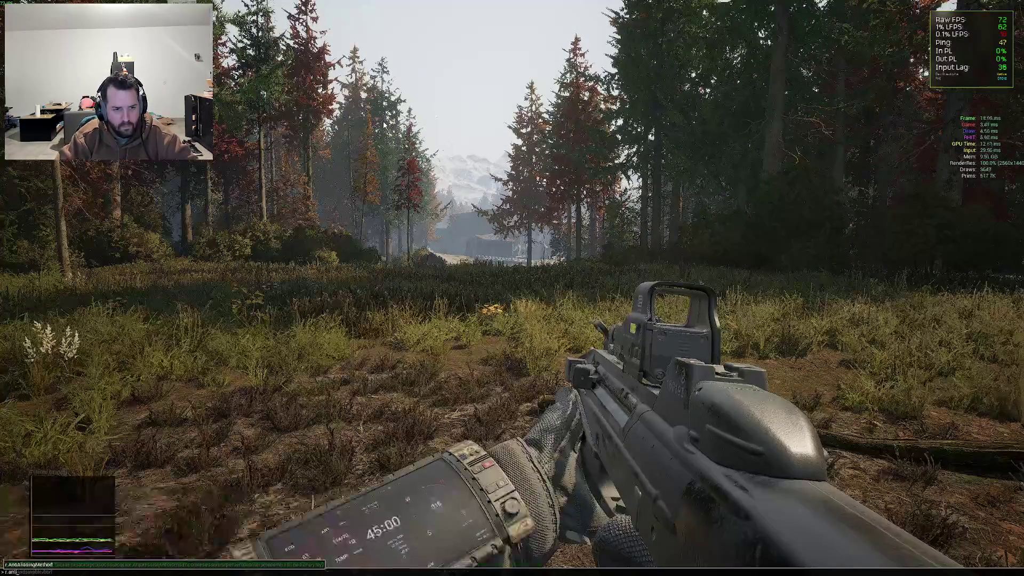
key(grave)
key(grave)
key(Escape)
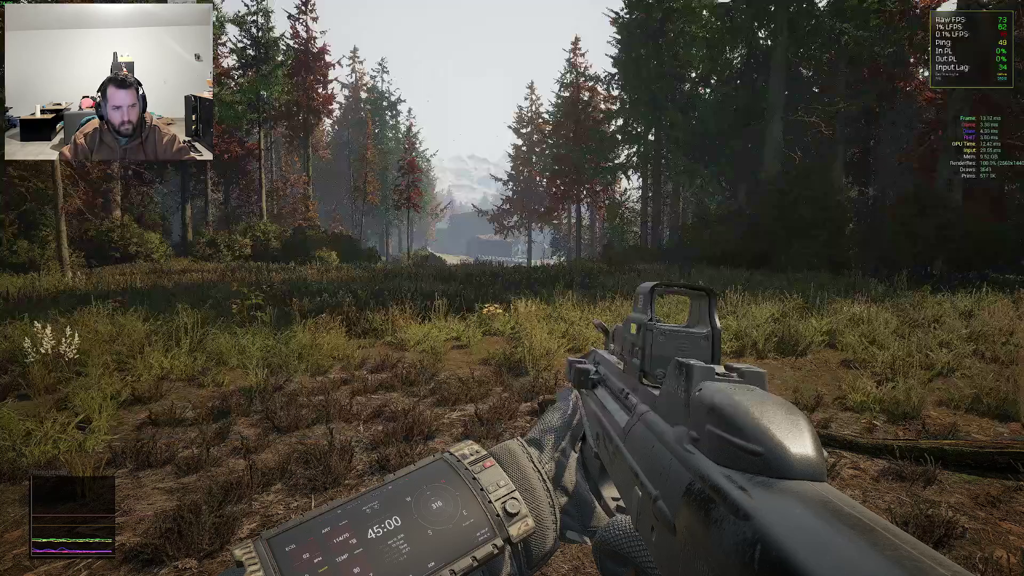
key(grave)
key(Escape)
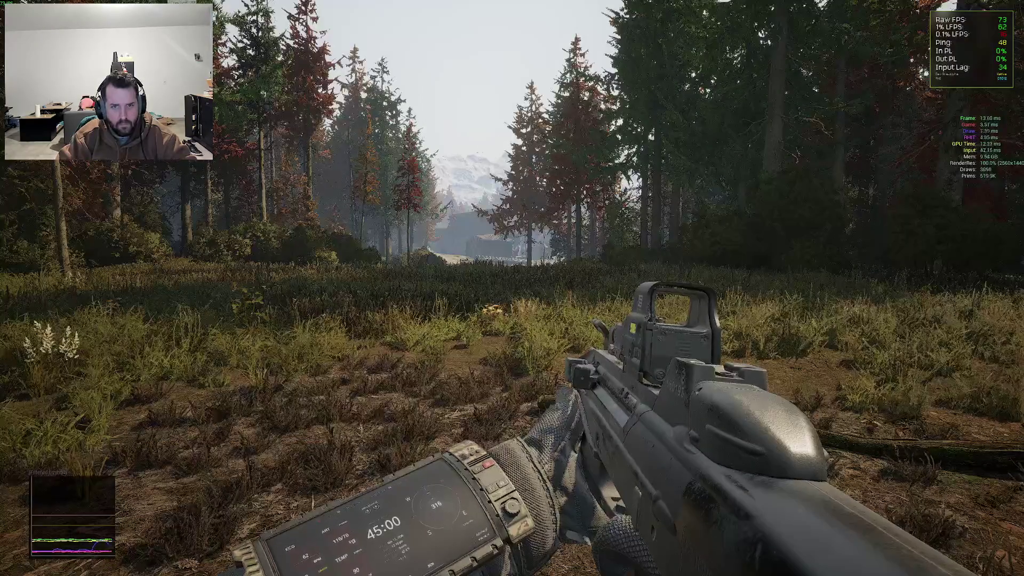
key(grave)
key(Up)
key(Up)
key(Return)
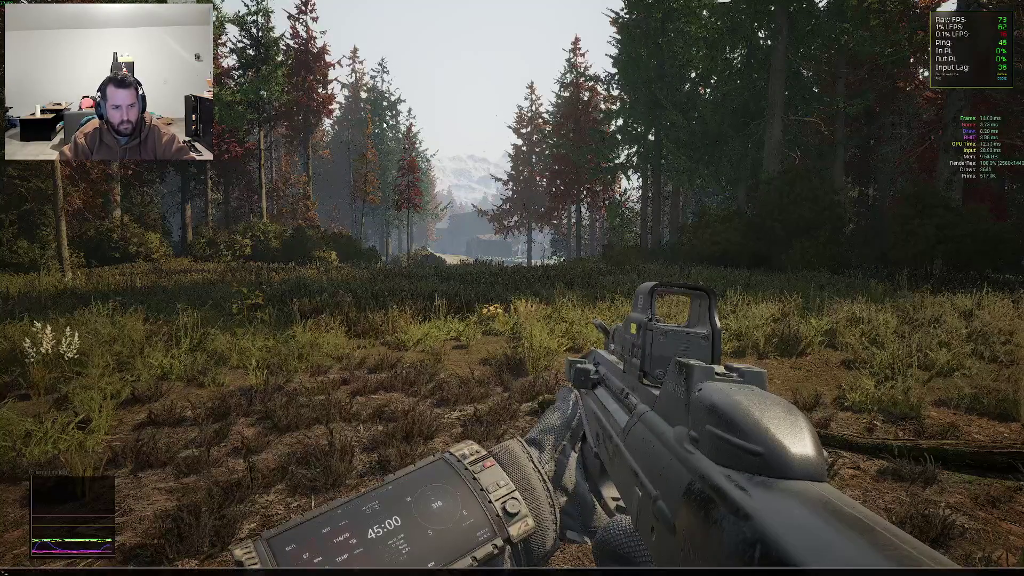
key(grave)
key(grave)
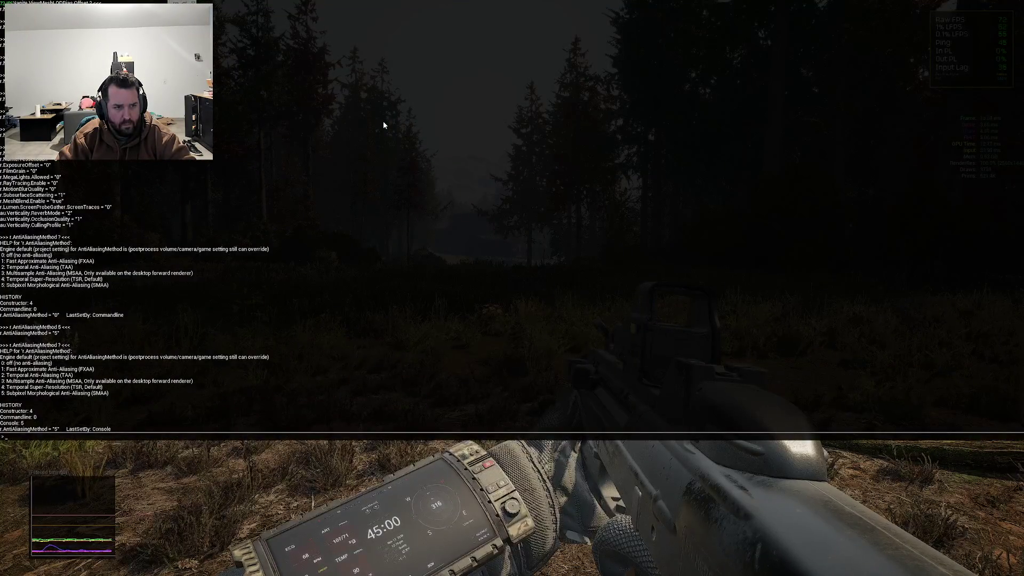
key(Escape)
Reread the anti-aliasing help, then set r.AntiAliasingMethod to 2 (TAA)
mouse_move(512, 288)
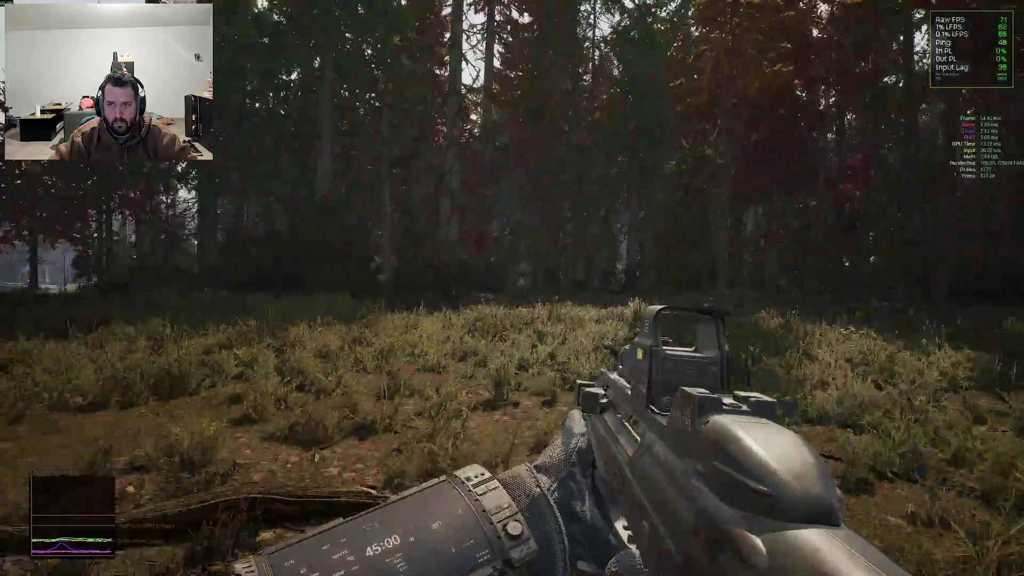
key(grave)
key(Up)
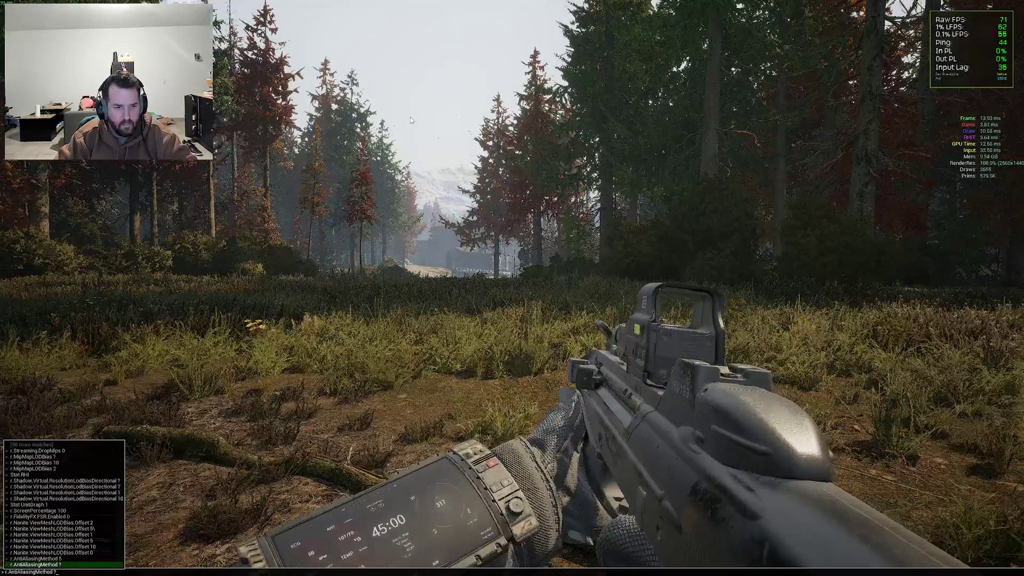
key(Return)
key(grave)
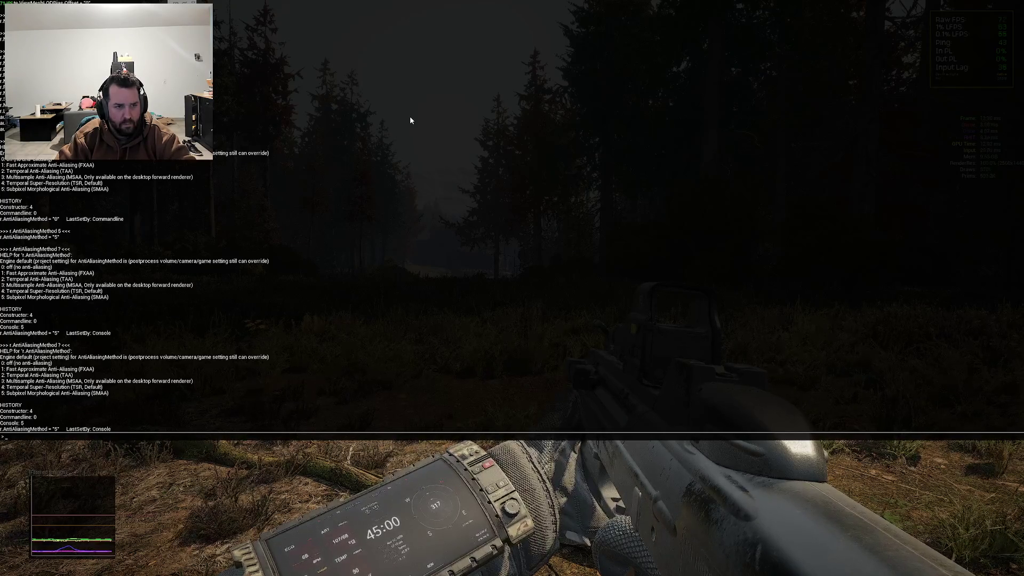
key(grave)
key(Return)
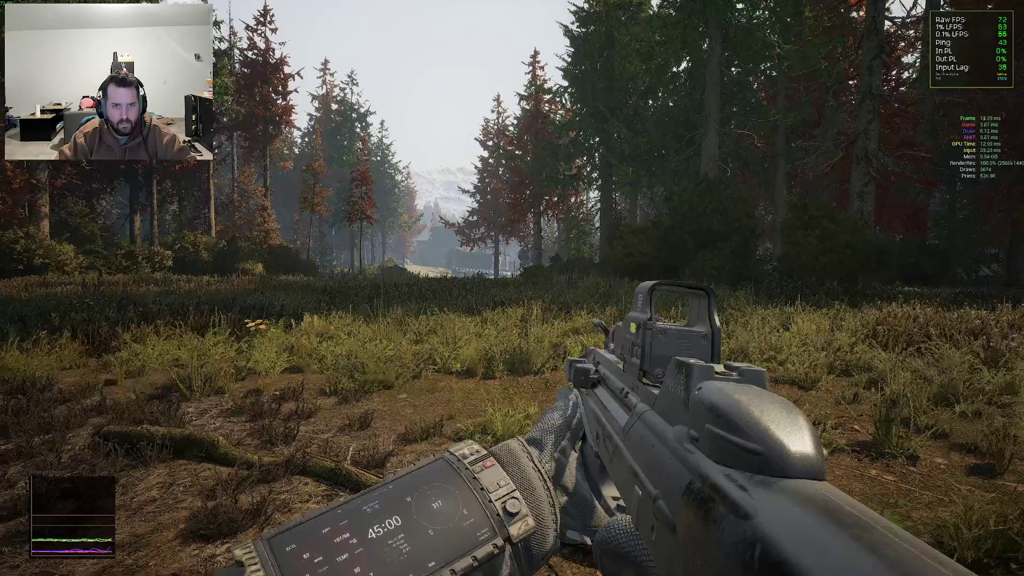
Move and aim around the field to judge TAA, then run stat gpu
key(a)
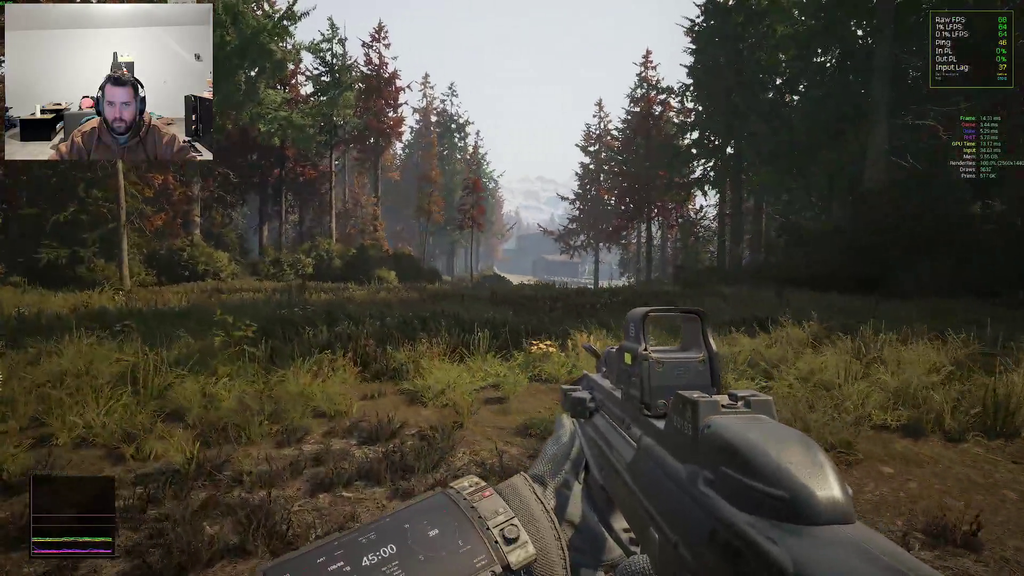
right_click(512, 288)
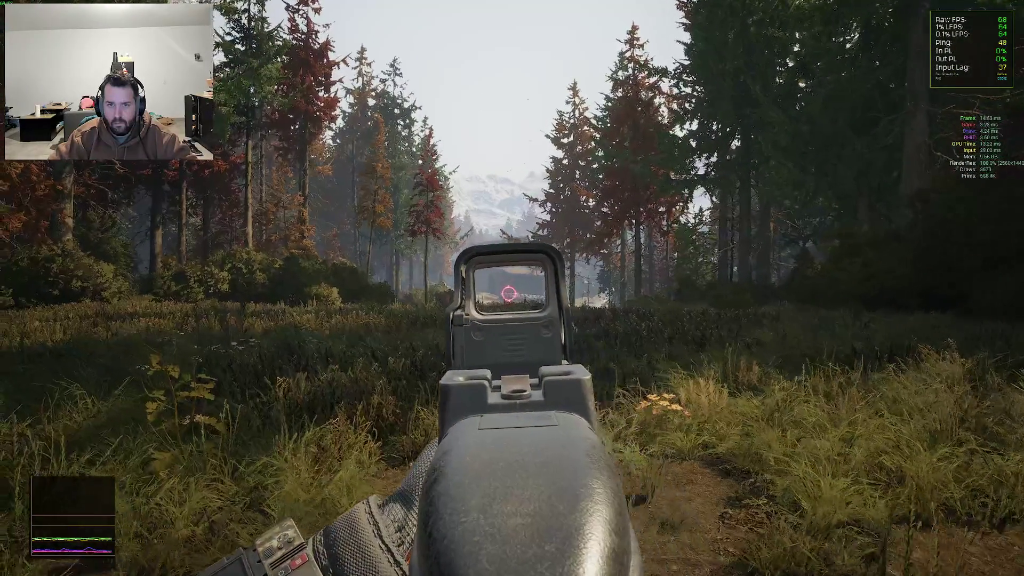
key(shift+w)
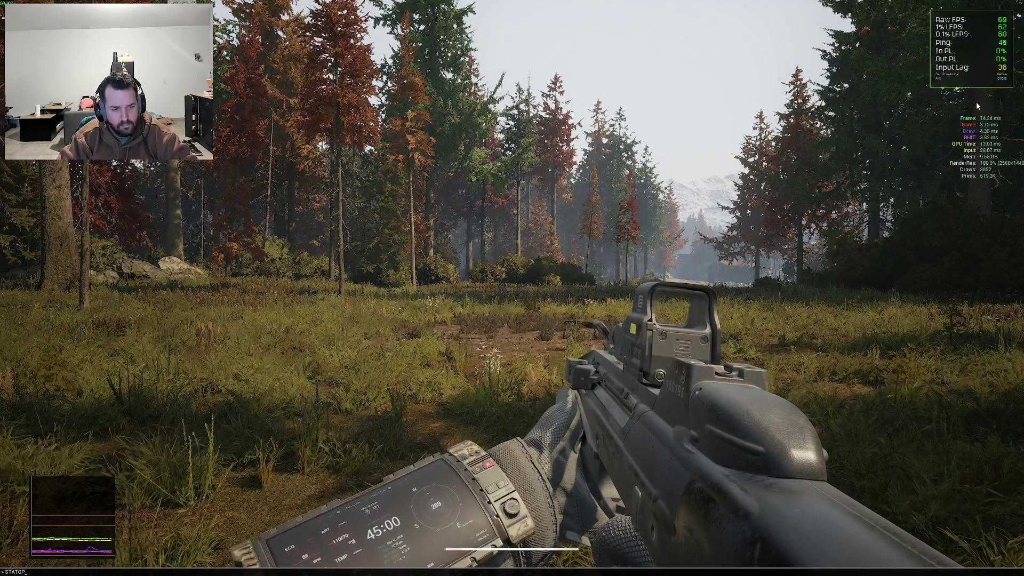
text(stat gpu)
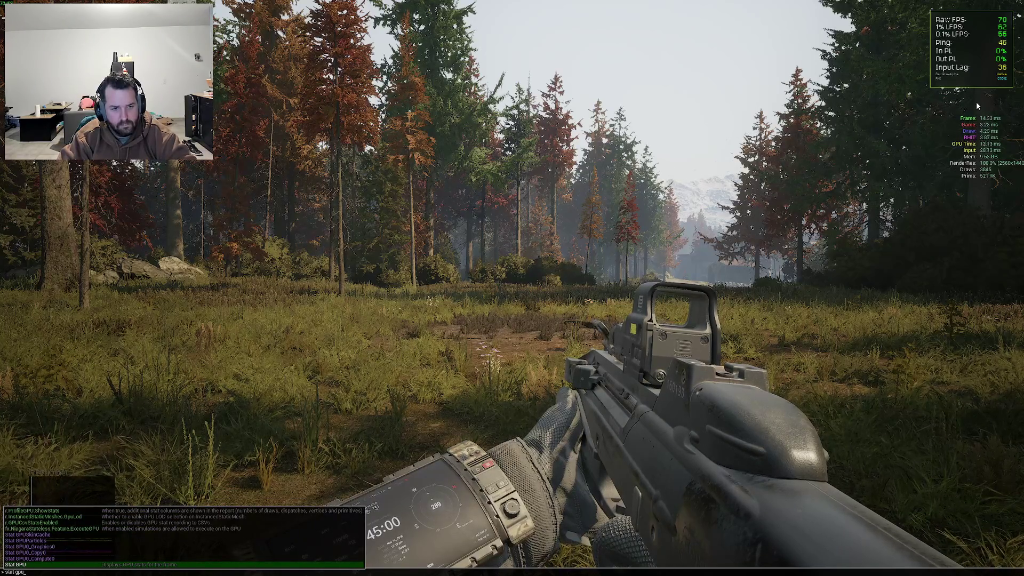
key(Return)
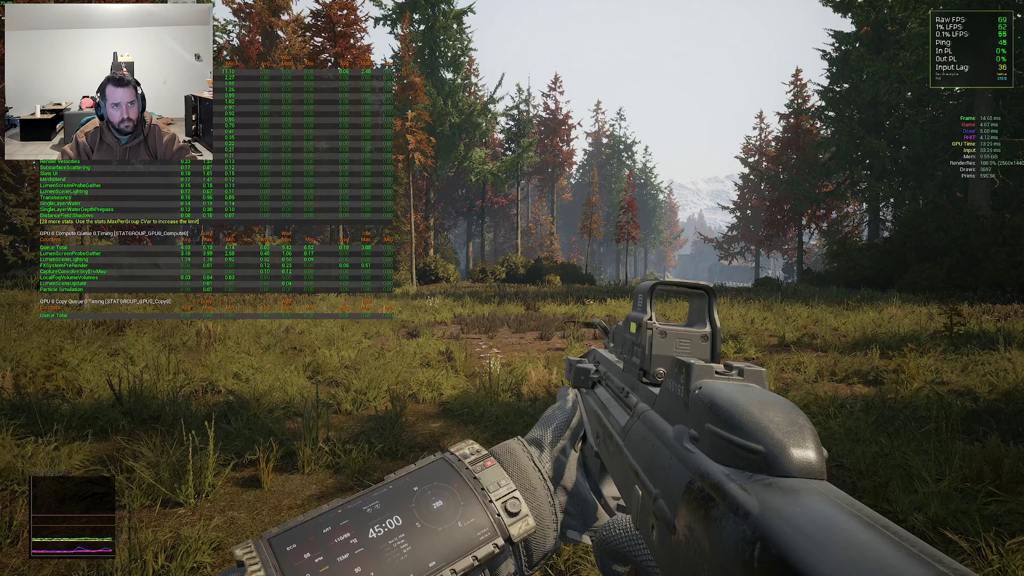
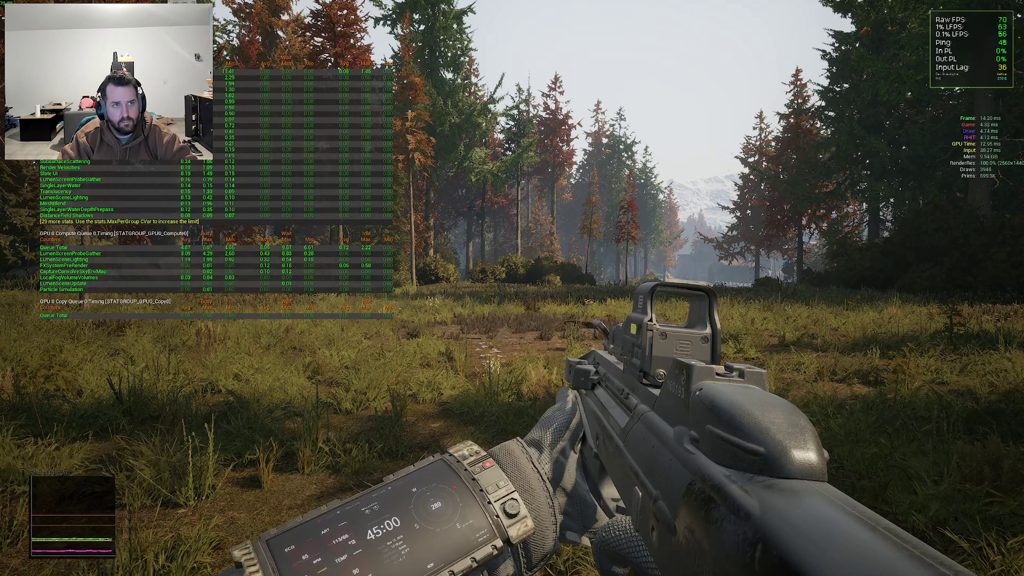
Query console help for r.Streamline.Load.Reflex, which shows it as read-only and true
key(grave)
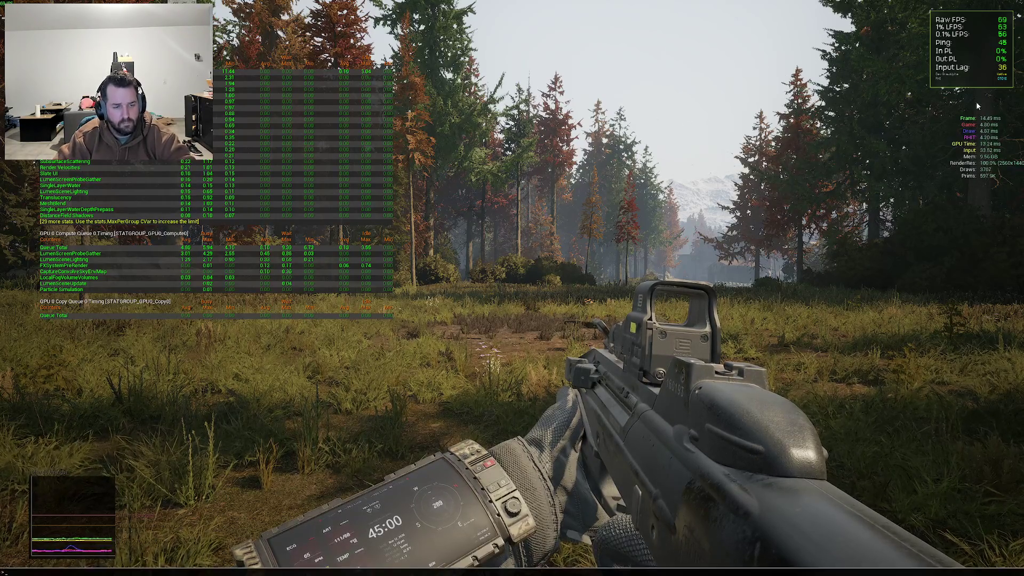
key(grave)
key(grave)
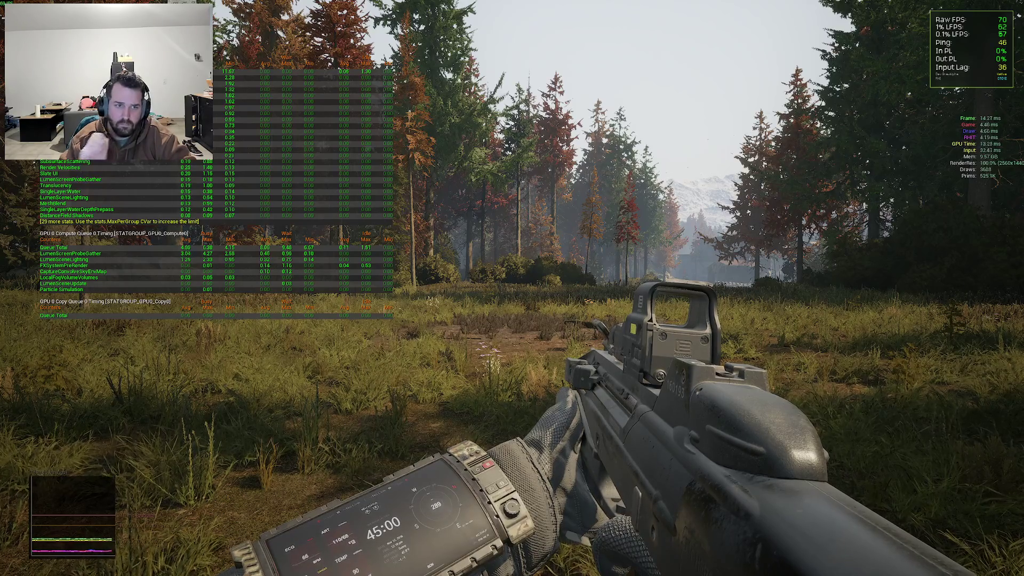
key(grave)
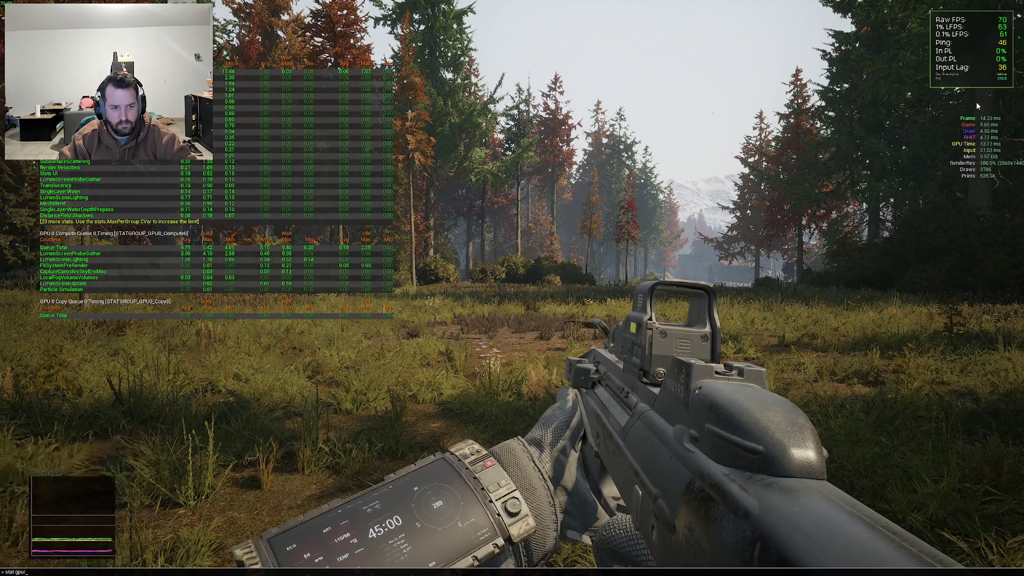
text(streaml)
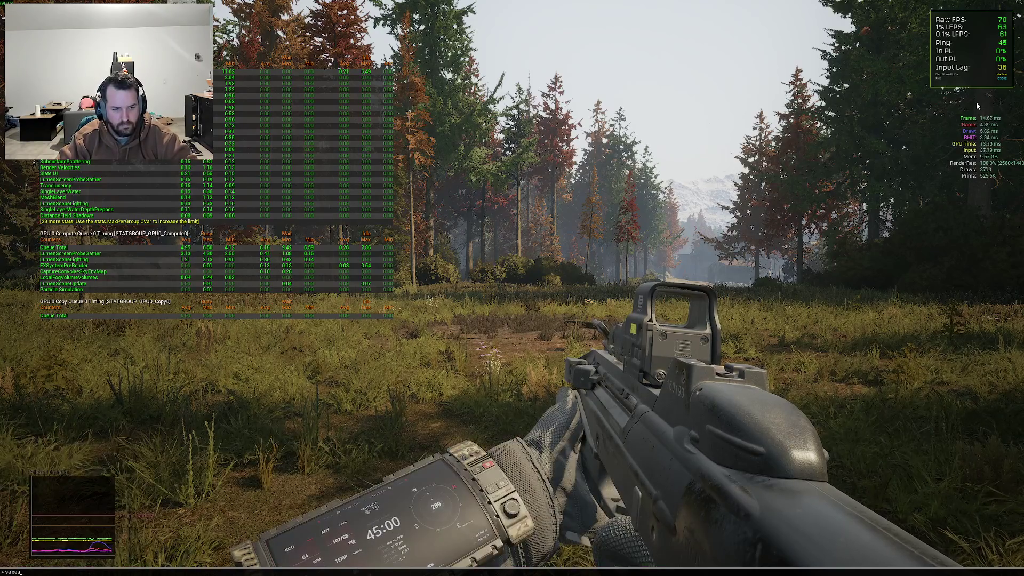
key(Up)
key(Up)
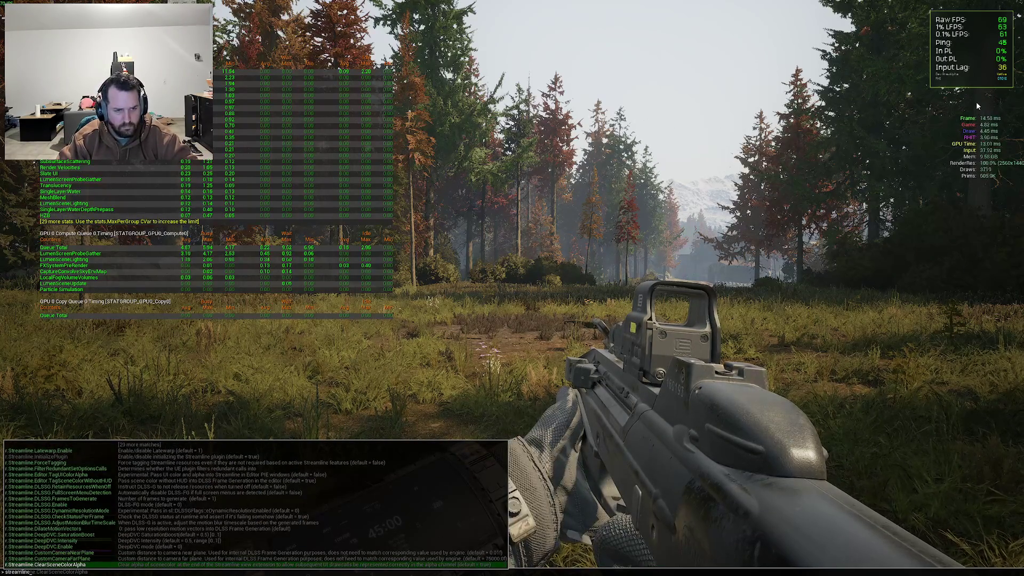
key(Up)
key(Up)
key(Up)
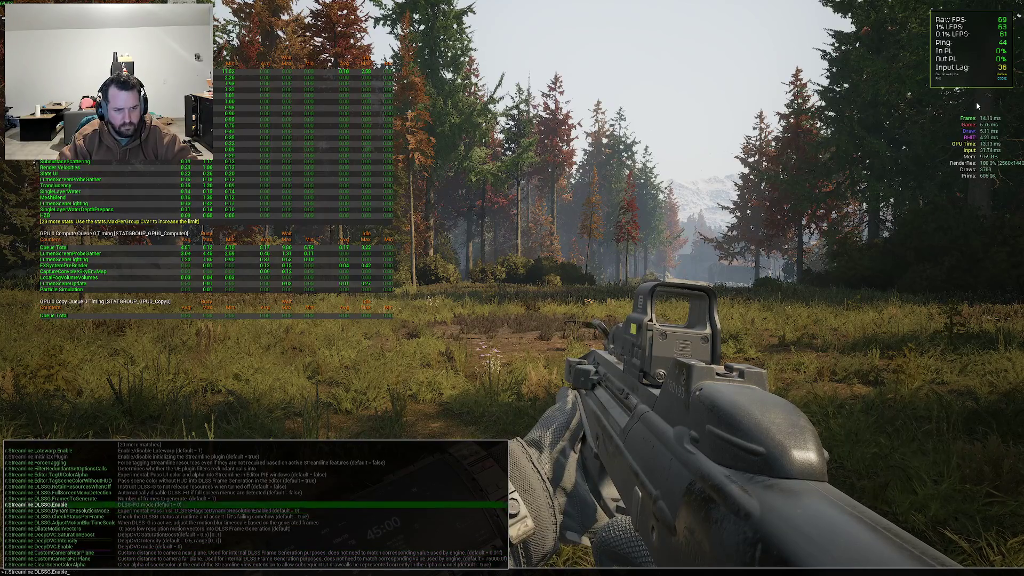
key(Up)
key(Up)
key(Up)
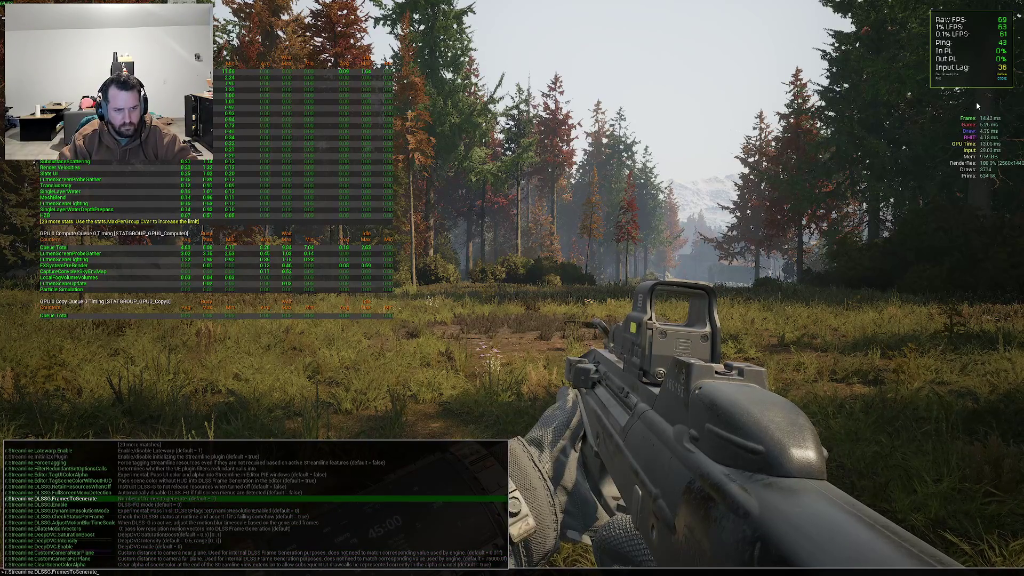
key(Up)
key(Up)
key(Up)
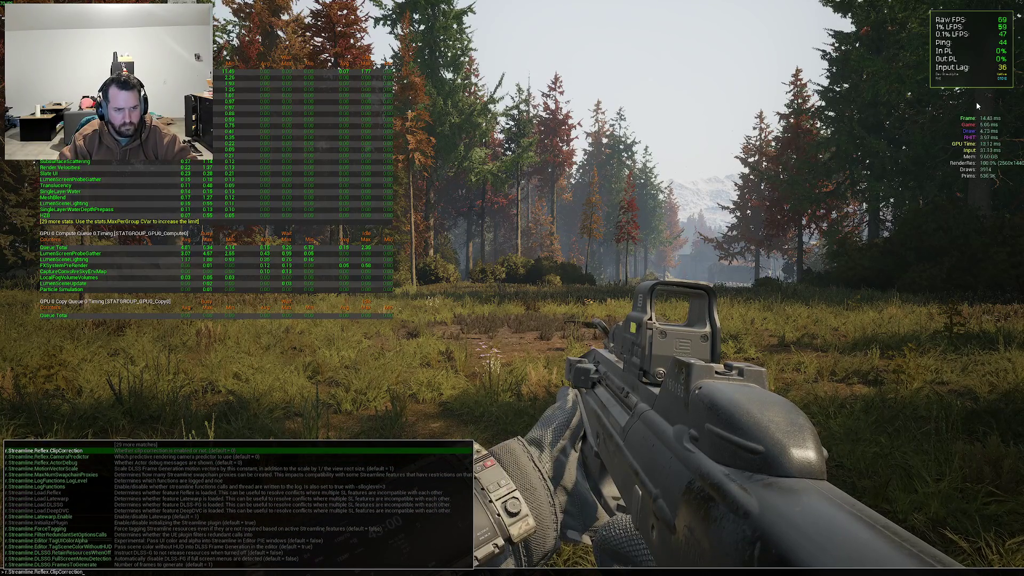
key(Down)
key(Down)
key(Down)
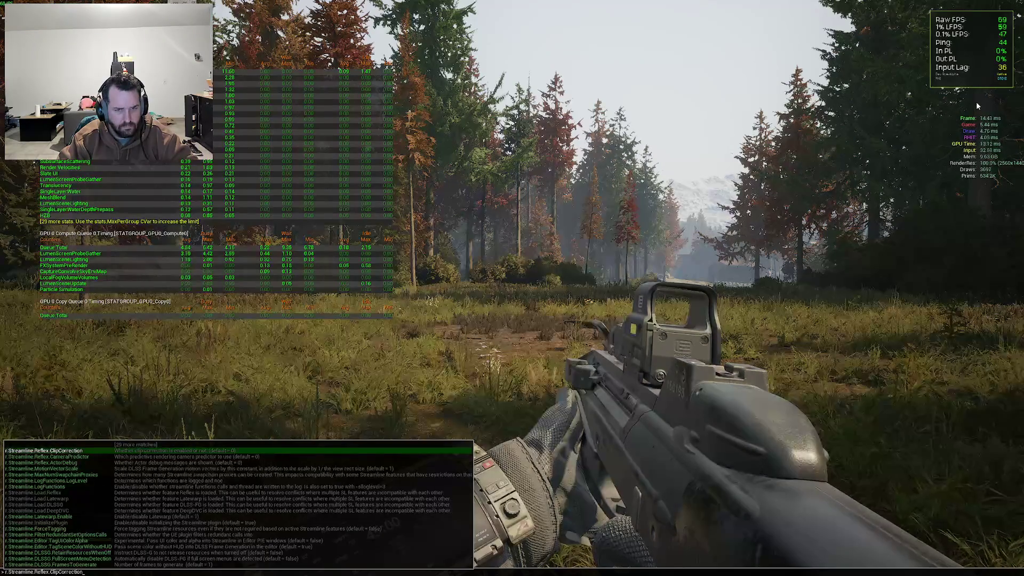
text(?)
key(Return)
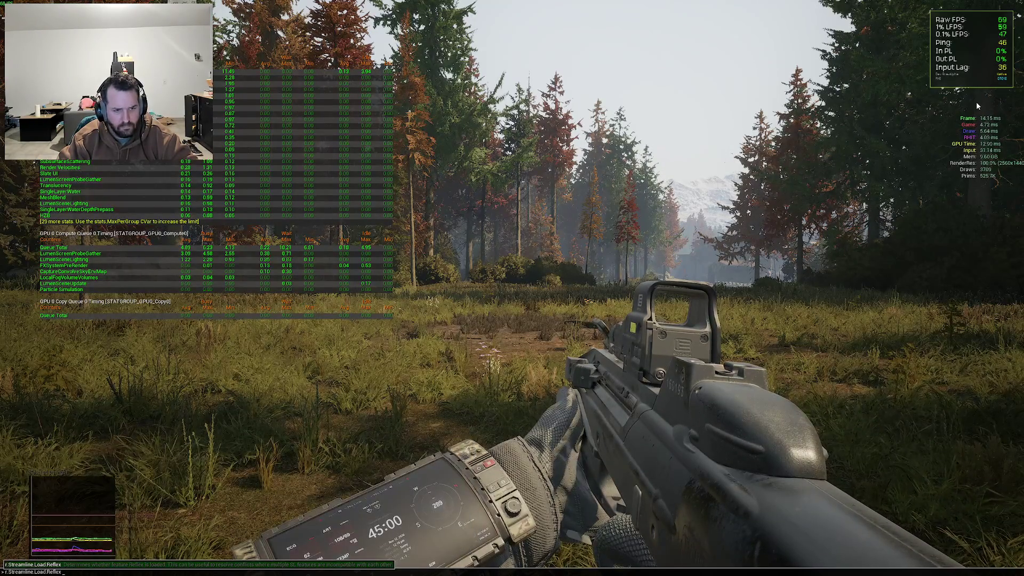
key(grave)
key(grave)
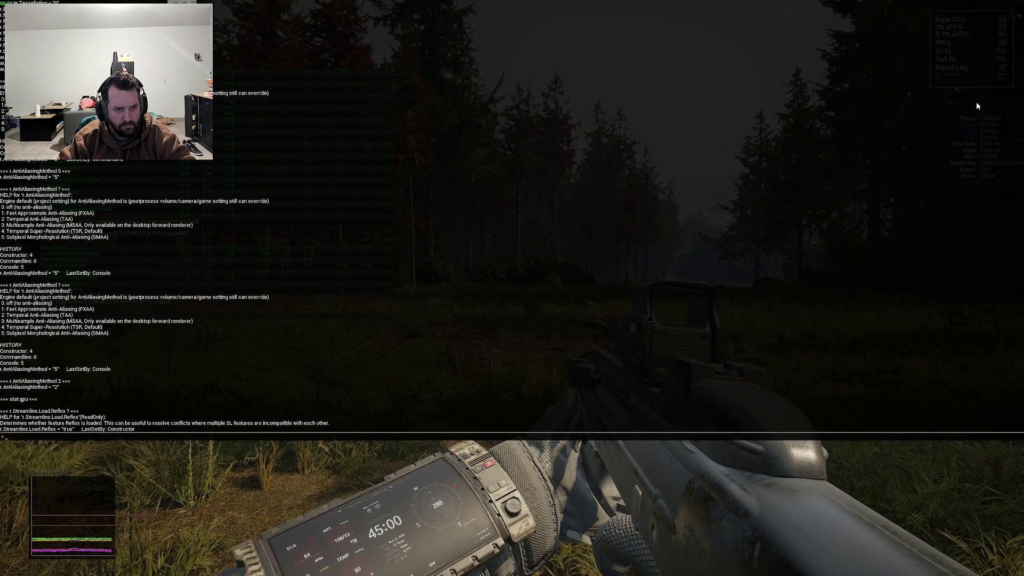
Query console help for r.Streamline.Load.DLSSG, which shows it as read-only and true
key(grave)
key(grave)
text(r.str)
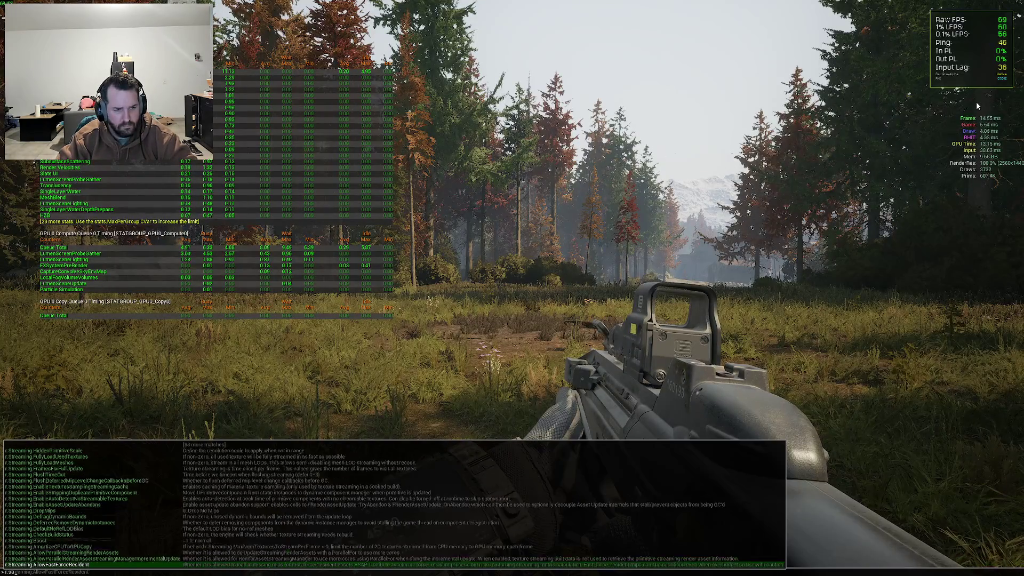
text(eamline.refl)
key(Up)
key(BackSpace)
key(BackSpace)
key(BackSpace)
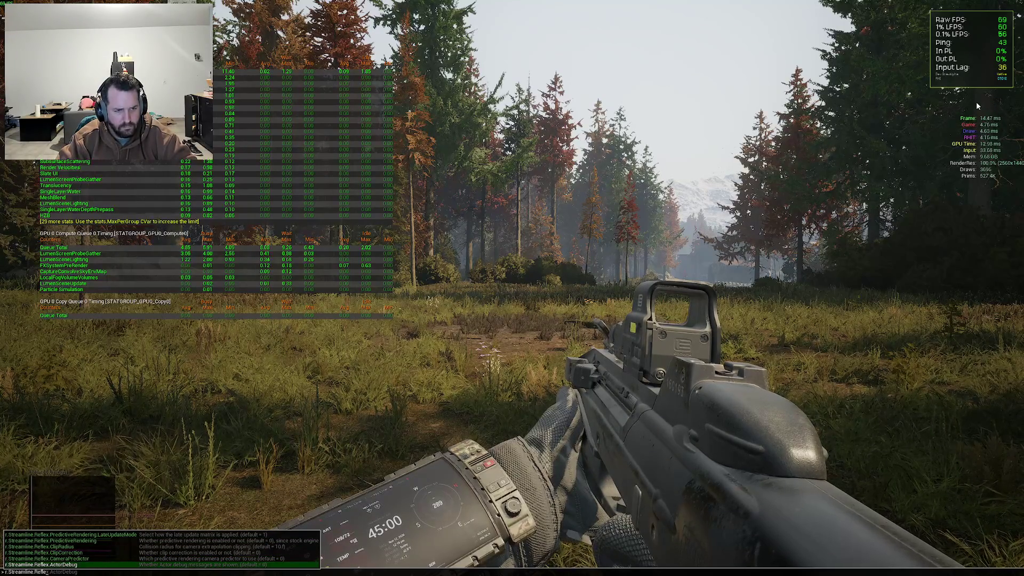
key(BackSpace)
key(BackSpace)
key(BackSpace)
text(lo)
key(Up)
key(Up)
key(Up)
key(Down)
key(Down)
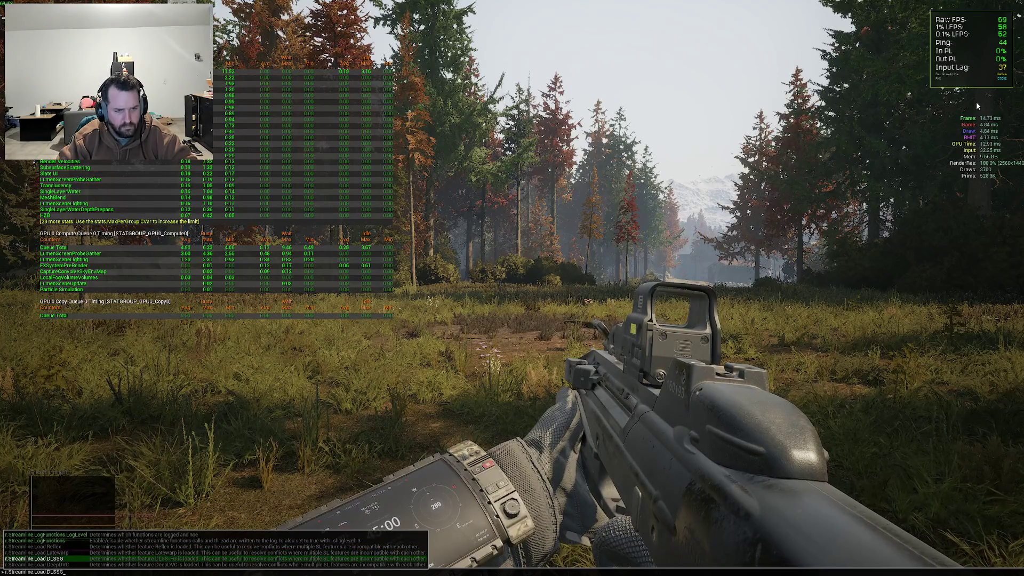
text(?)
key(Return)
key(grave)
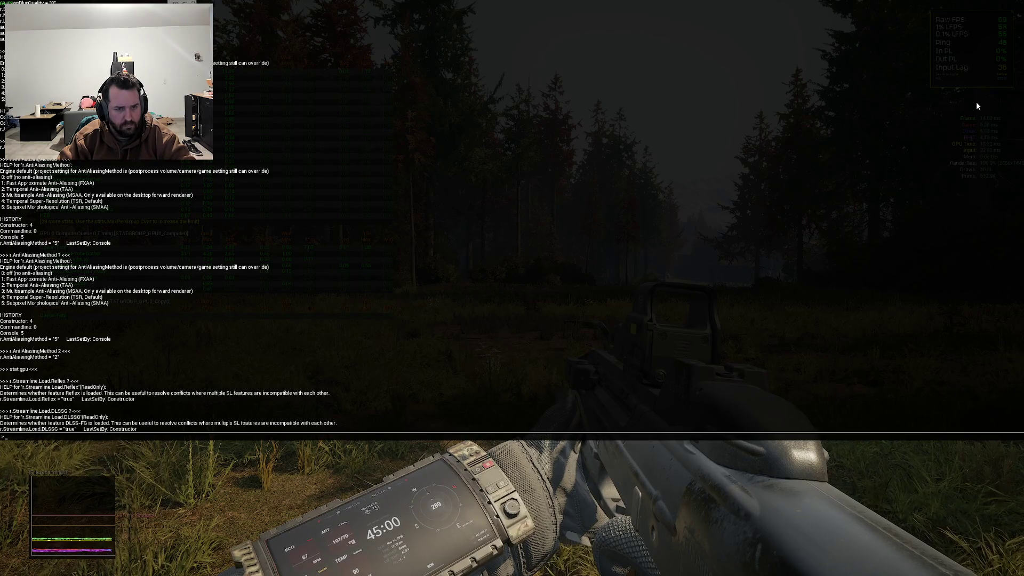
Start typing r.streamline.em in the console, then dismiss it without running anything
key(grave)
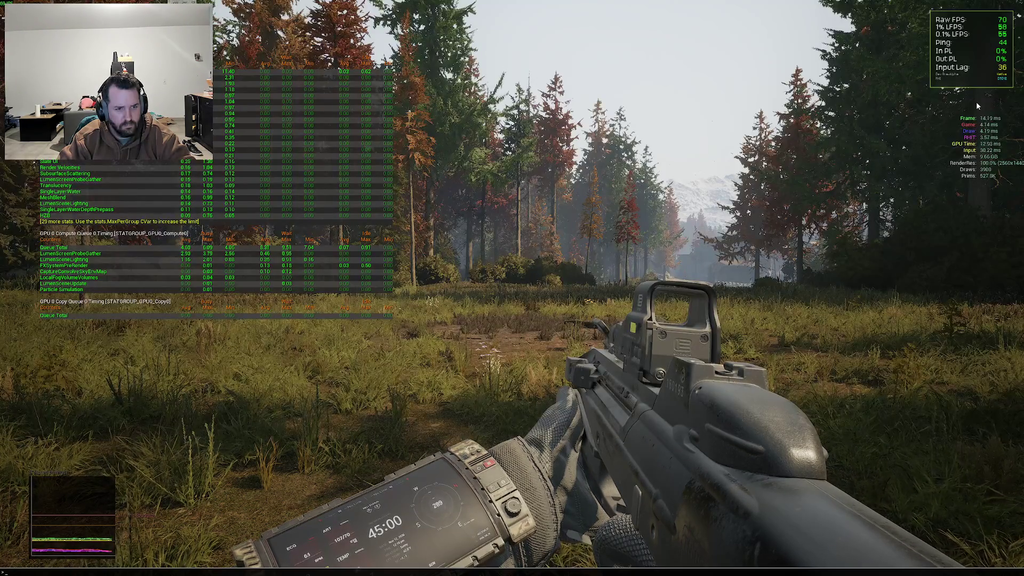
key(grave)
text(r.streamline.)
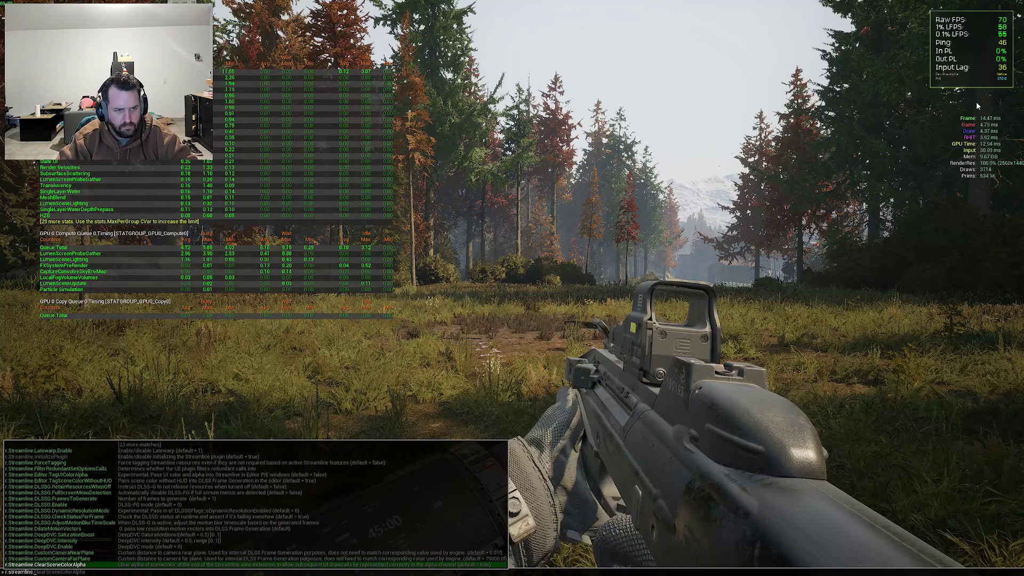
text(em)
key(Return)
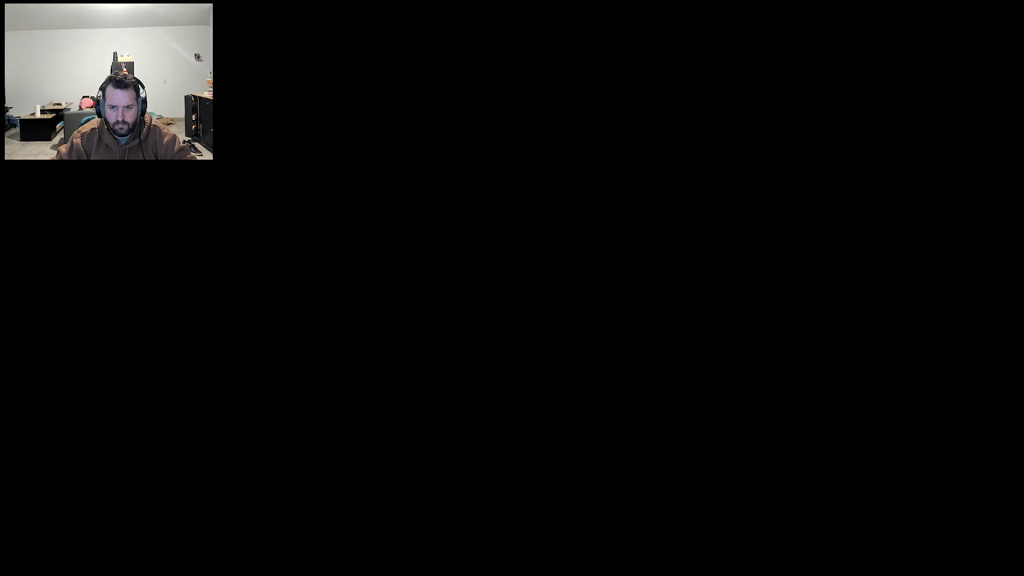
Bring the Beautiful Light Pre-Alpha window to the front from its taskbar preview
mouse_move(618, 566)
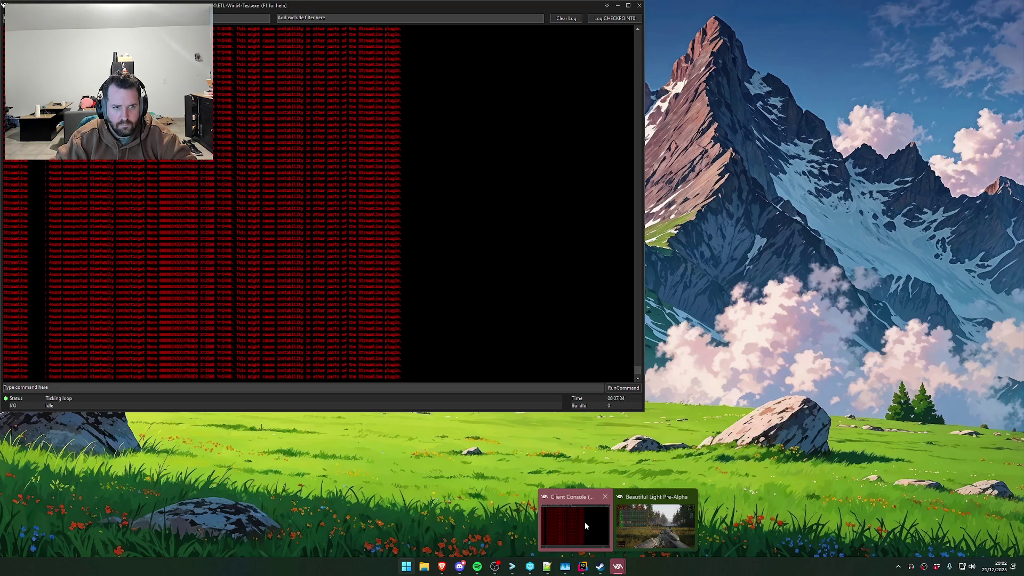
click(585, 522)
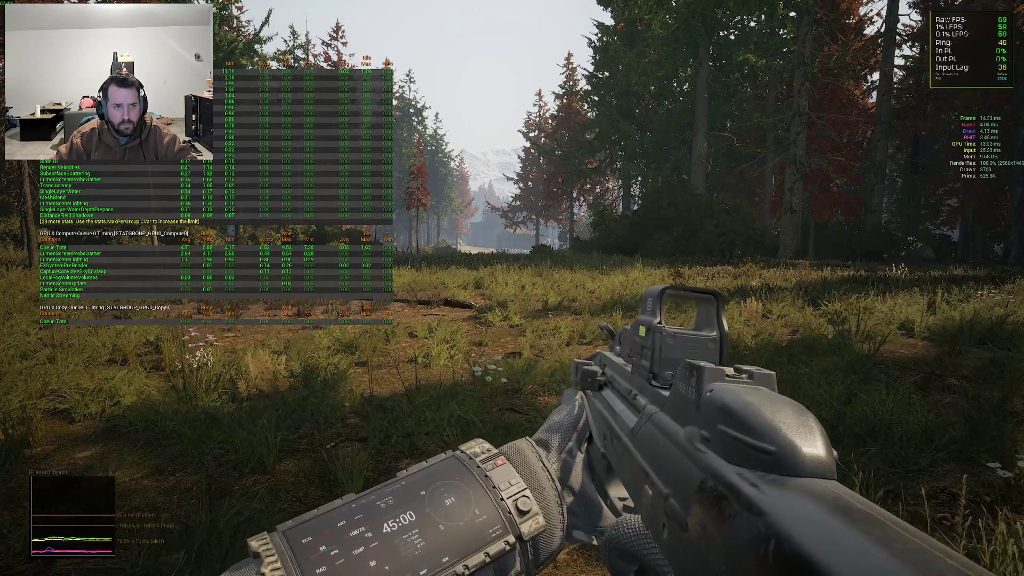
key(w)
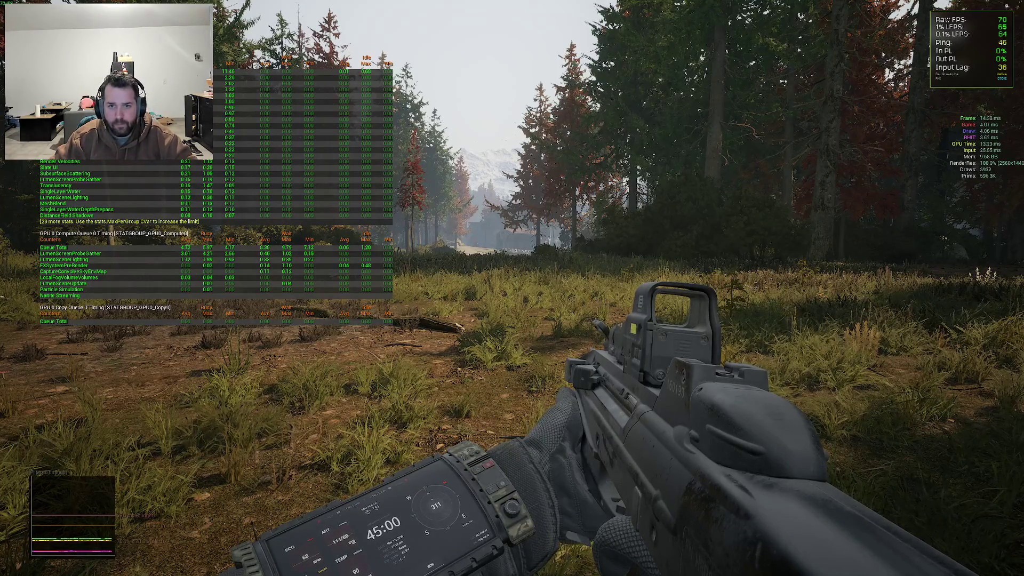
key(w)
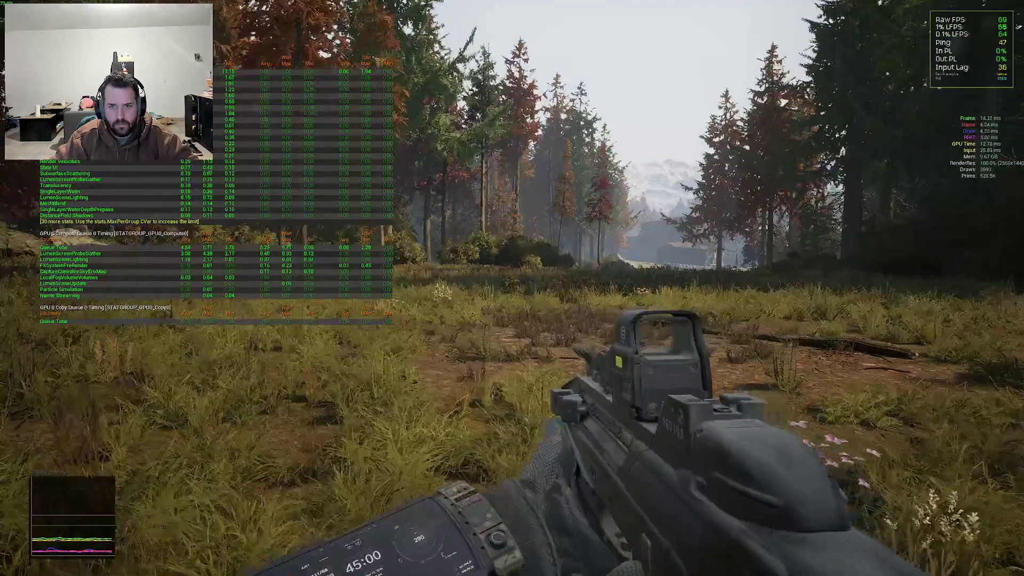
right_click(512, 288)
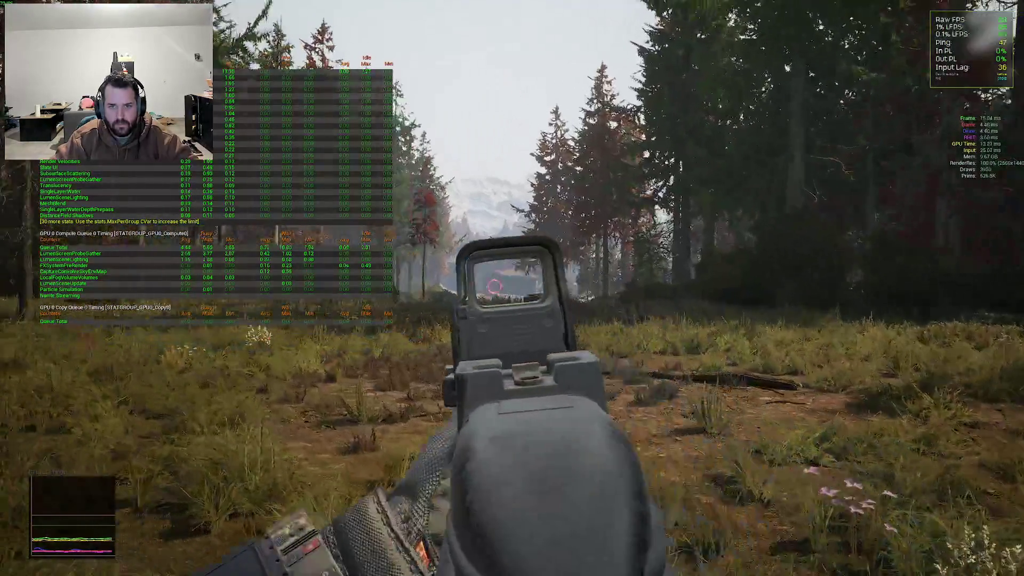
key(o)
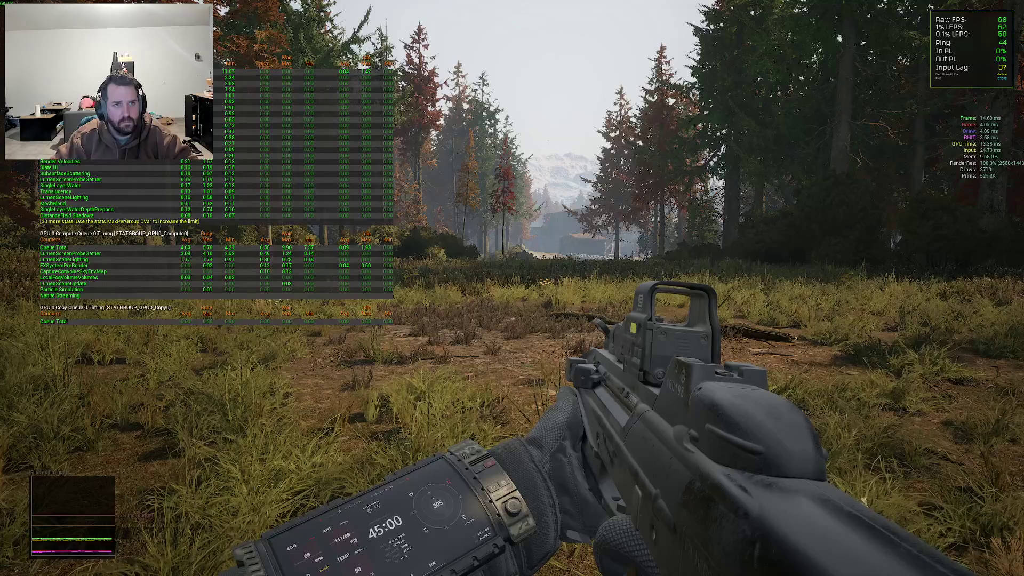
Turn post-processing off with ShowFlag.PostProcessing 0
key(grave)
text(r.)
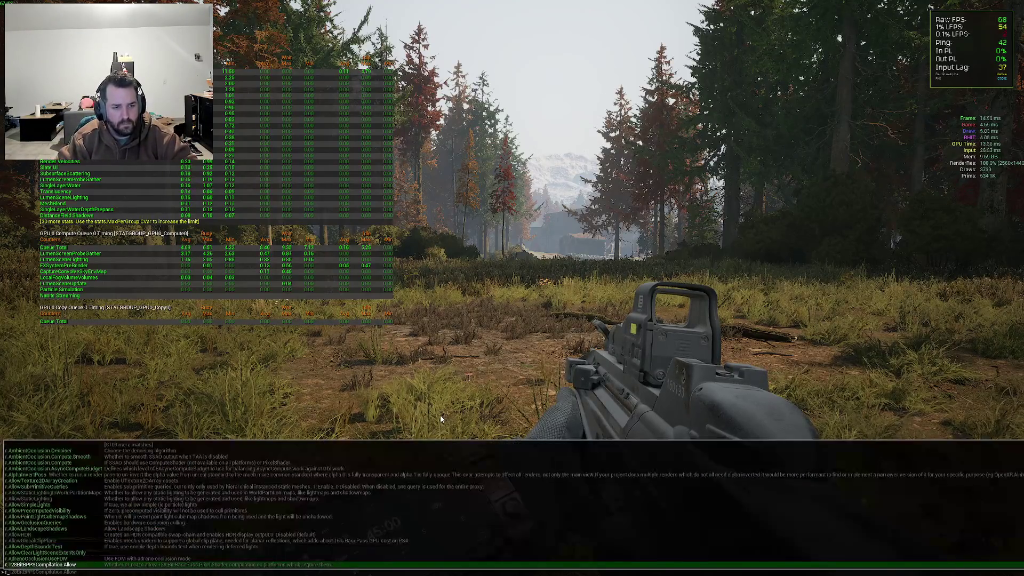
text(postpro)
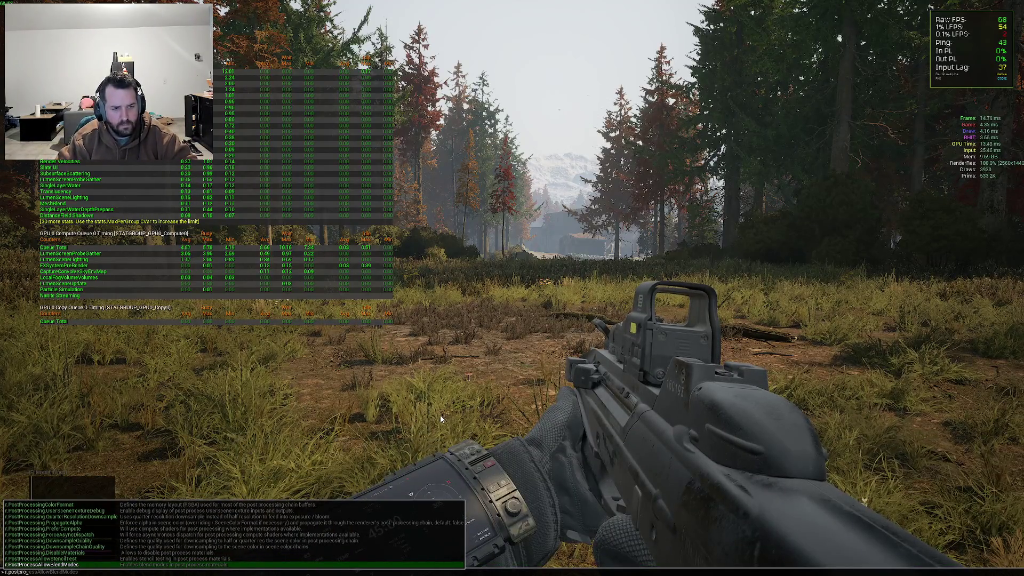
key(BackSpace)
key(BackSpace)
key(BackSpace)
text(sg.PostProcessQuality)
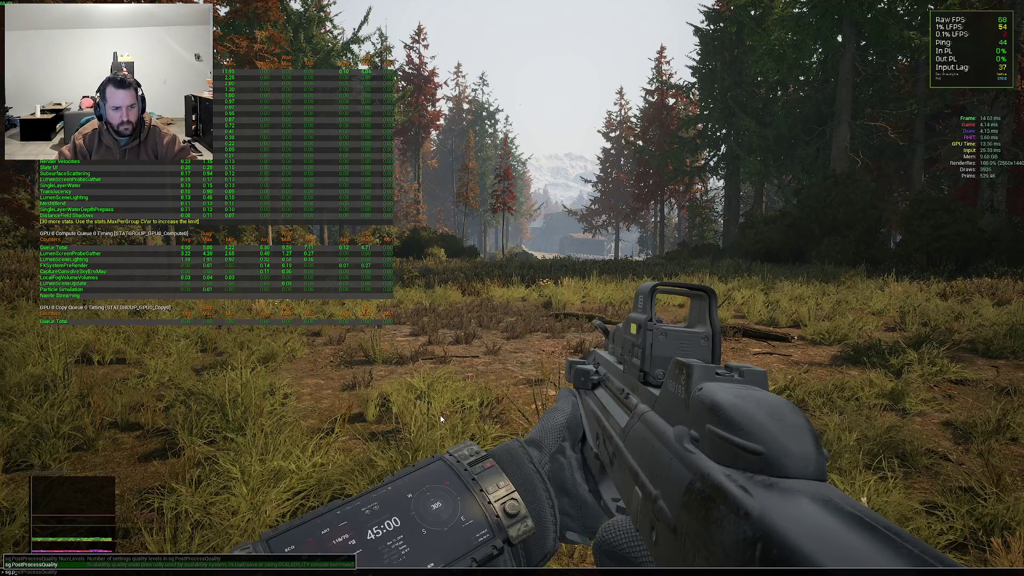
text(p)
key(BackSpace)
text(s)
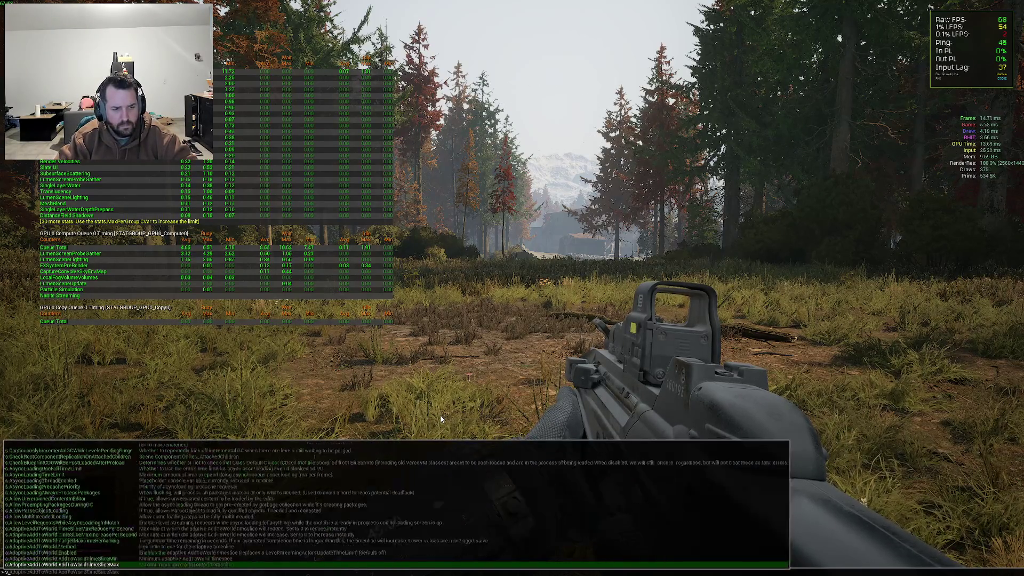
text(howflag.post)
key(Tab)
text(0)
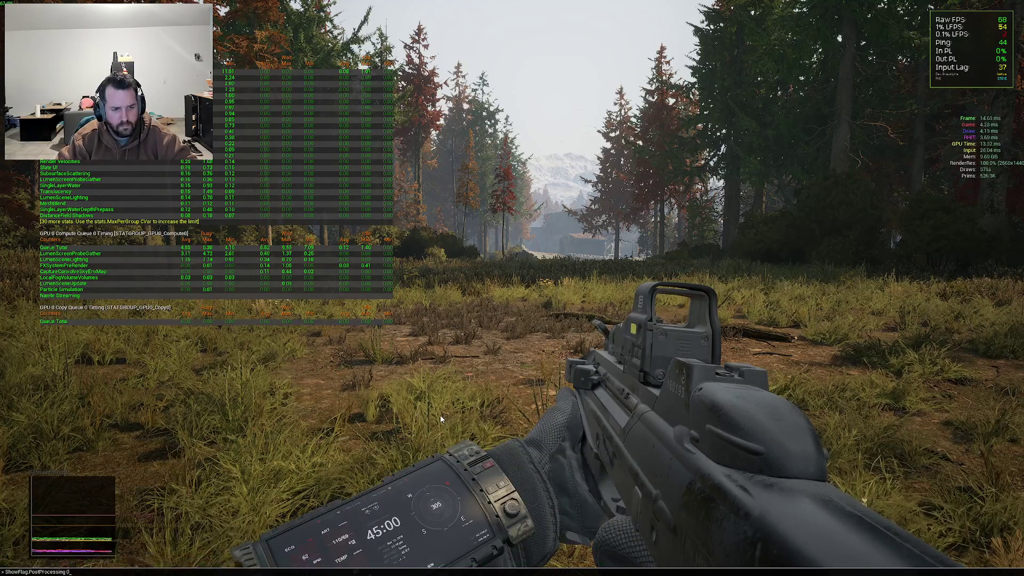
key(Return)
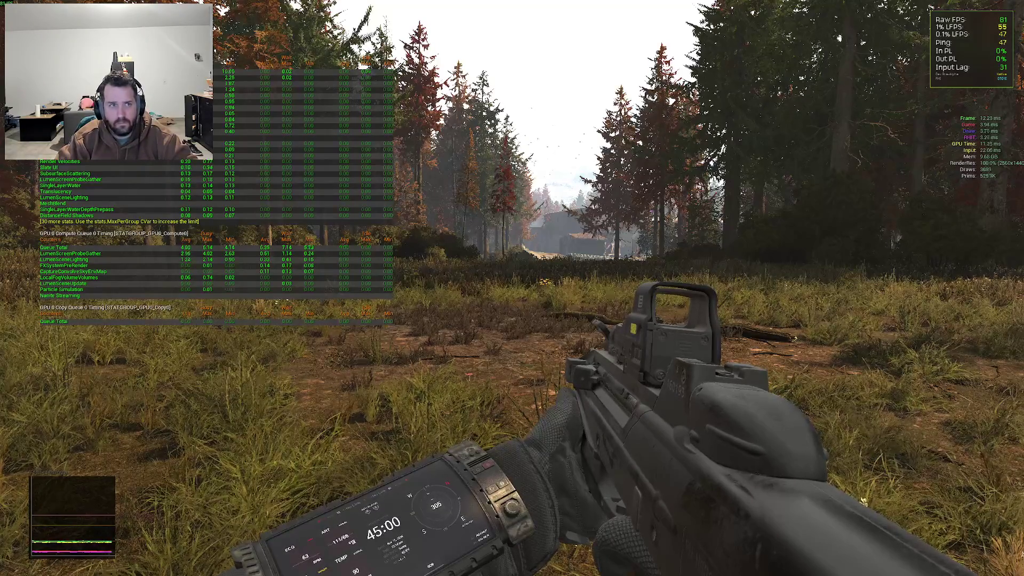
Turn post-processing back on with ShowFlag.PostProcessing 1
key(grave)
key(Up)
key(BackSpace)
text(1)
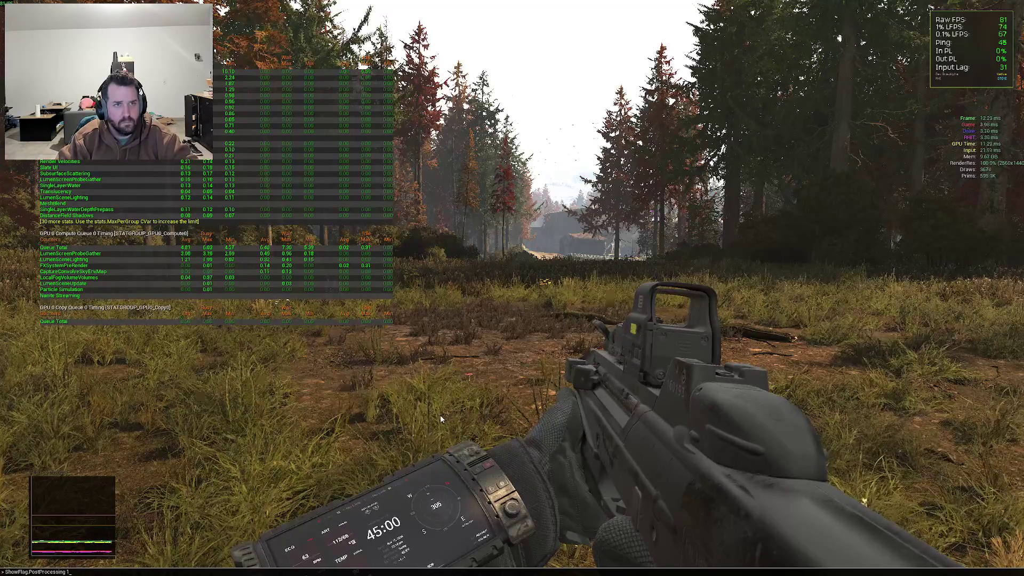
key(Return)
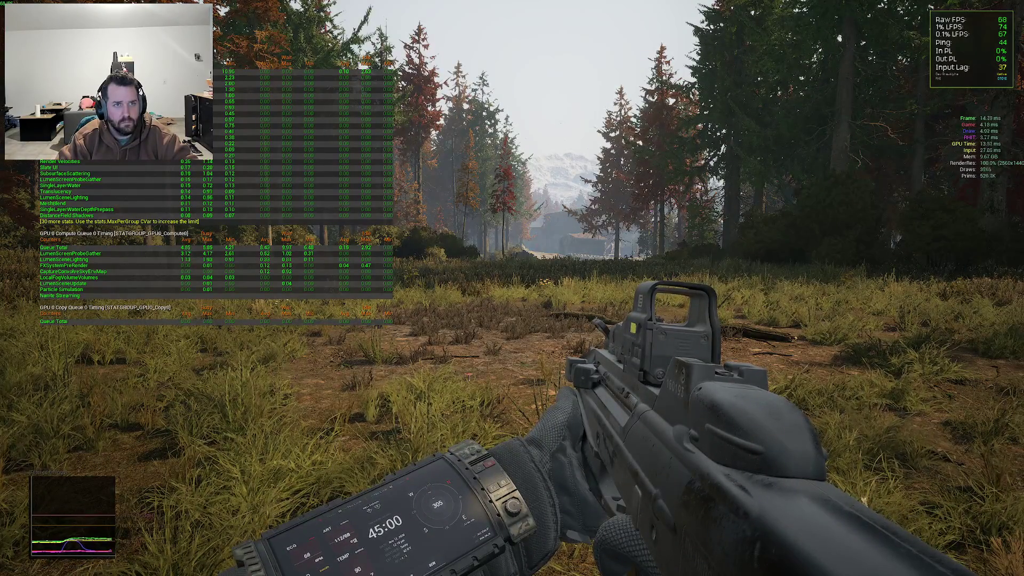
Type postproc, then r., in the console to browse post-process settings
key(grave)
text(stat post)
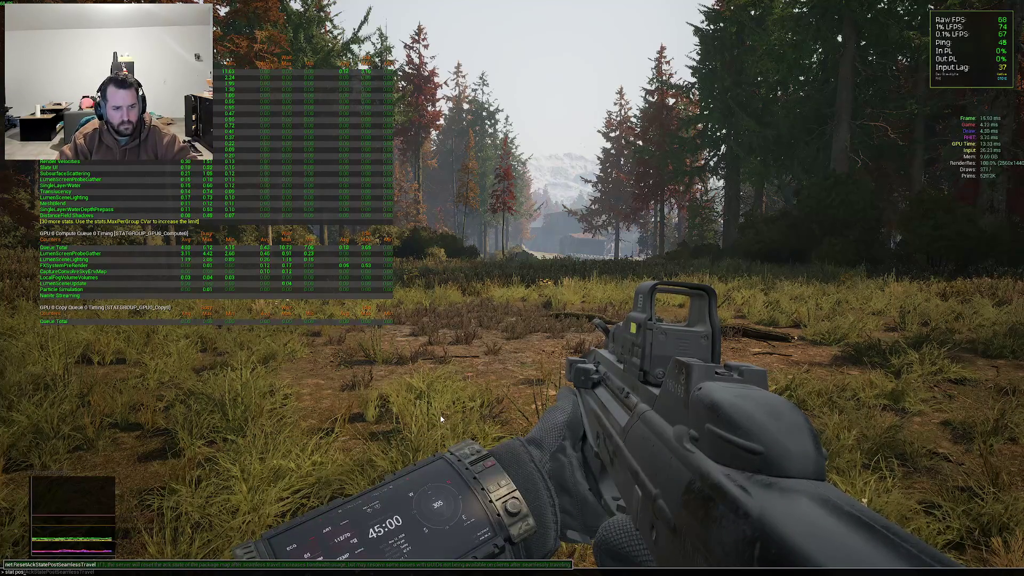
key(BackSpace)
key(BackSpace)
key(BackSpace)
text(postproc)
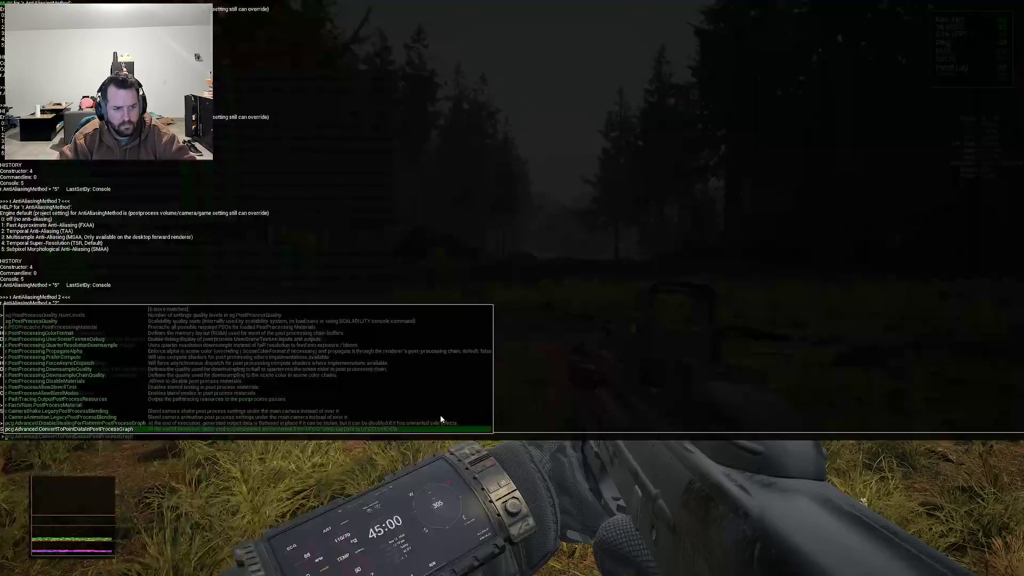
key(Home)
text(r.)
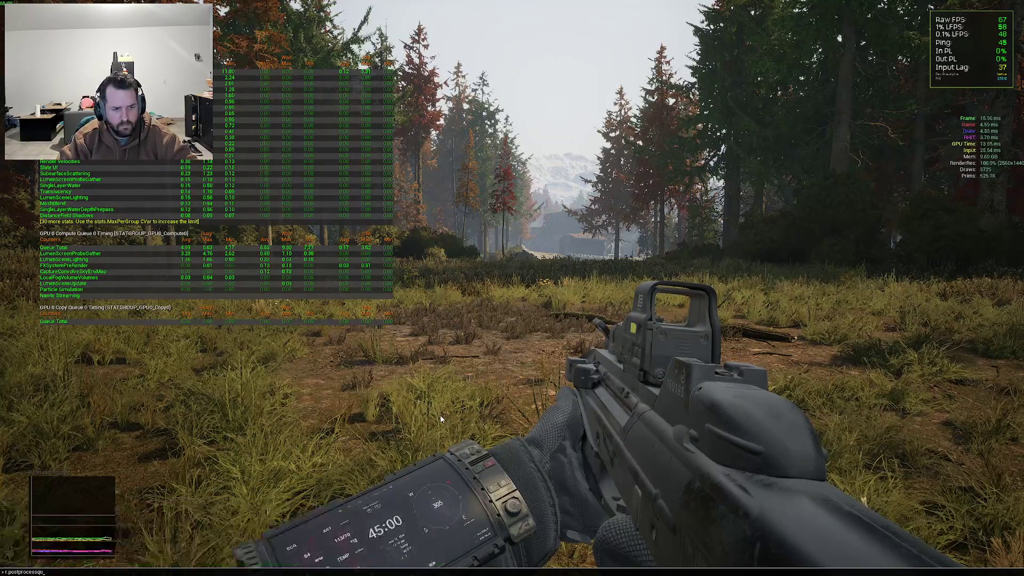
Read the sg.PostProcessQuality help, then set post-process quality to 0
key(BackSpace)
key(BackSpace)
key(BackSpace)
text(sg.pos)
key(Tab)
text(?)
key(Return)
key(Up)
key(BackSpace)
text(0)
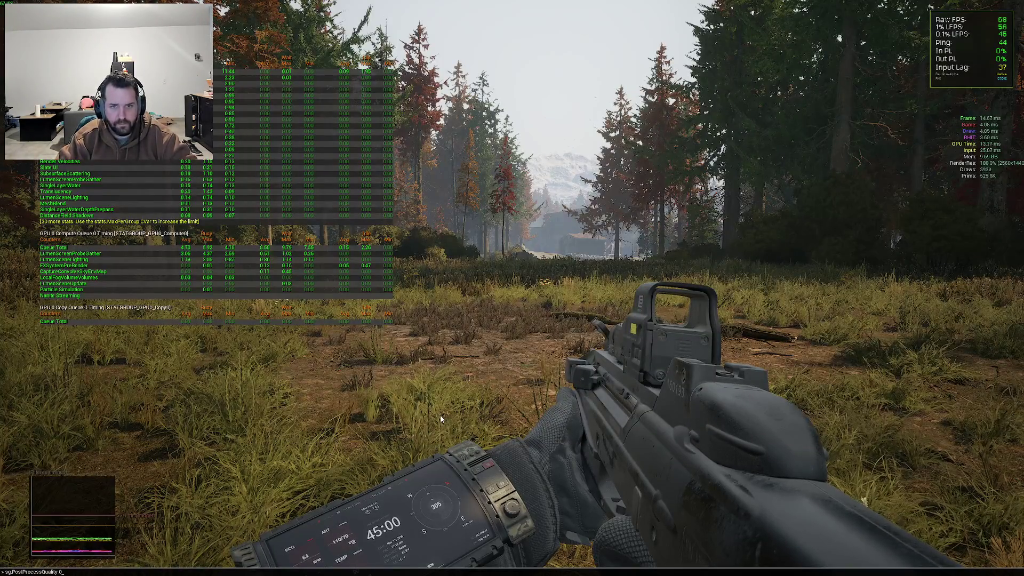
key(Return)
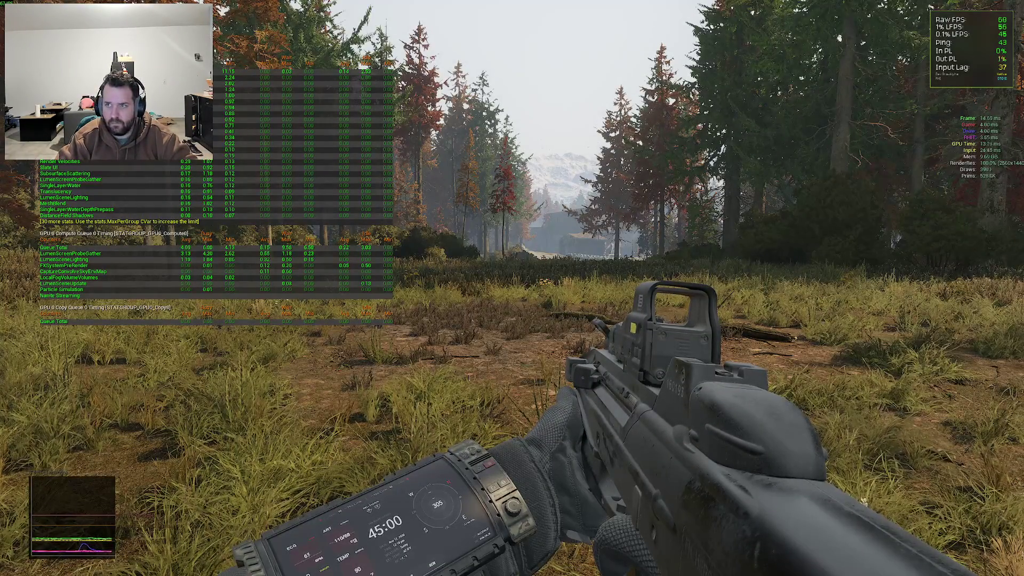
Set sg.PostProcessQuality to 3, then settle on 4
key(grave)
key(Up)
key(BackSpace)
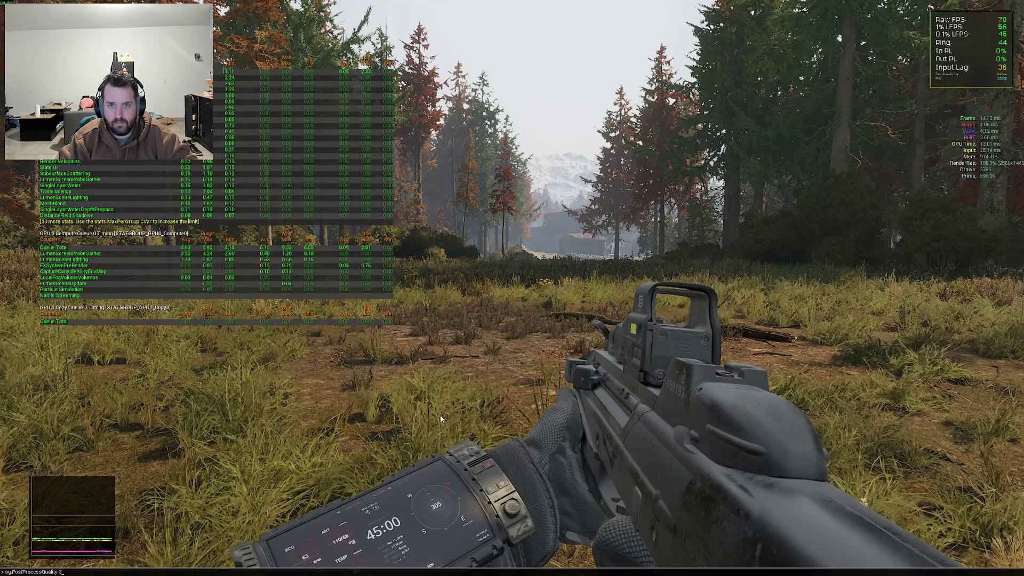
key(Return)
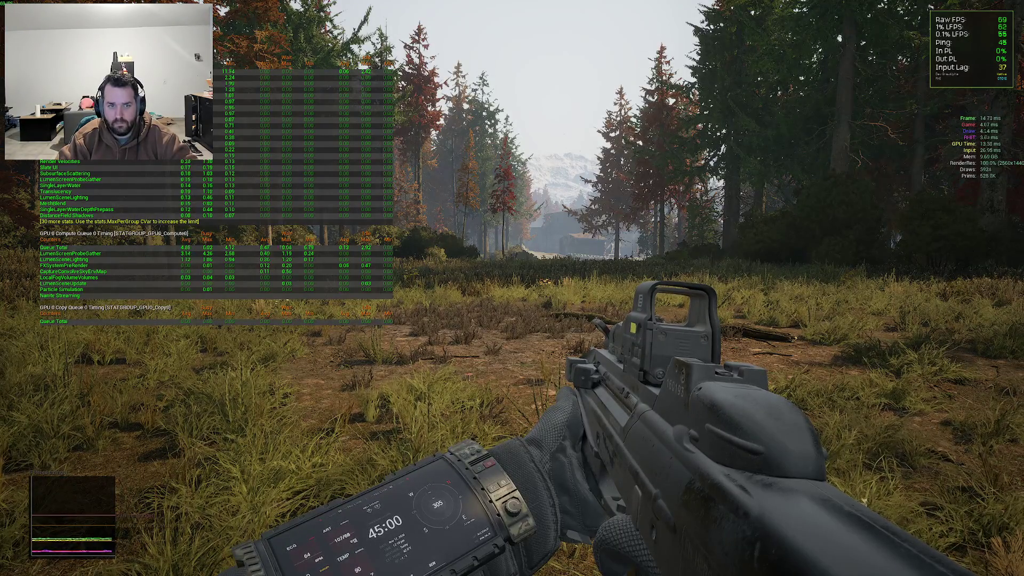
key(grave)
key(Up)
key(BackSpace)
text(1)
key(Up)
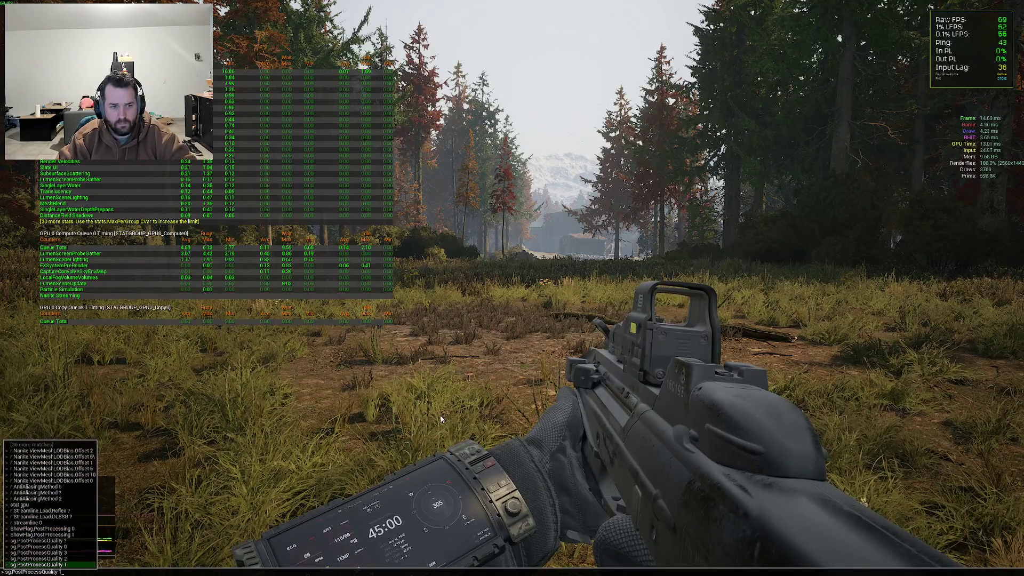
text(4)
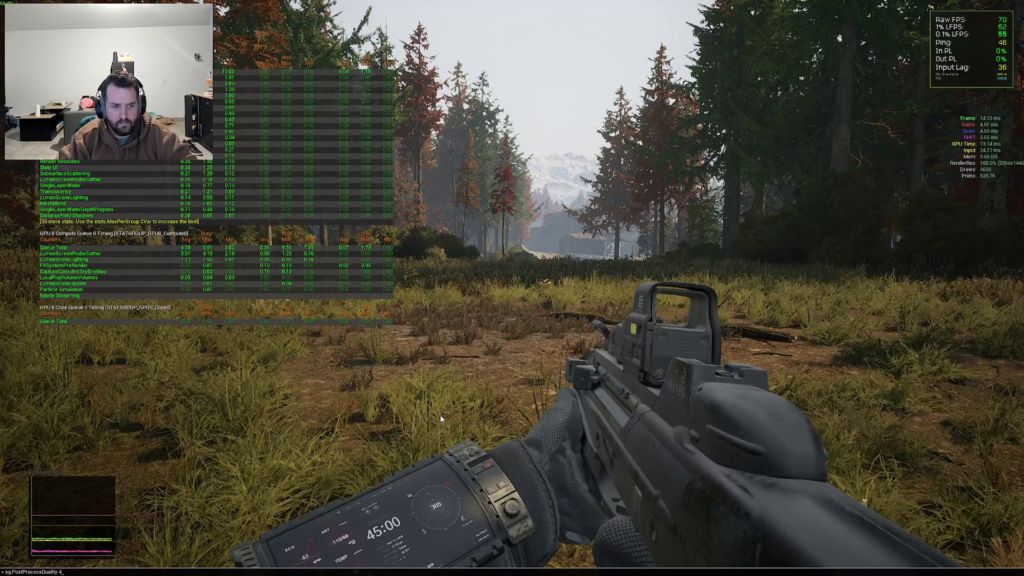
key(Return)
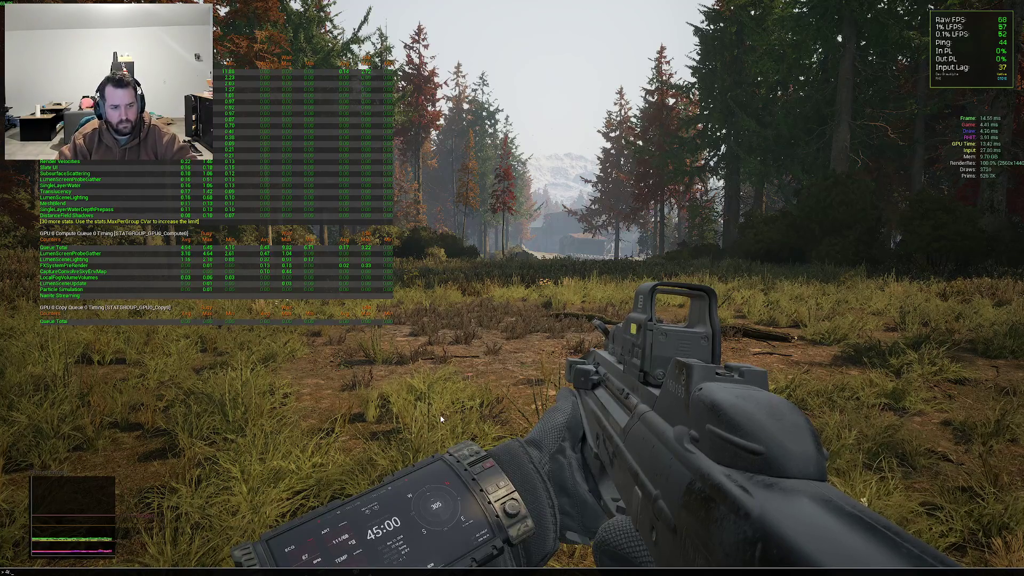
Turn ShowFlag.PostProcessMaterial off with 0, then back on
key(grave)
text(r.pos)
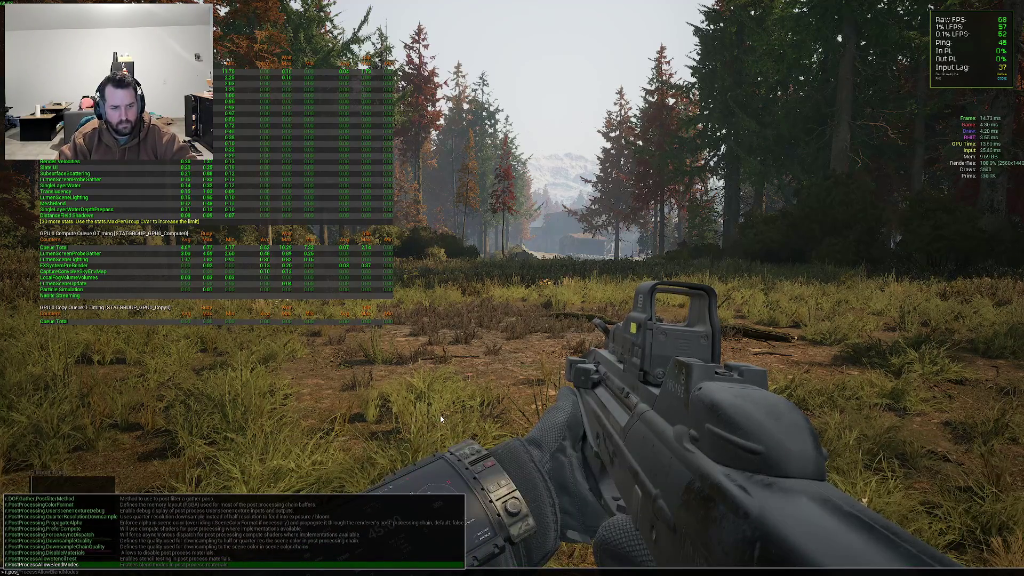
key(BackSpace)
key(BackSpace)
key(BackSpace)
text(showf)
key(Tab)
text(0)
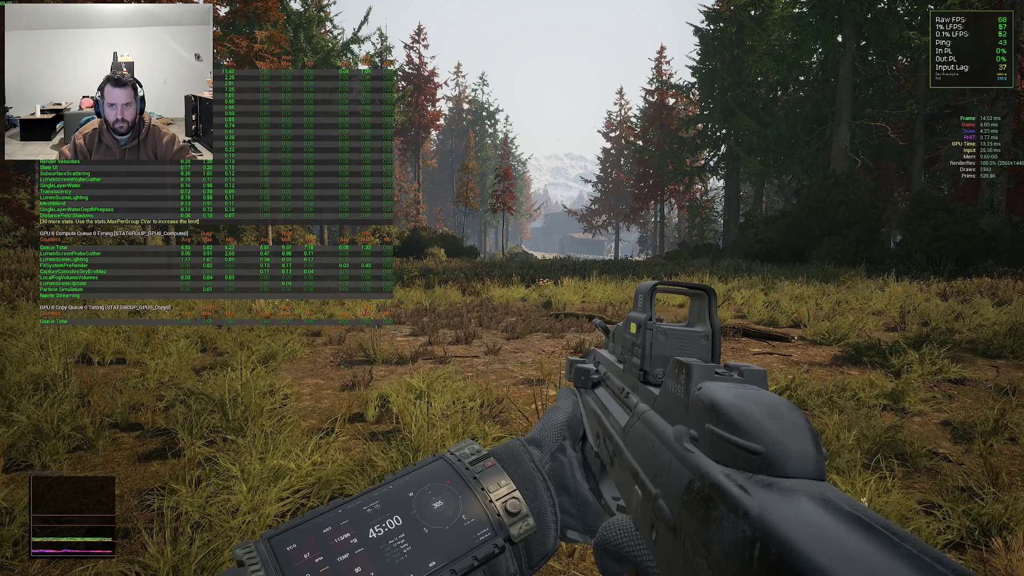
key(grave)
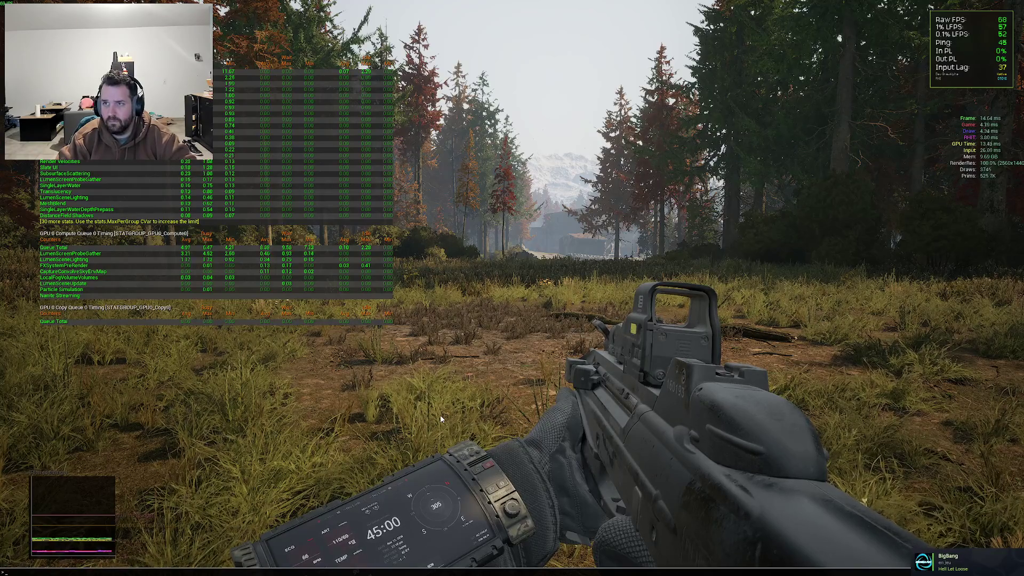
text(ShowFlag.PostProcessMaterial 1)
key(Return)
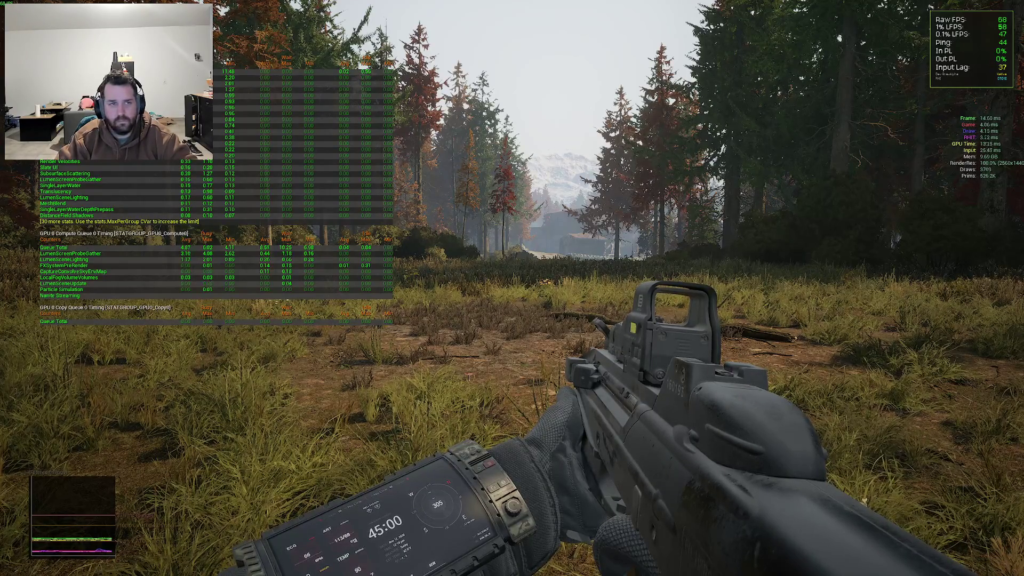
Toggle ShowFlag.DynamicShadows off and on, then hide Nanite meshes with ShowFlag.NaniteMeshes 0
key(grave)
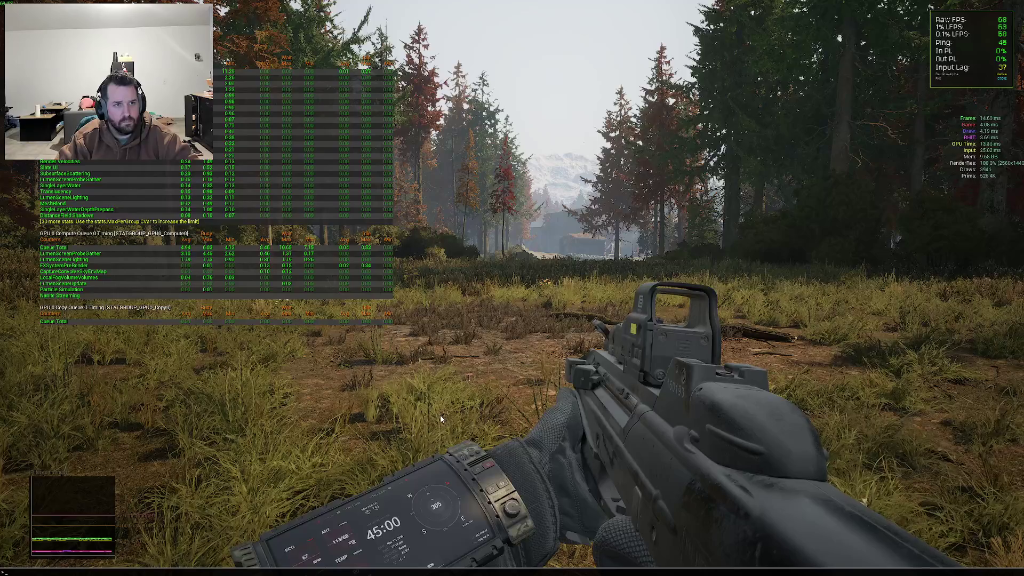
text(showflag.)
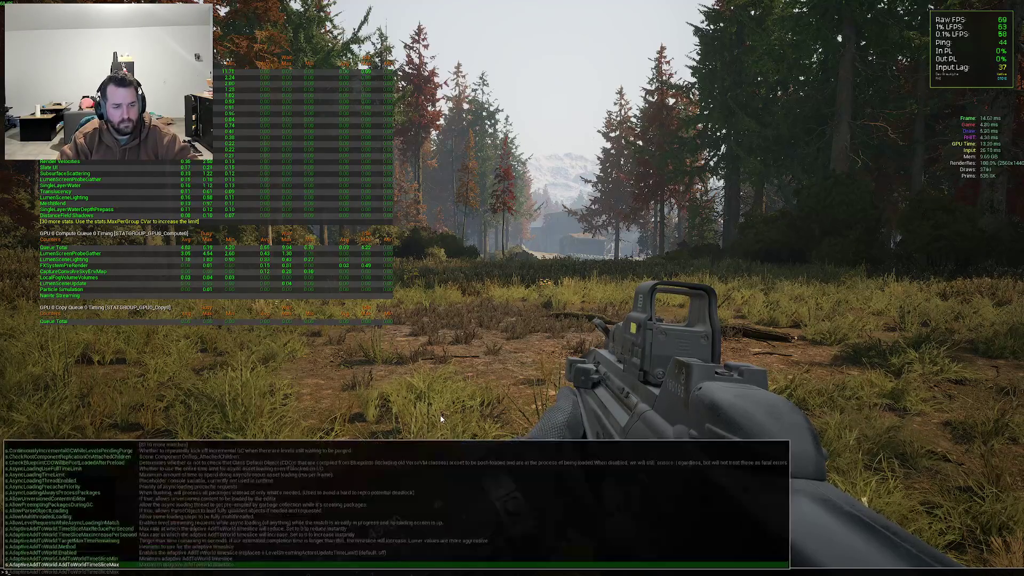
key(Tab)
text(0)
key(Return)
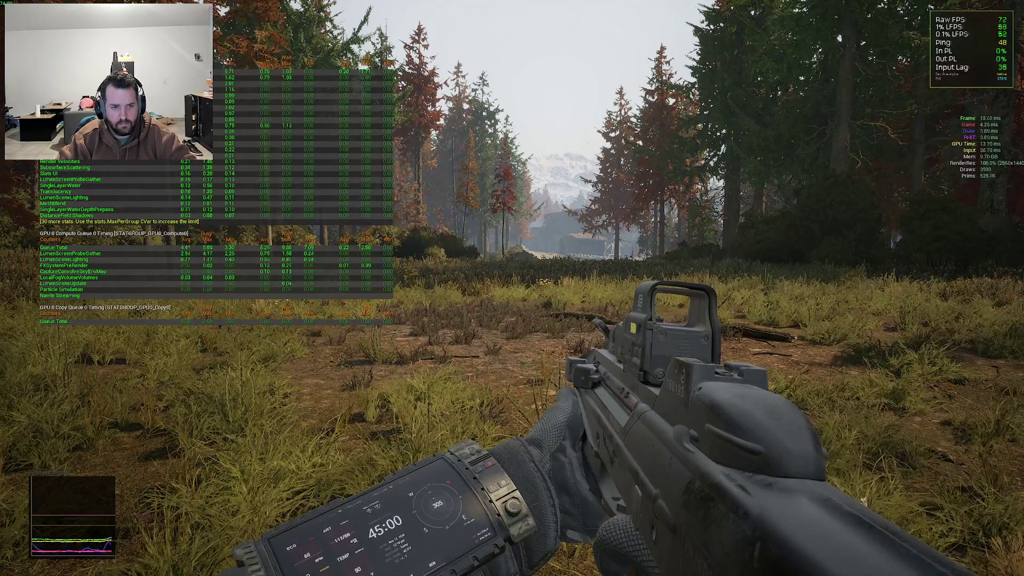
key(grave)
text(sh)
key(grave)
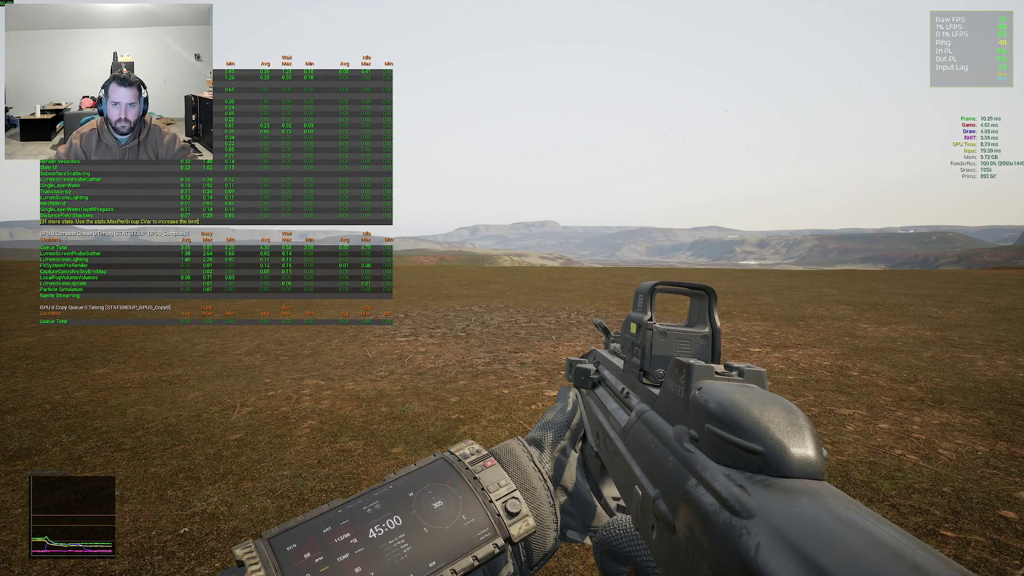
Restore Nanite meshes with ShowFlag.NaniteMeshes 1 and turn on stat unitgraph
mouse_move(511, 288)
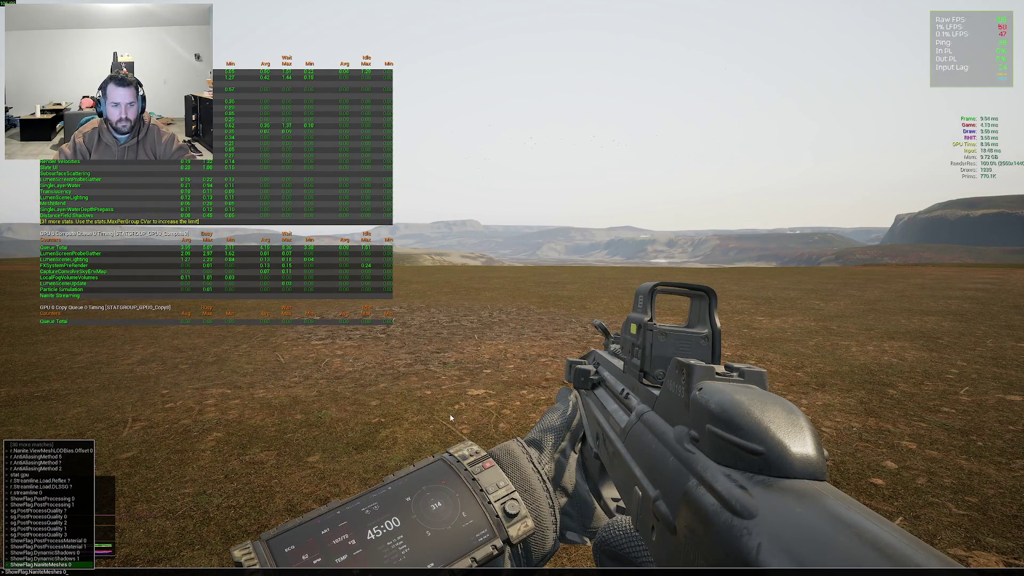
key(Return)
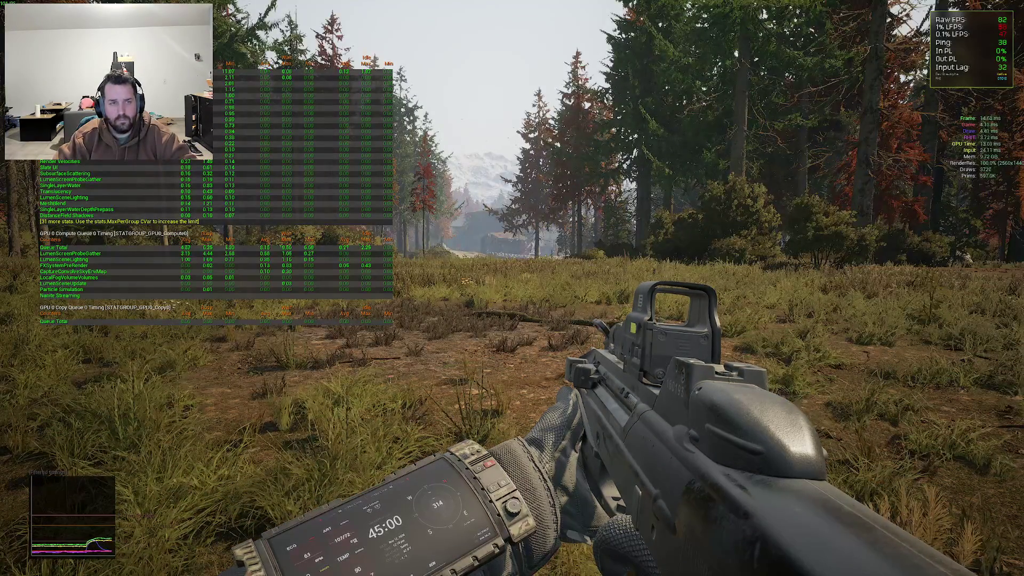
key(grave)
text(showflag)
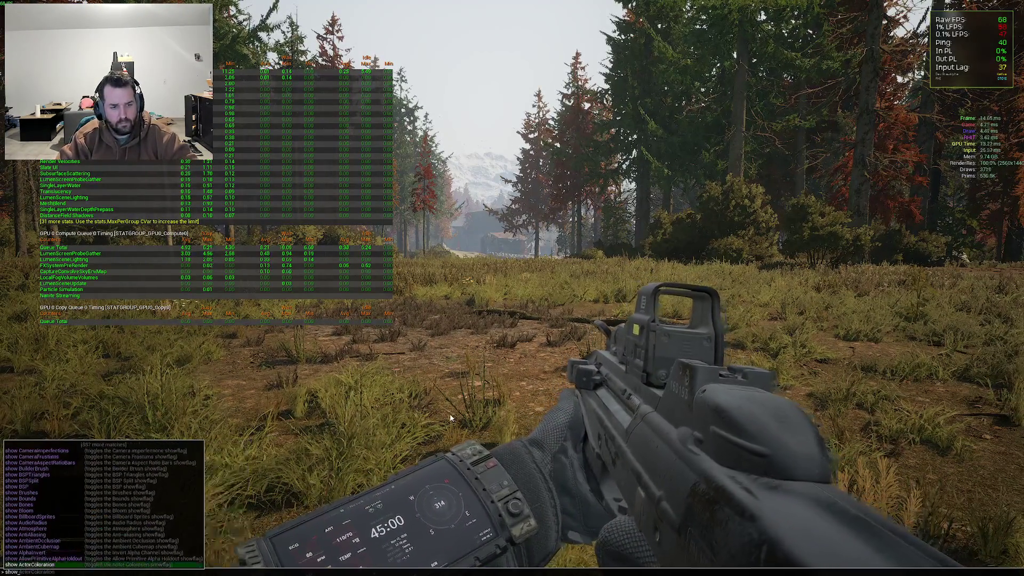
key(BackSpace)
key(BackSpace)
key(BackSpace)
text(stat unitgraph)
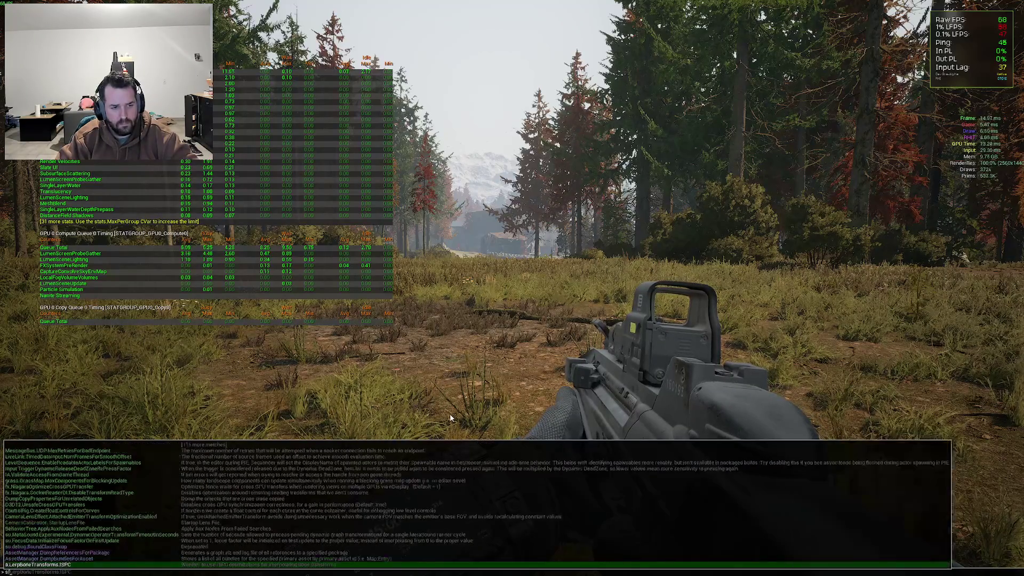
key(Return)
Search the console for r.SSFS to list the screen-space fog scattering cvars
key(grave)
text(sfs)
key(Tab)
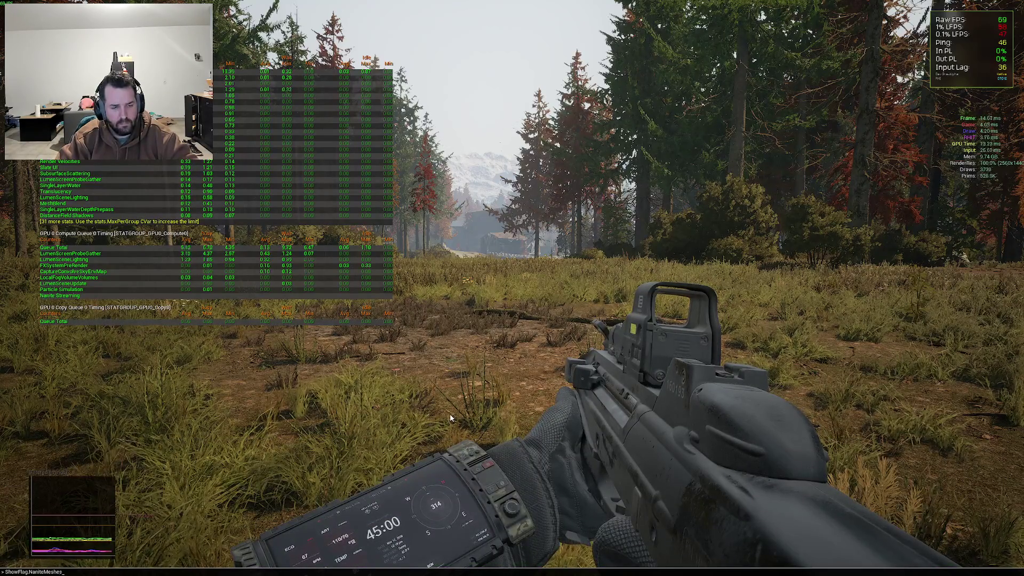
key(BackSpace)
key(BackSpace)
key(BackSpace)
text(r.sfs)
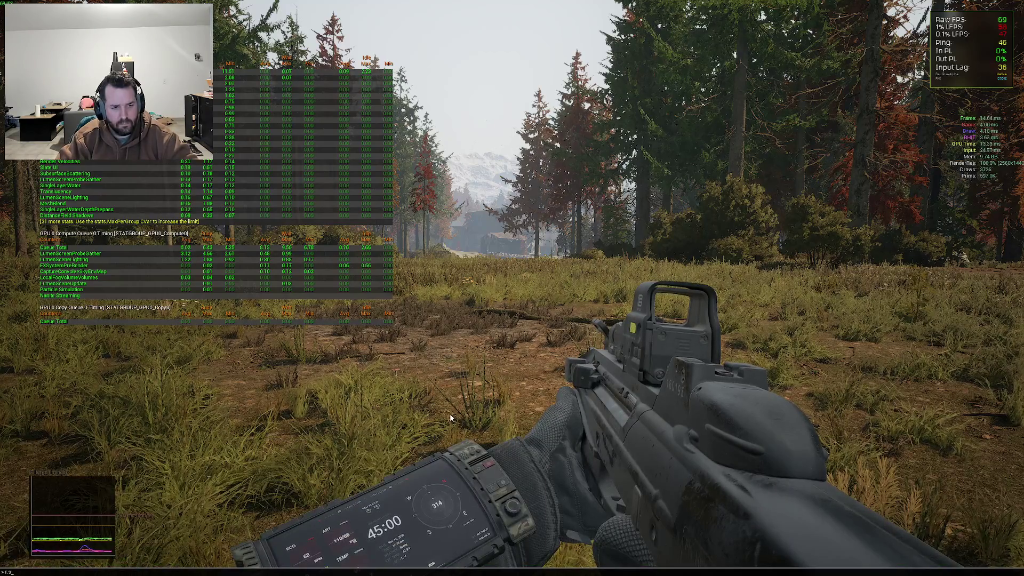
key(Tab)
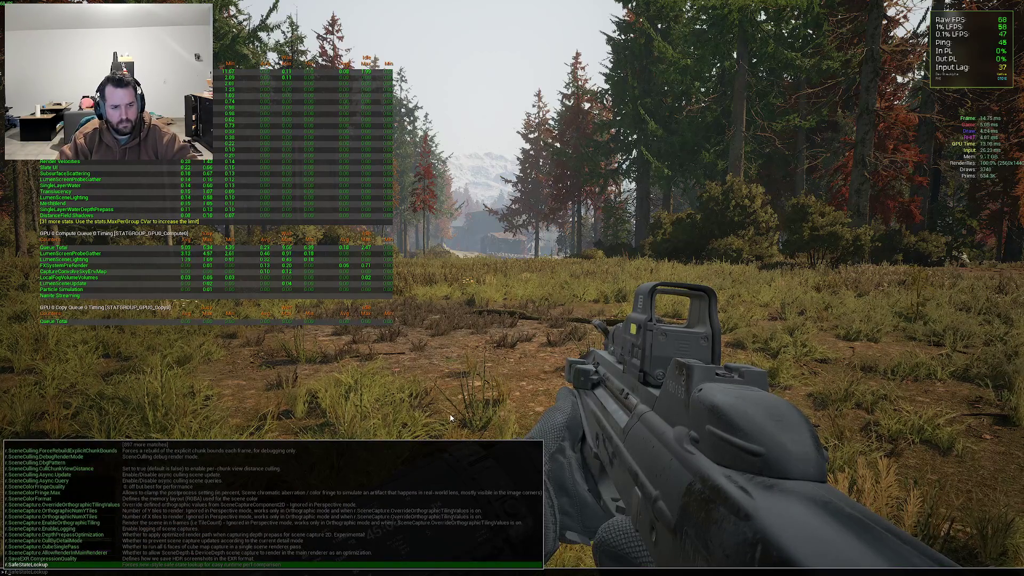
key(BackSpace)
key(BackSpace)
key(BackSpace)
text(r.sf)
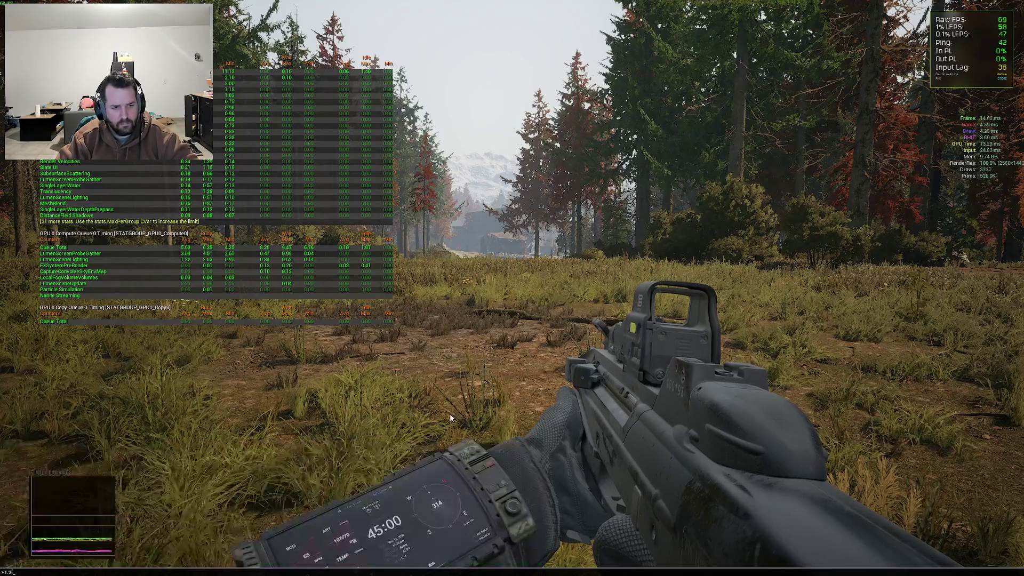
text(sfs)
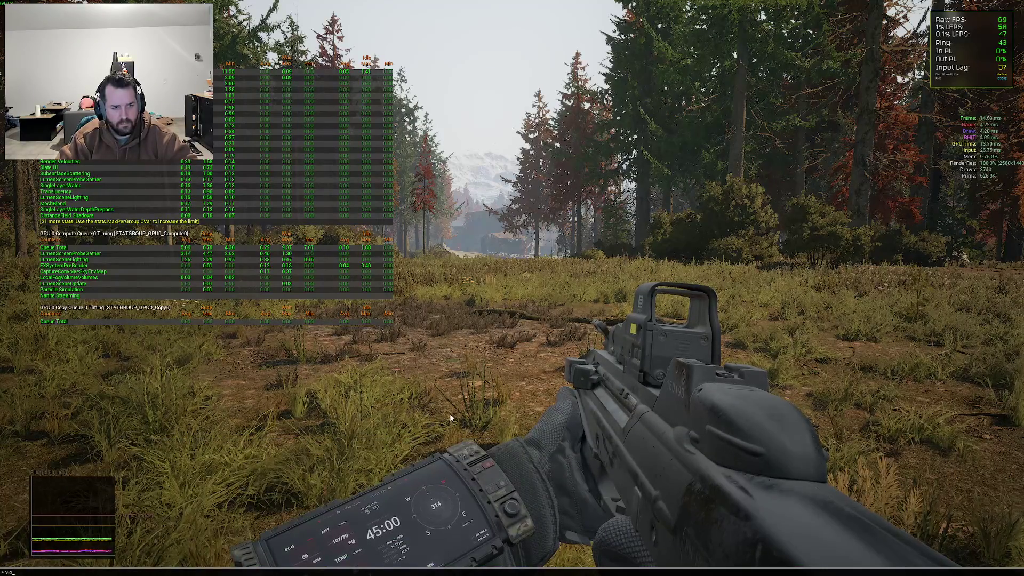
key(Tab)
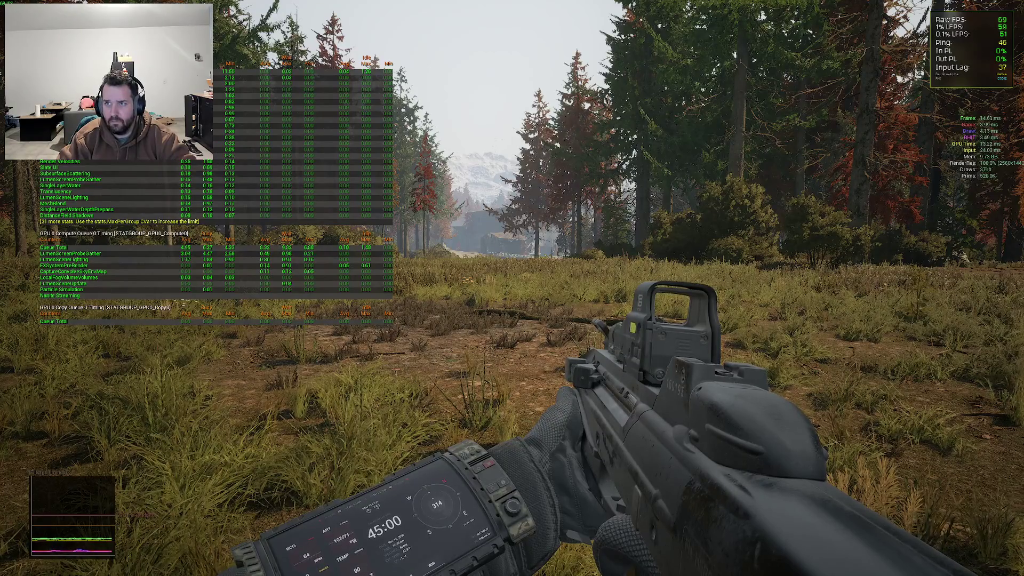
Turn screen-space fog scattering back on with r.SSFS 1
key(grave)
key(Up)
key(BackSpace)
text(1)
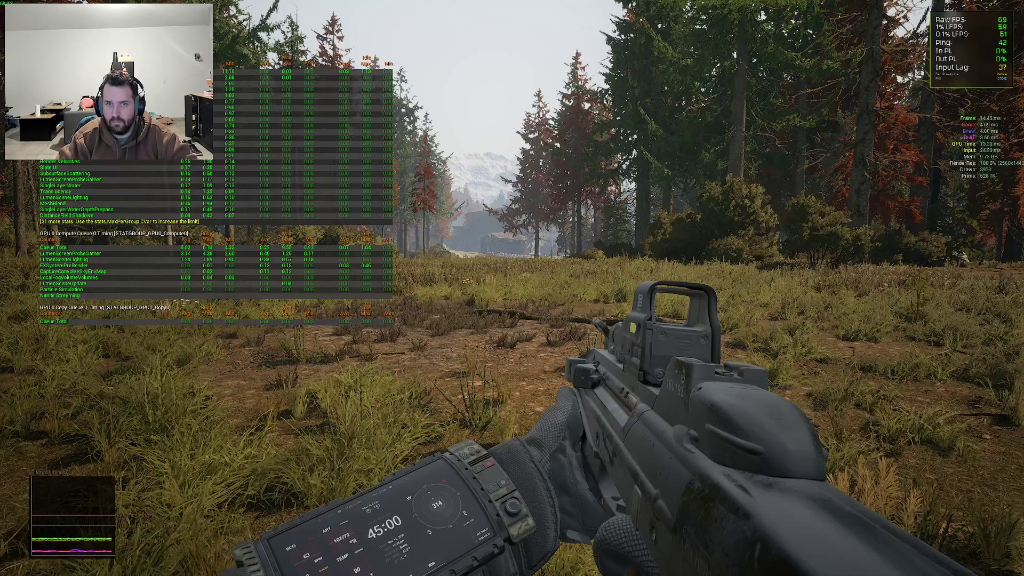
Read the r.SSFS.QualityPreset help, then set the preset to 0
key(grave)
key(Up)
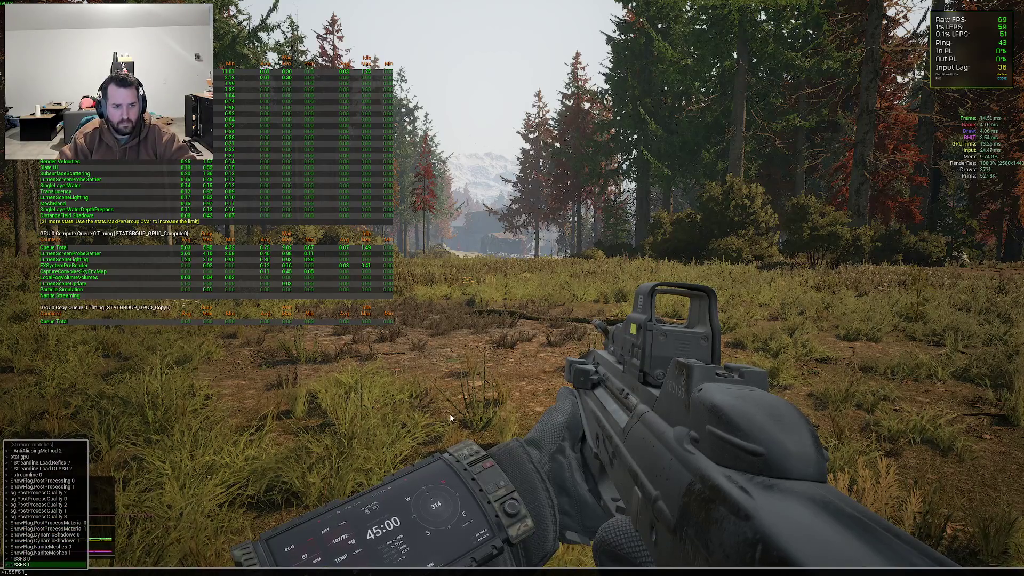
key(BackSpace)
key(BackSpace)
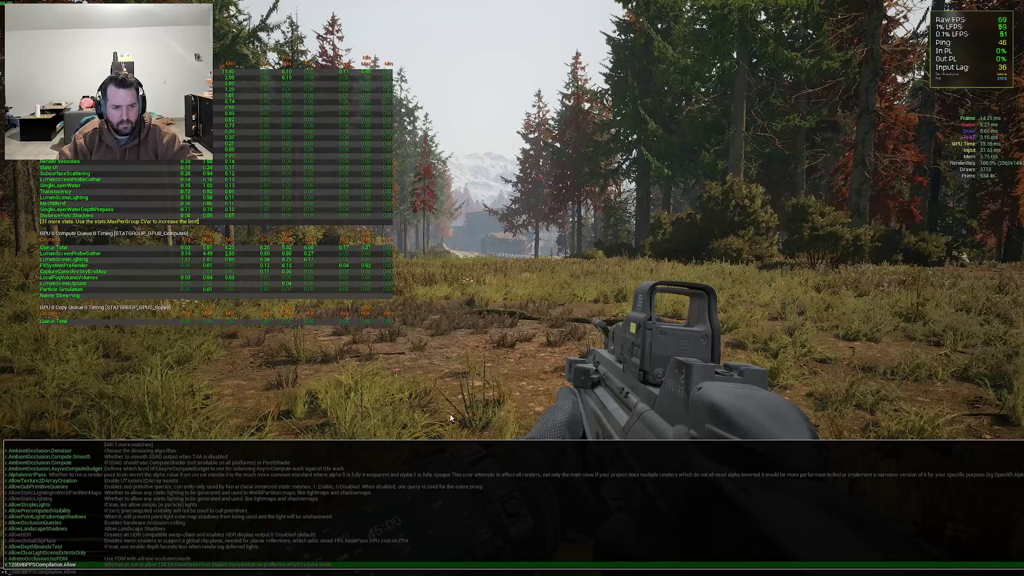
key(Up)
key(Up)
key(Up)
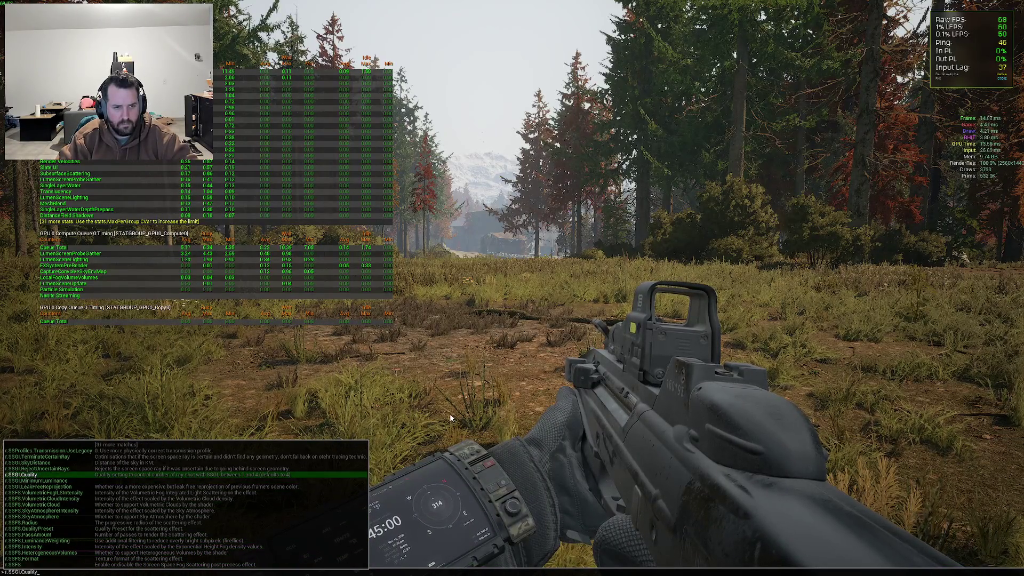
key(Down)
key(Down)
key(Down)
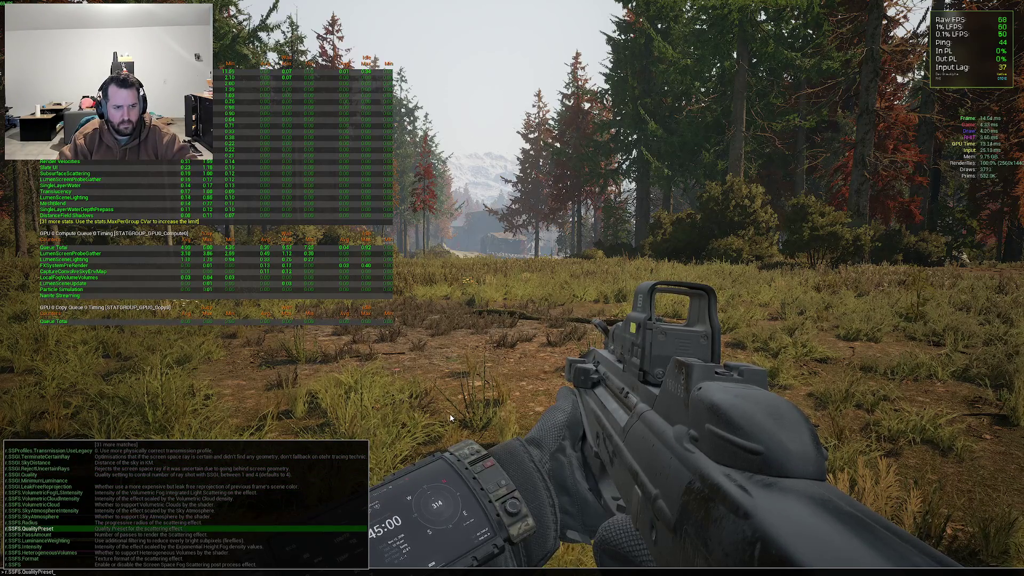
key(Return)
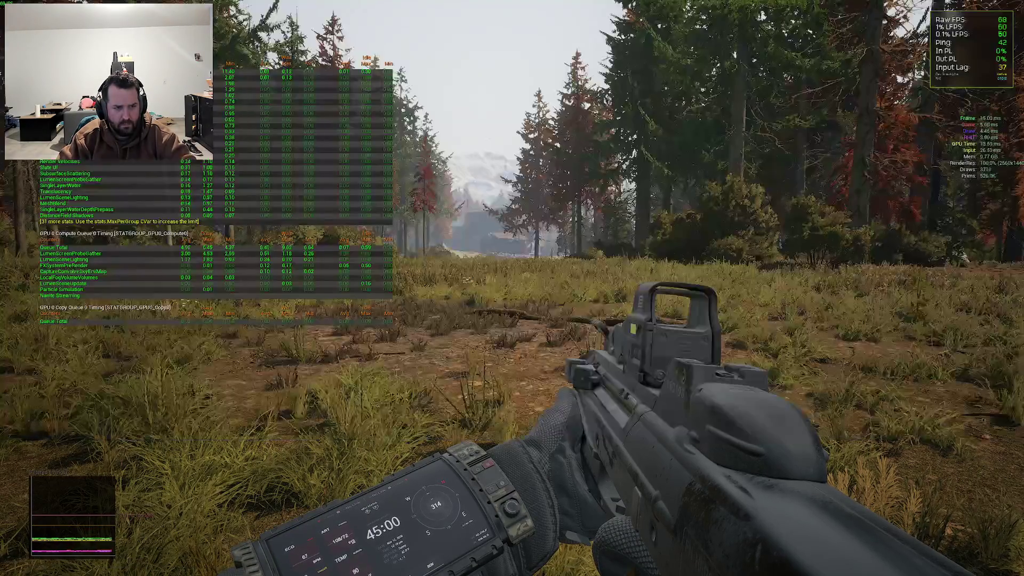
key(grave)
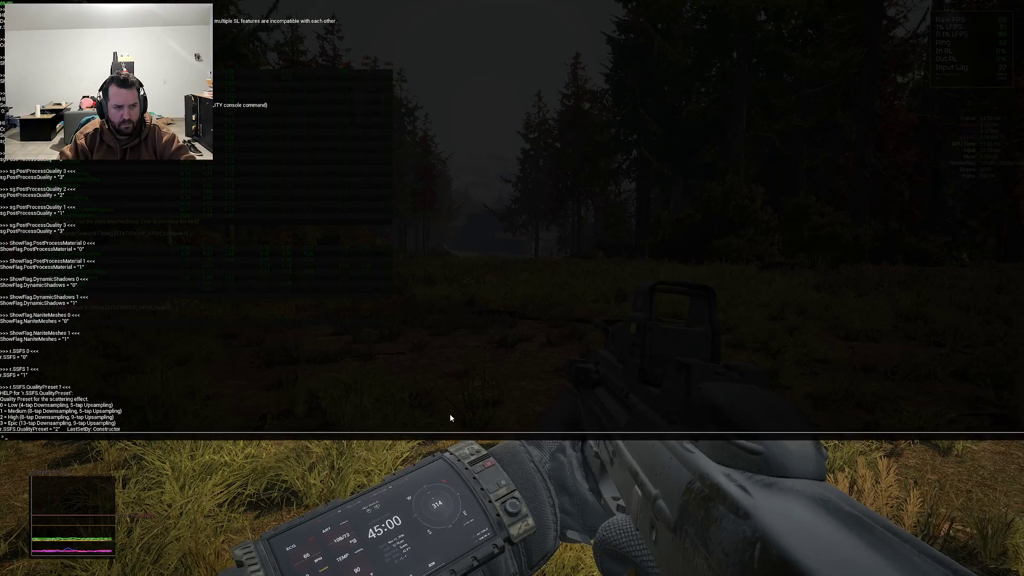
key(grave)
key(grave)
text(r.SSFS.QualityPreset 0)
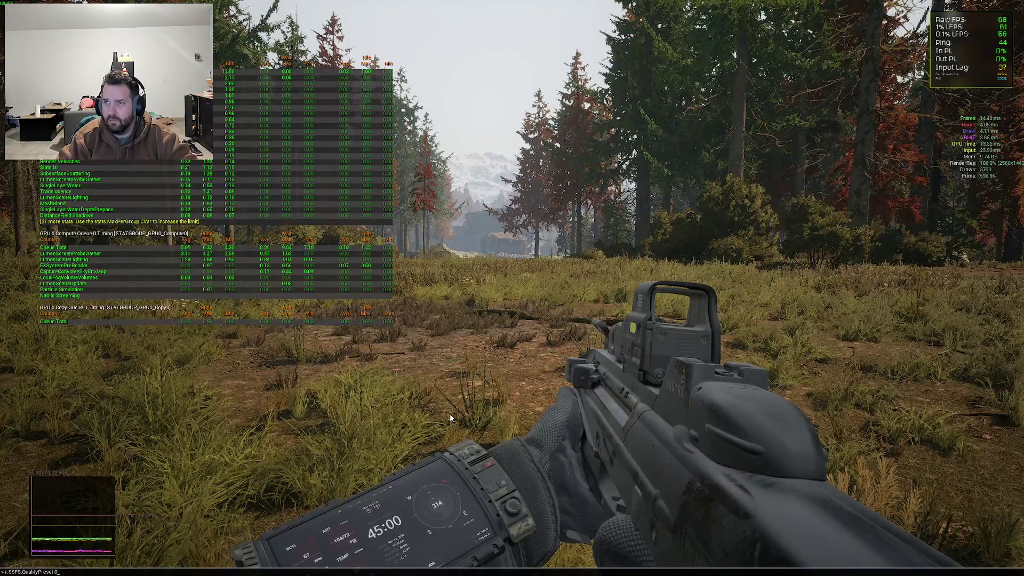
key(Return)
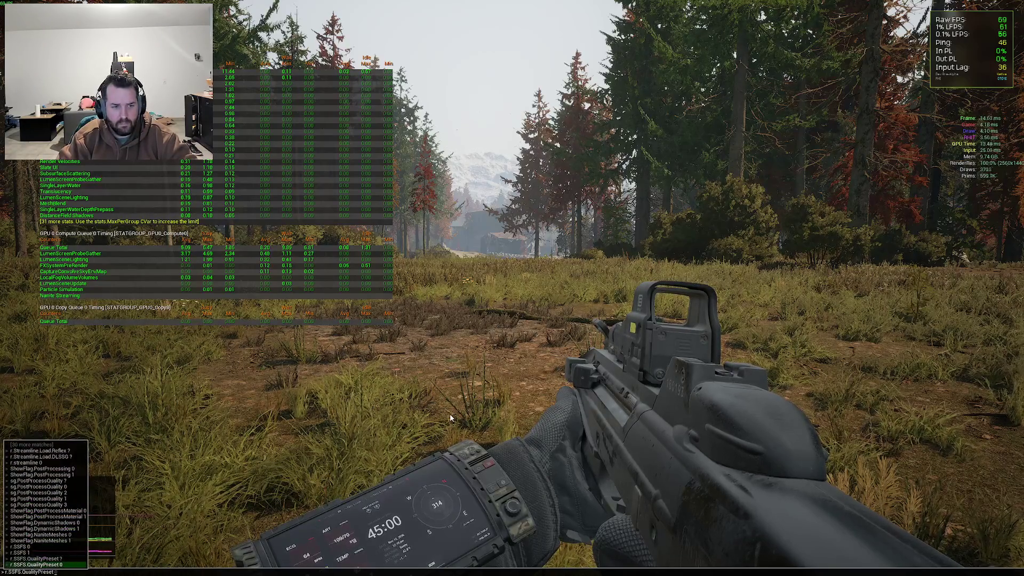
key(Up)
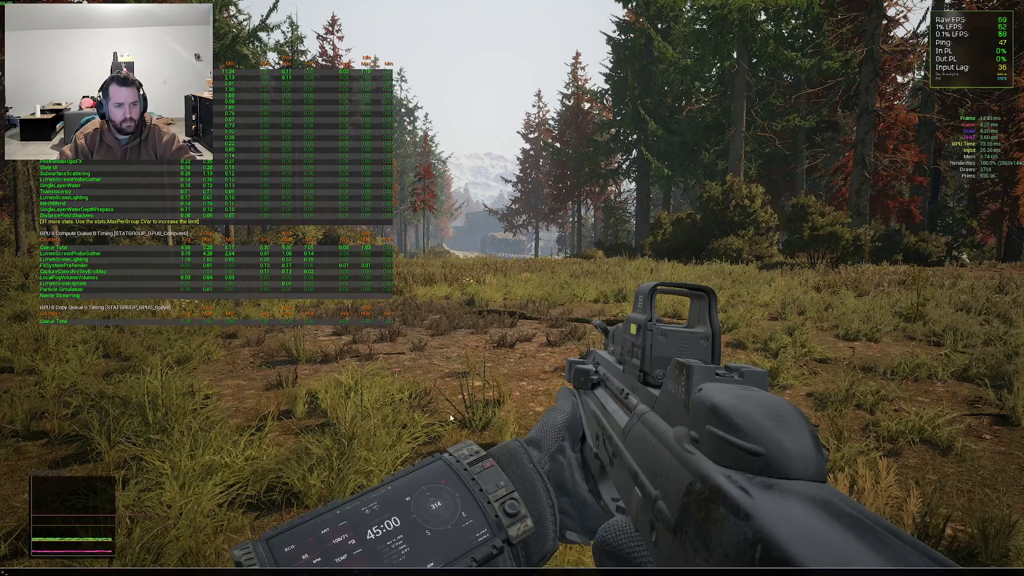
text(r.)
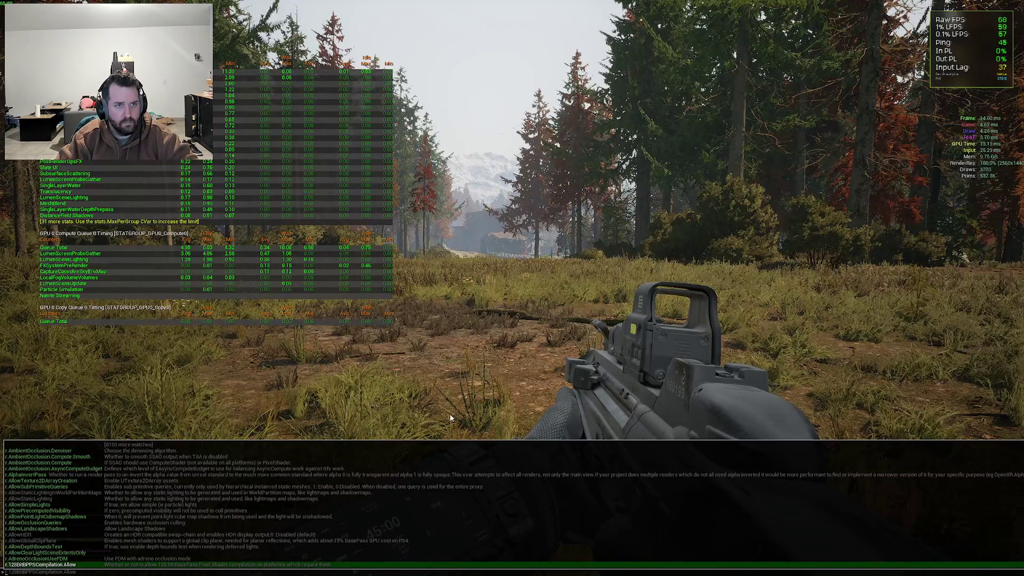
key(grave)
key(Tab)
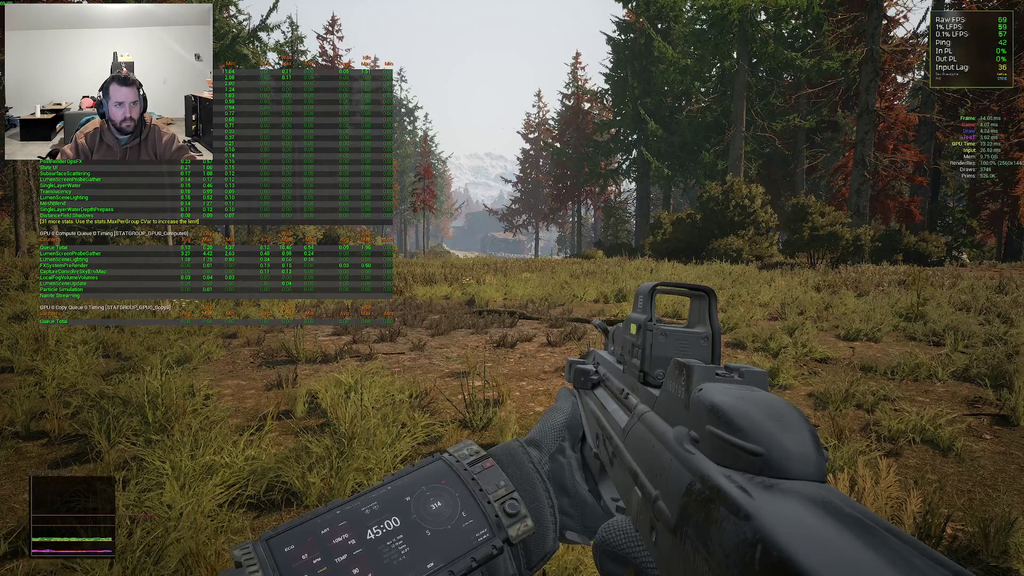
key(grave)
text(showflag sla)
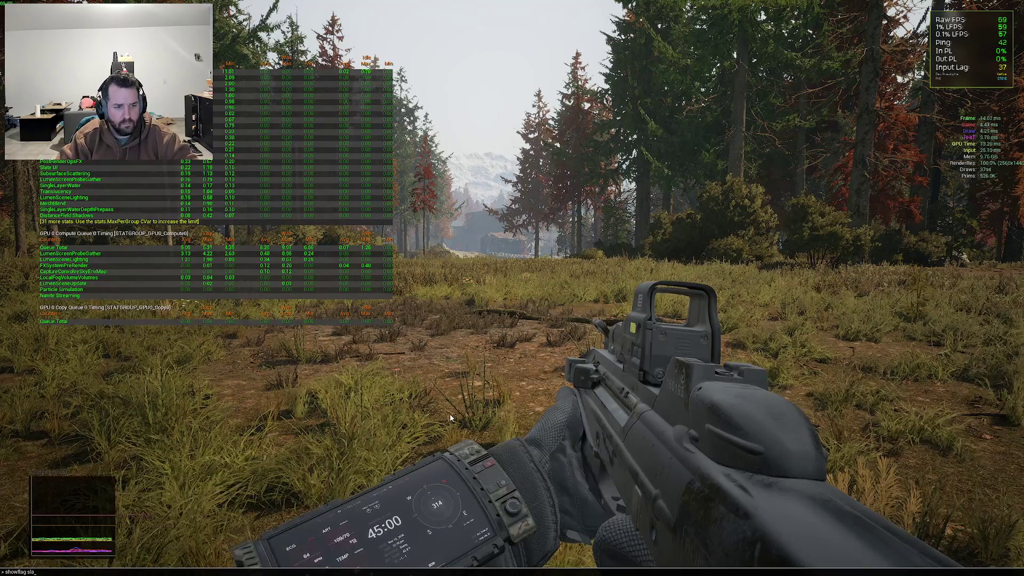
key(BackSpace)
key(BackSpace)
key(BackSpace)
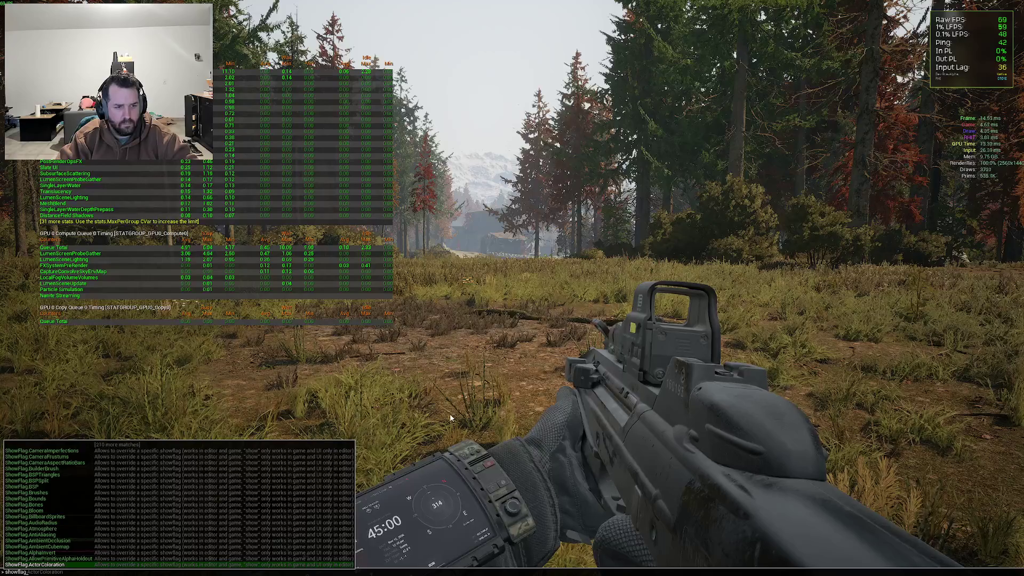
key(BackSpace)
key(BackSpace)
key(BackSpace)
text(slate)
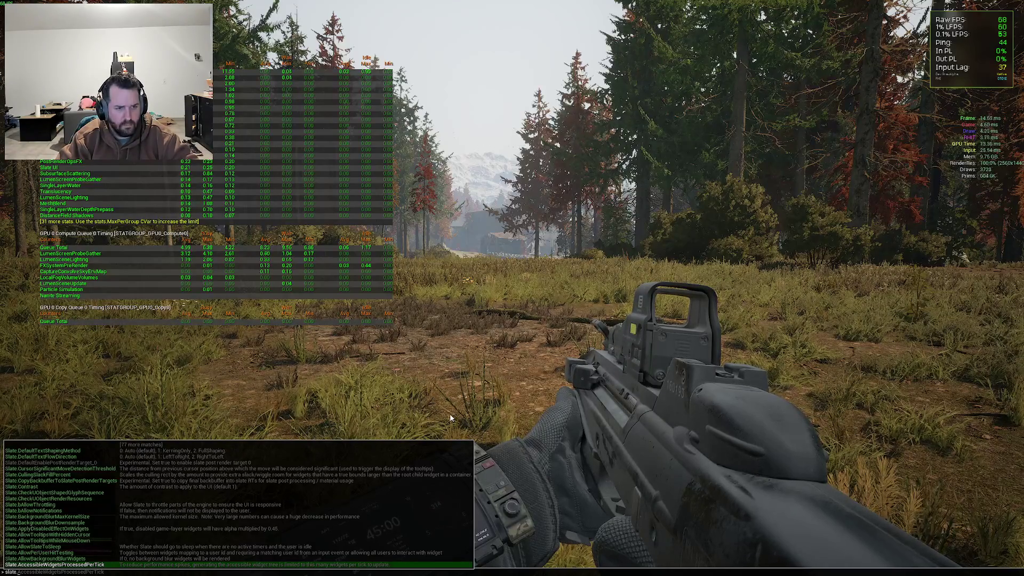
key(Up)
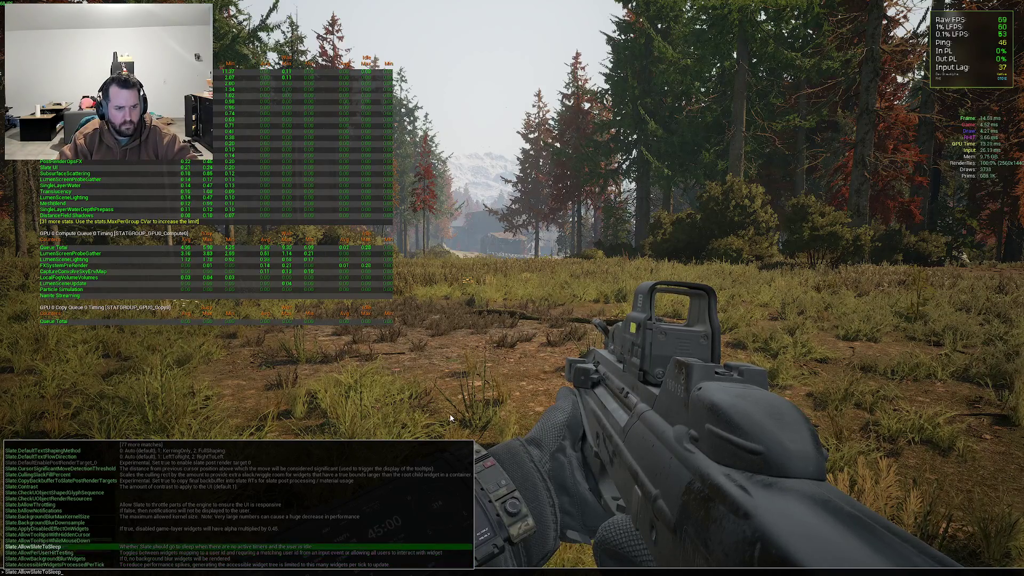
key(Down)
key(Up)
key(Up)
key(Up)
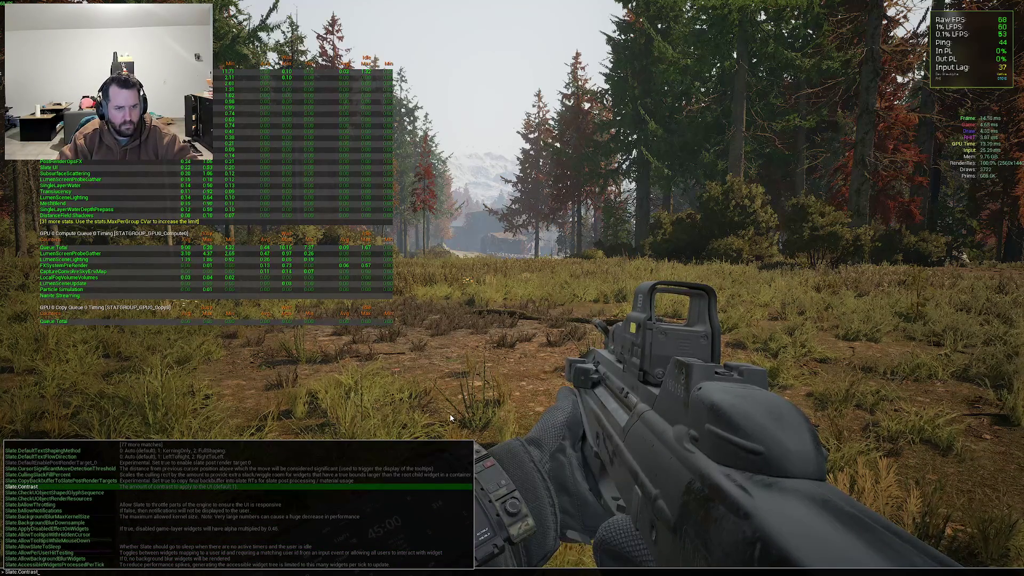
key(Up)
key(Up)
key(Up)
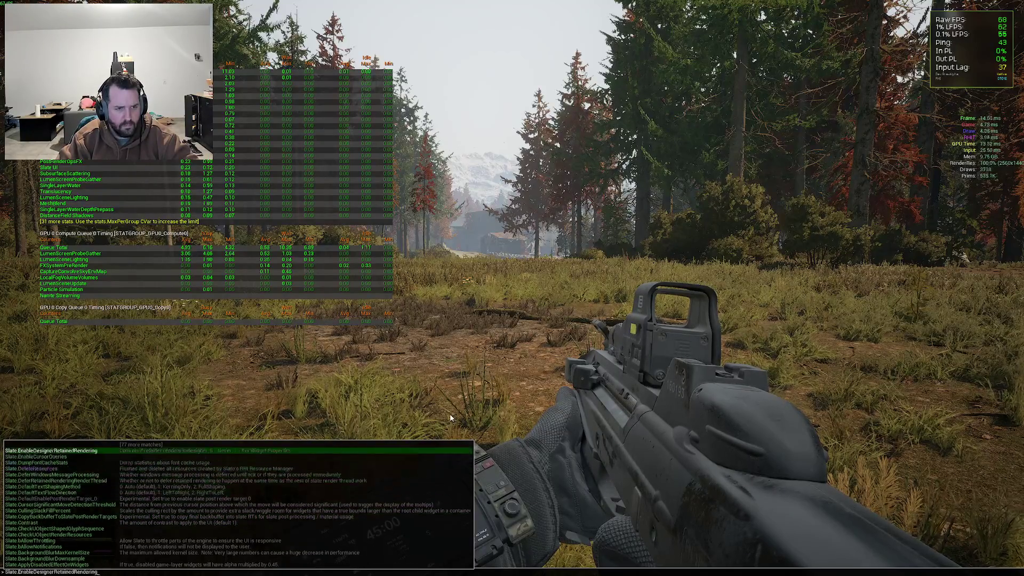
key(Up)
key(Up)
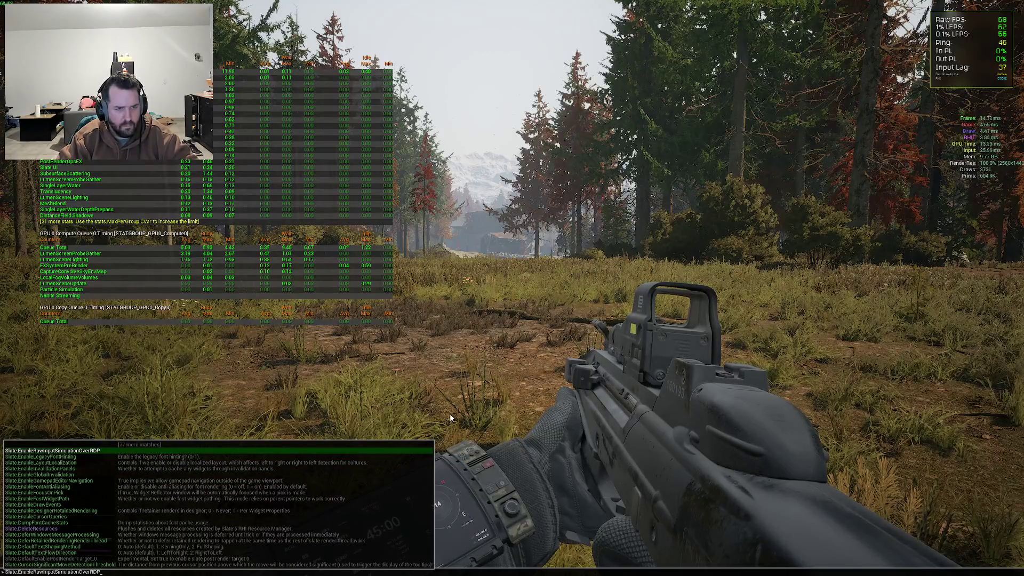
key(Up)
key(Up)
key(Up)
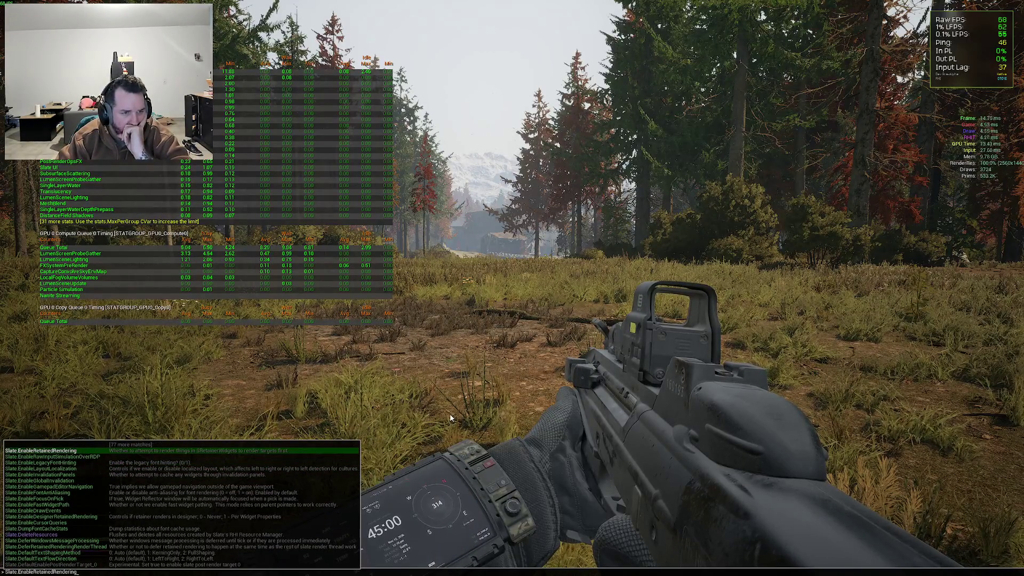
key(Up)
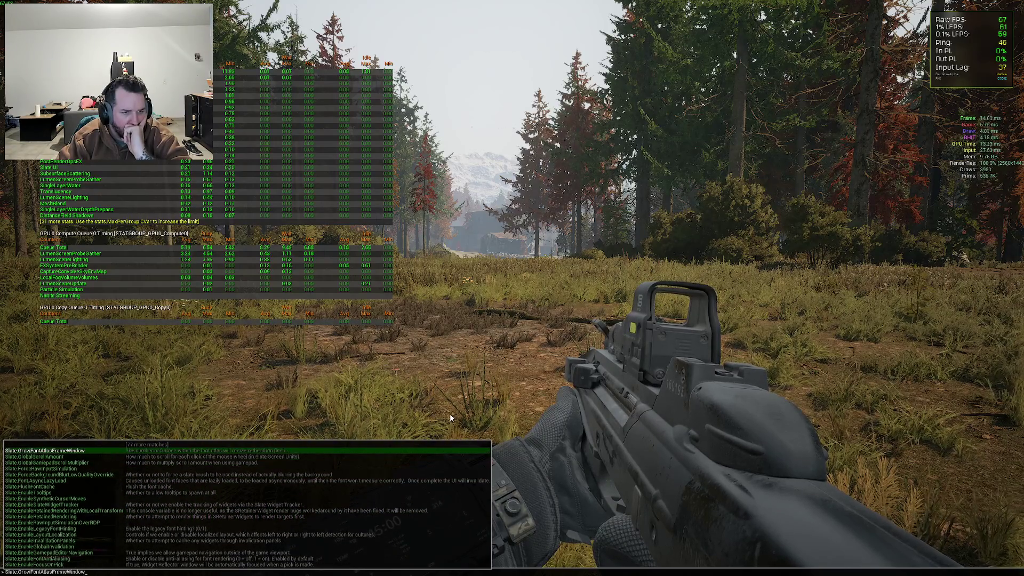
key(Up)
key(Up)
key(Up)
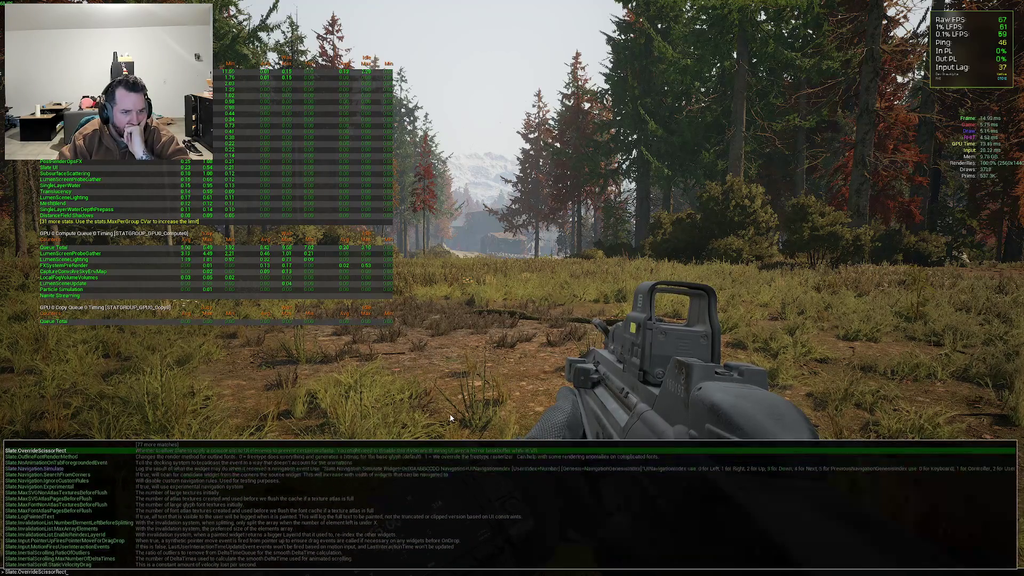
key(Up)
key(Up)
key(Up)
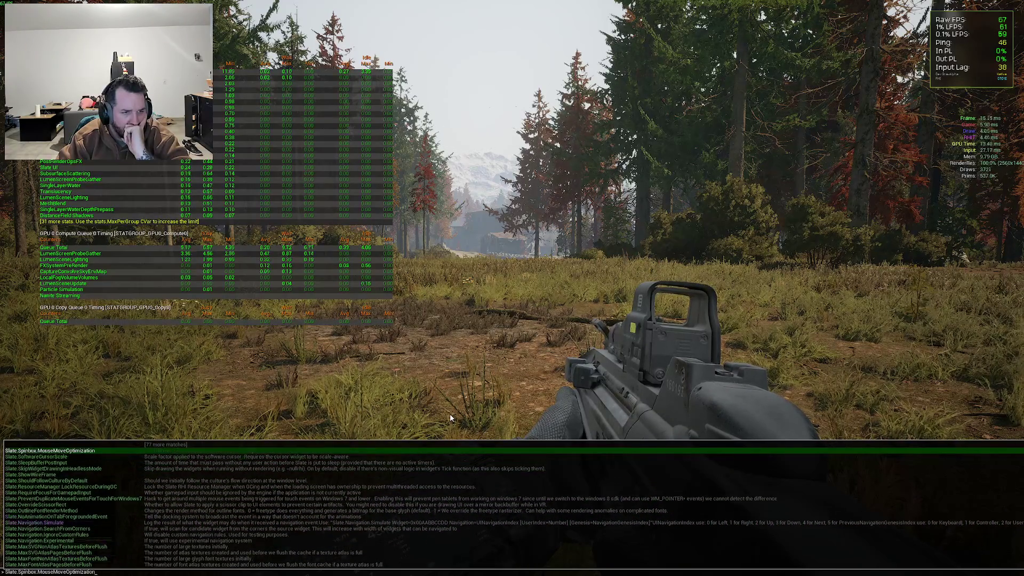
key(Up)
key(Up)
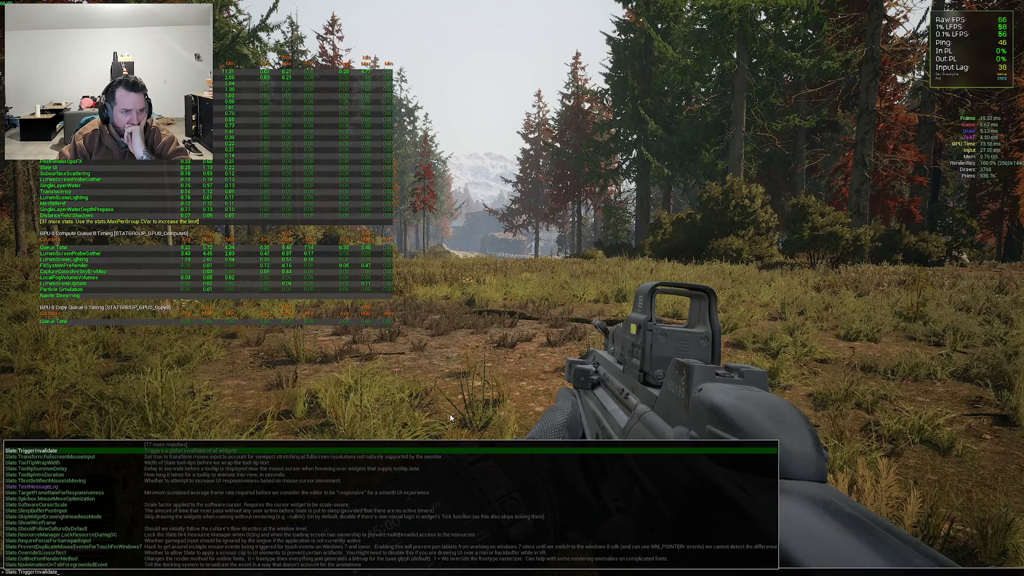
key(grave)
key(Up)
key(Up)
key(grave)
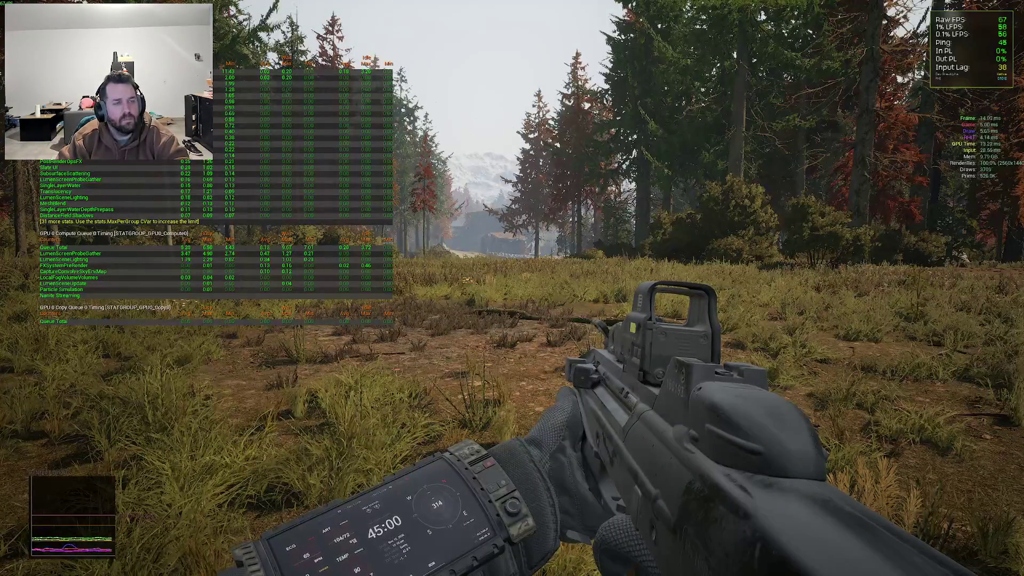
key(grave)
key(Up)
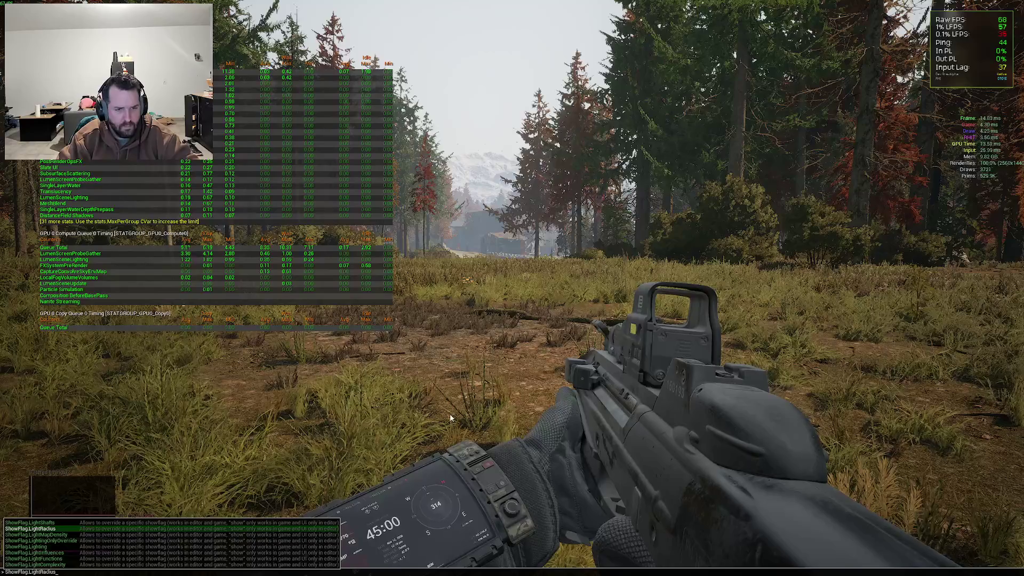
Hide all point lights with ShowFlag.PointLights 0
key(Down)
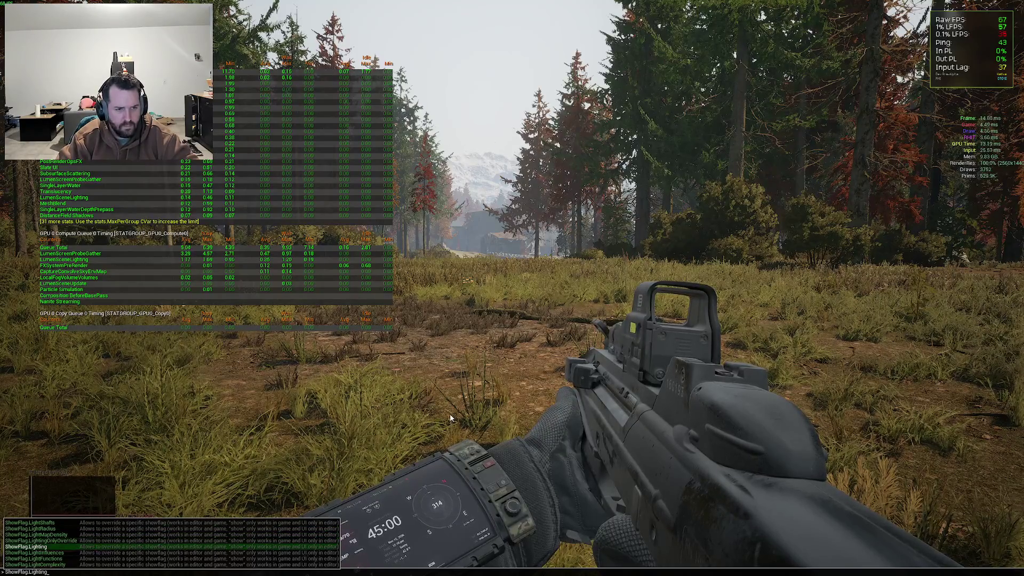
key(BackSpace)
text(po)
key(Tab)
text(0)
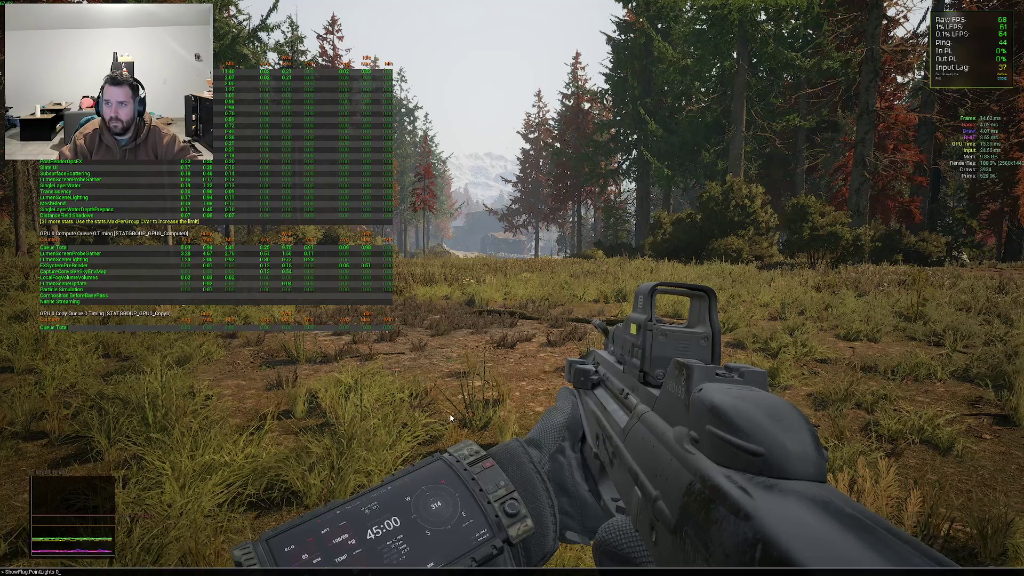
key(Return)
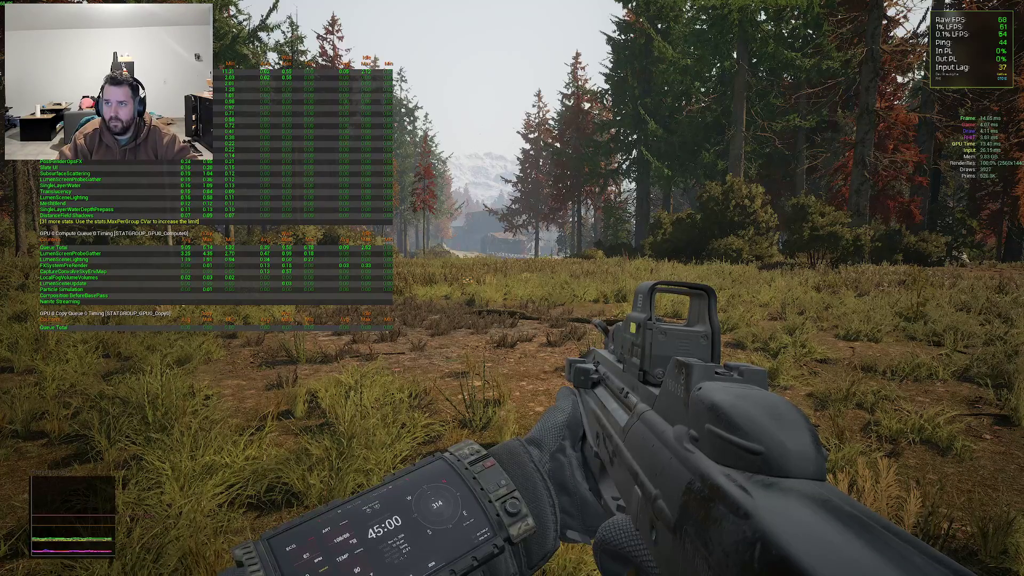
Turn off Lumen detail traces with ShowFlag.LumenDetailTraces 0
key(grave)
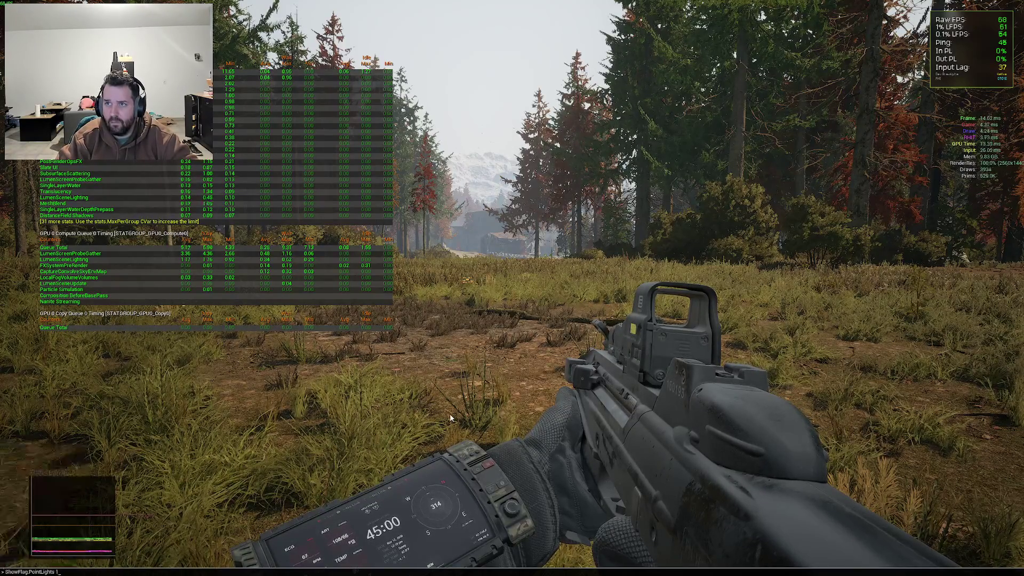
text(showflag.yd)
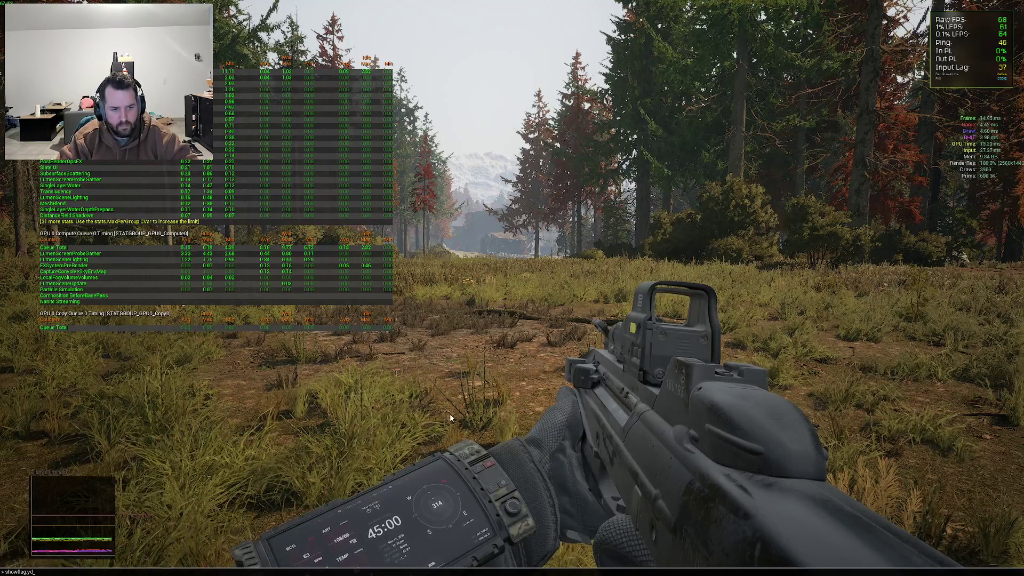
text(h)
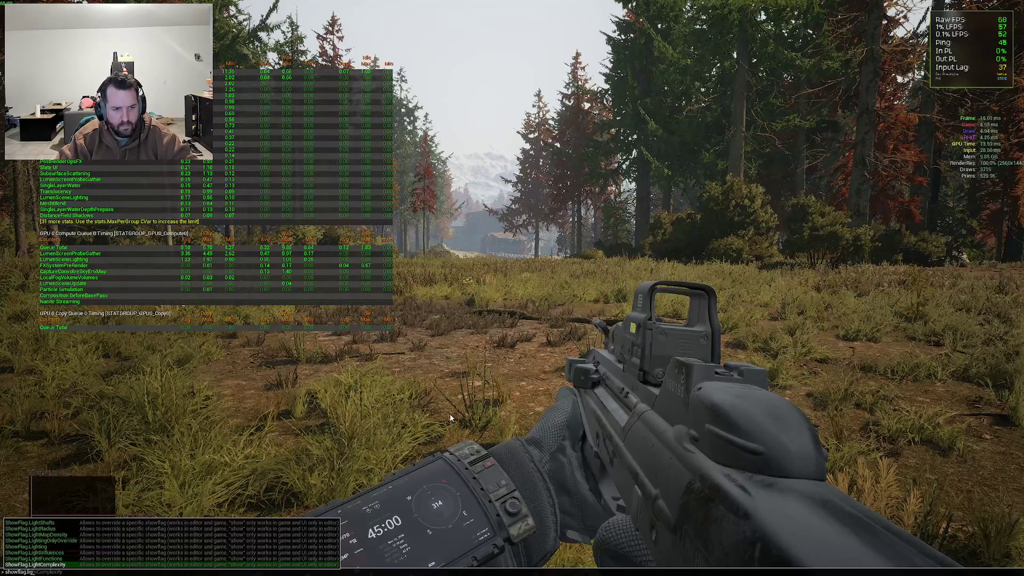
key(BackSpace)
key(BackSpace)
key(BackSpace)
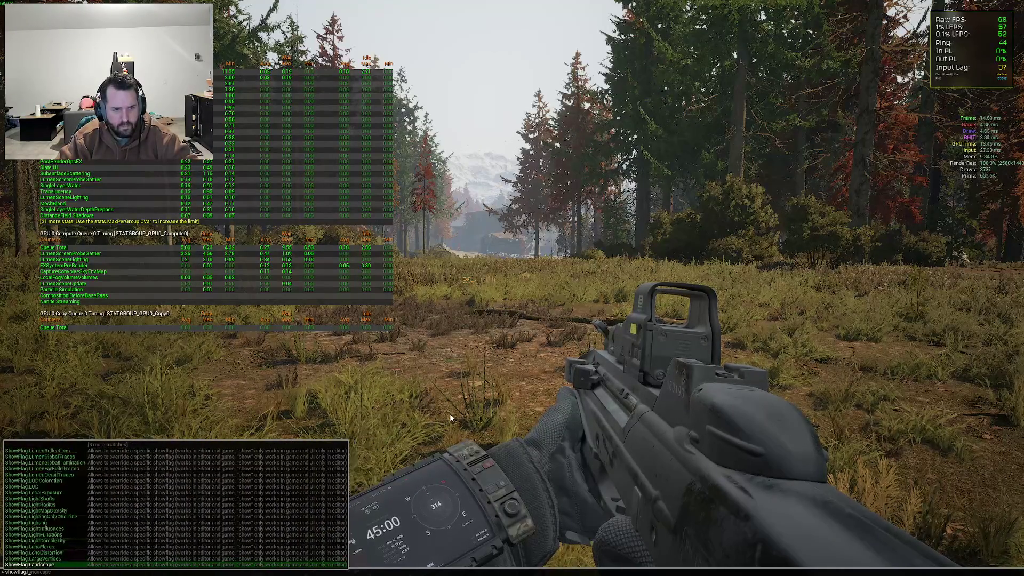
key(Tab)
text(0)
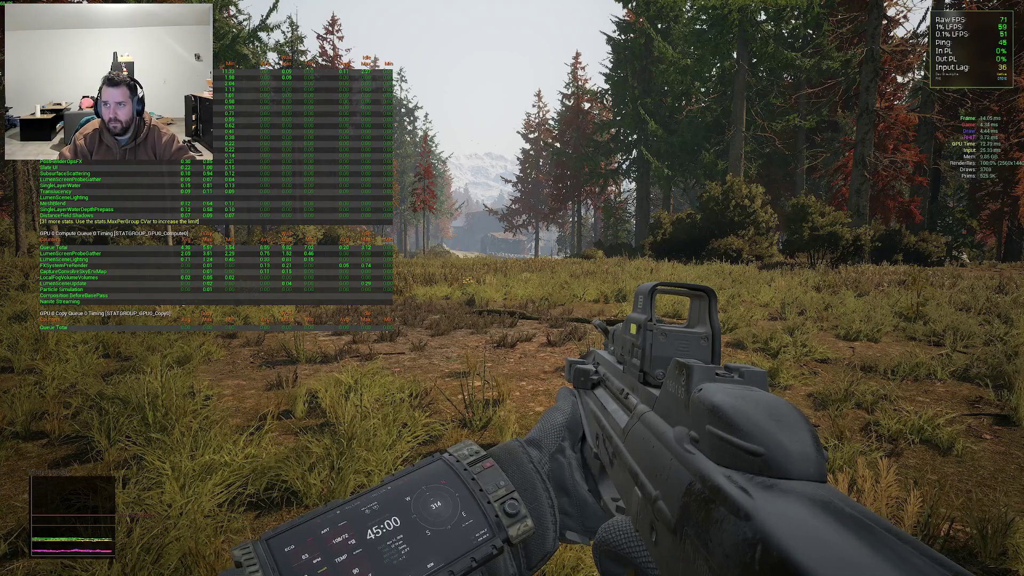
key(grave)
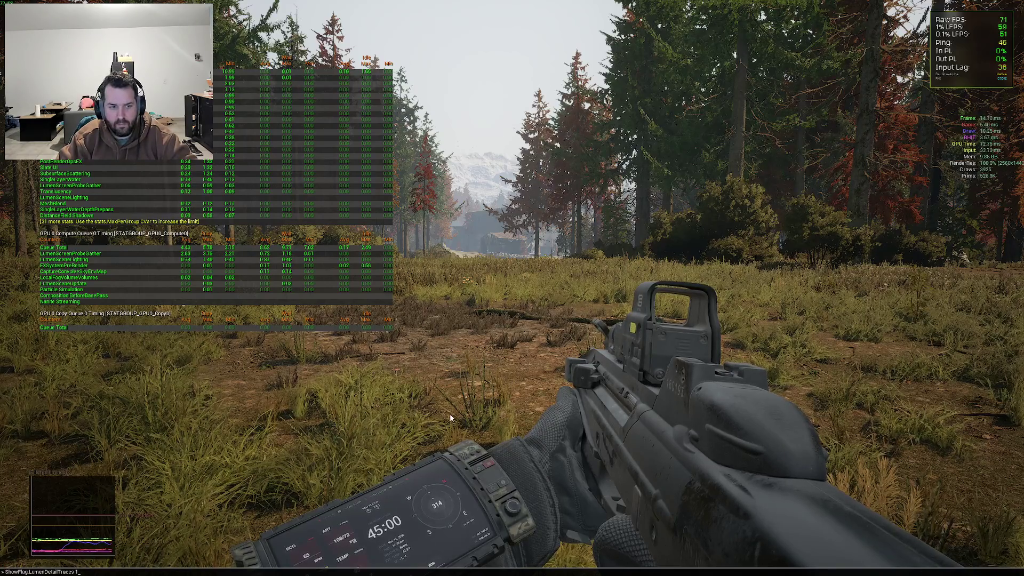
Restore detail traces, then switch ShowFlag.LumenGlobalIllumination to 0 and back to 1
key(BackSpace)
key(BackSpace)
key(BackSpace)
text(showflag.)
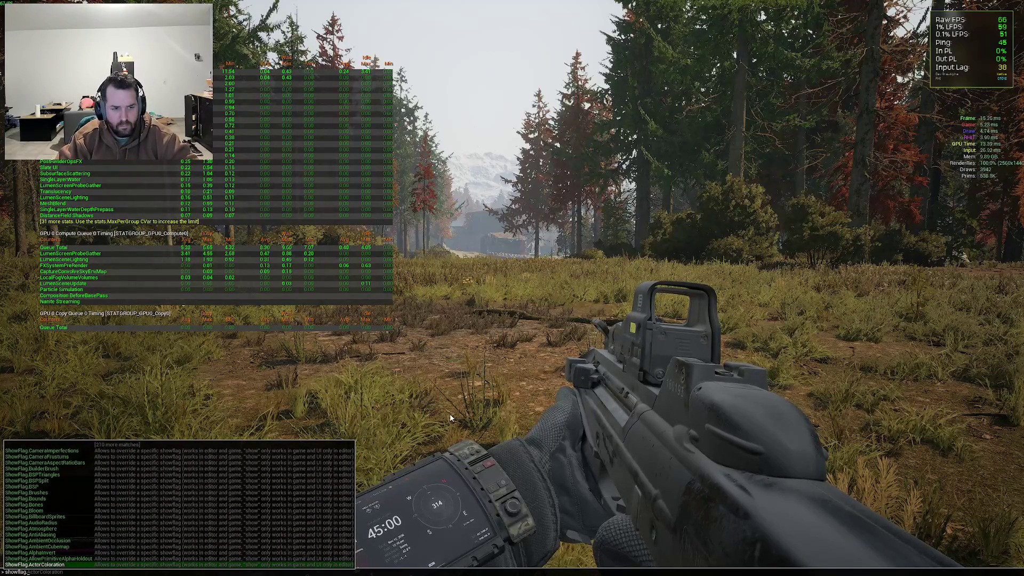
text(lumination 0)
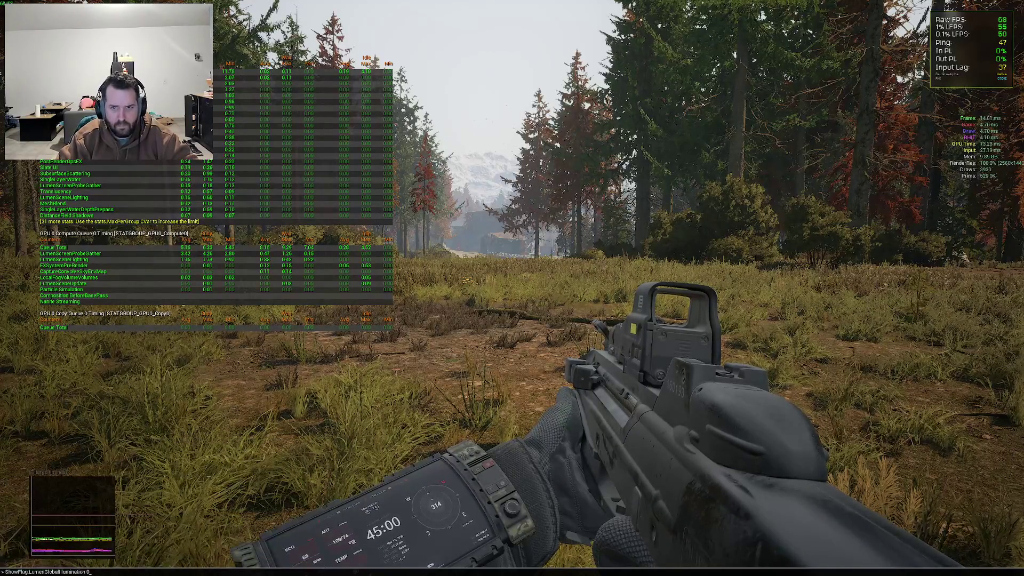
key(Return)
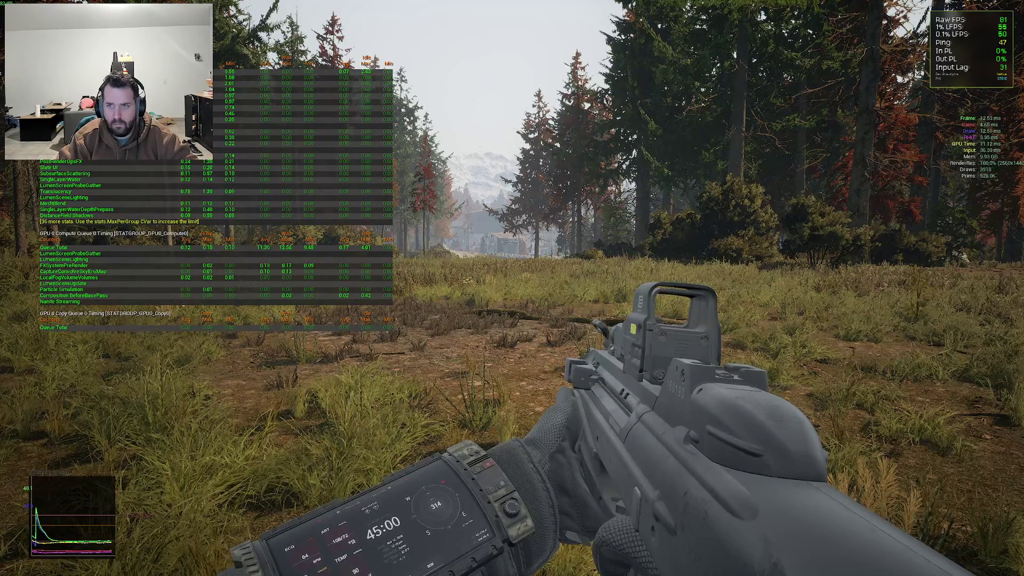
key(grave)
key(Up)
key(BackSpace)
text(1)
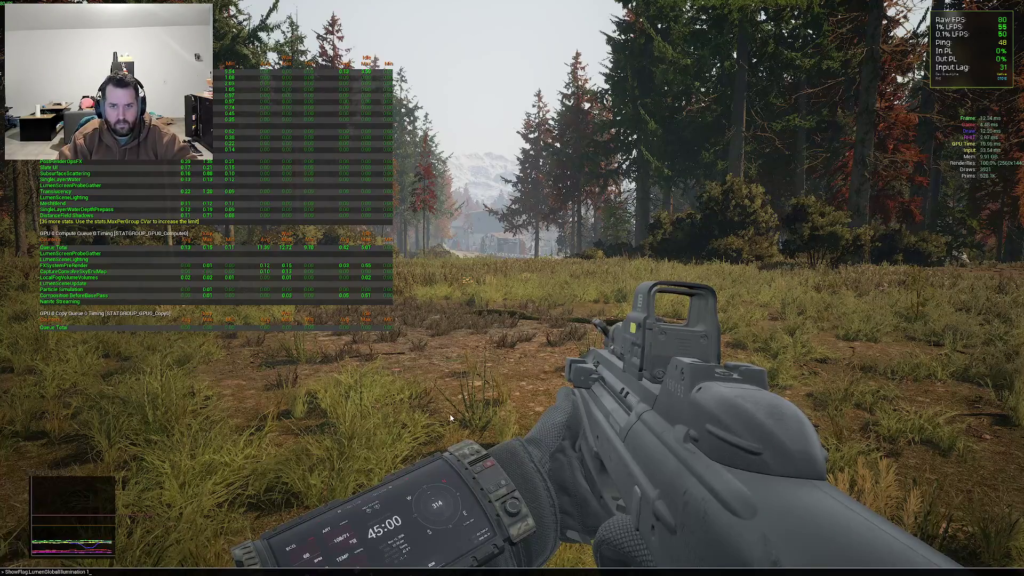
key(Return)
Turn off Lumen short-range ambient occlusion with ShowFlag.LumenShortRangeAmbientOcclusion 0, then go prone
key(grave)
text(sh)
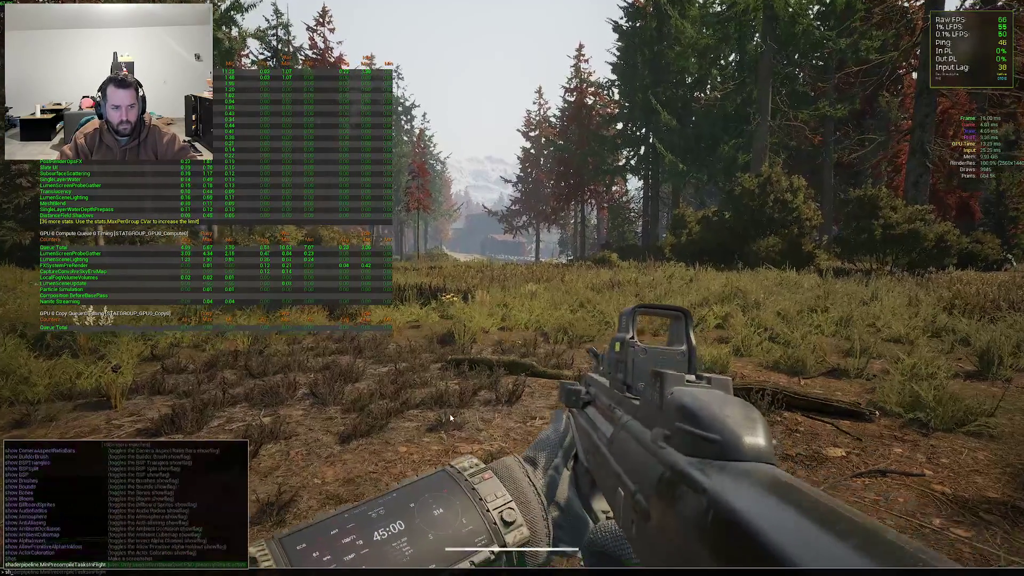
text(owflag.refl)
key(Tab)
key(BackSpace)
text(1)
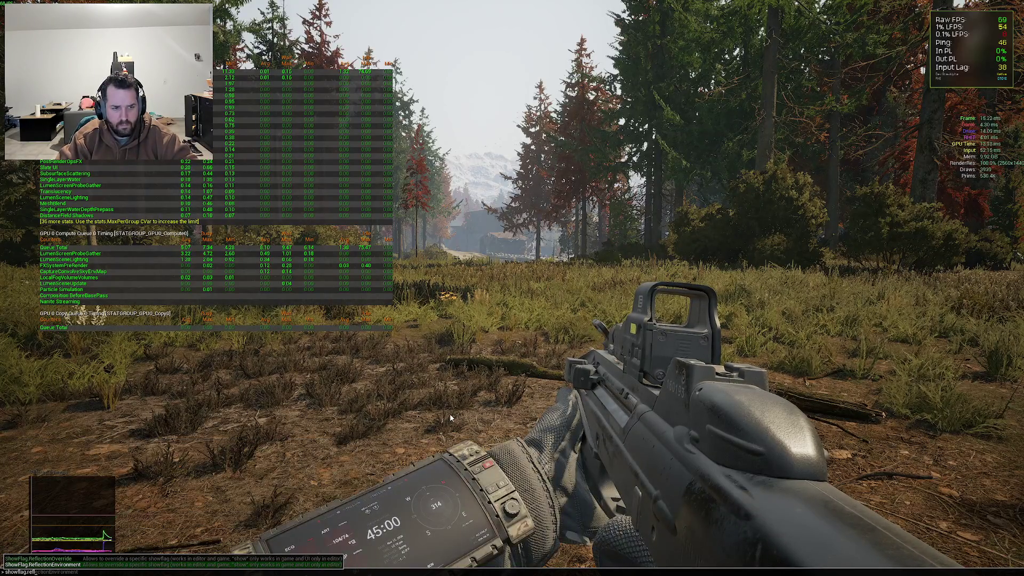
key(BackSpace)
key(BackSpace)
key(BackSpace)
text(lu)
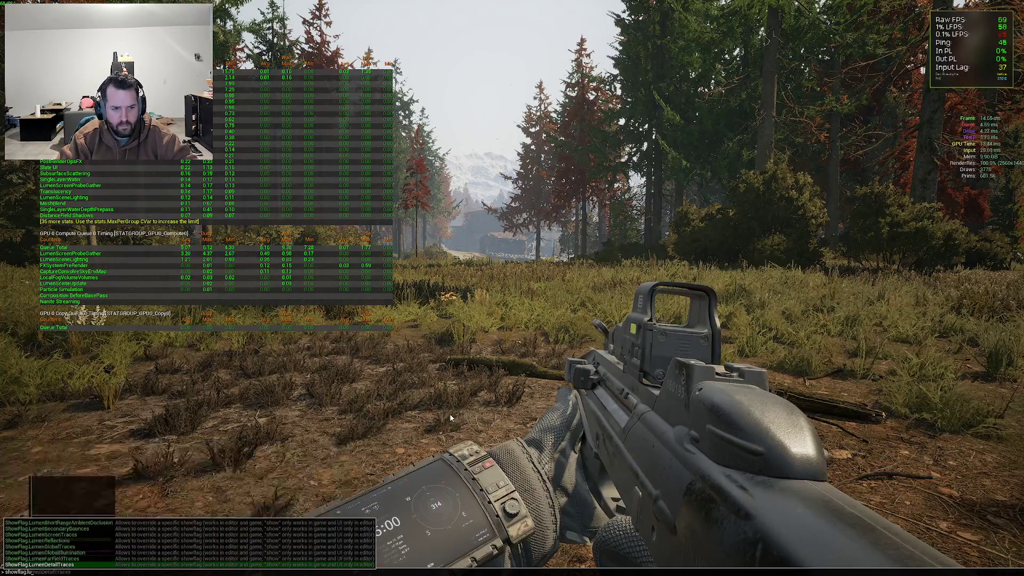
key(Up)
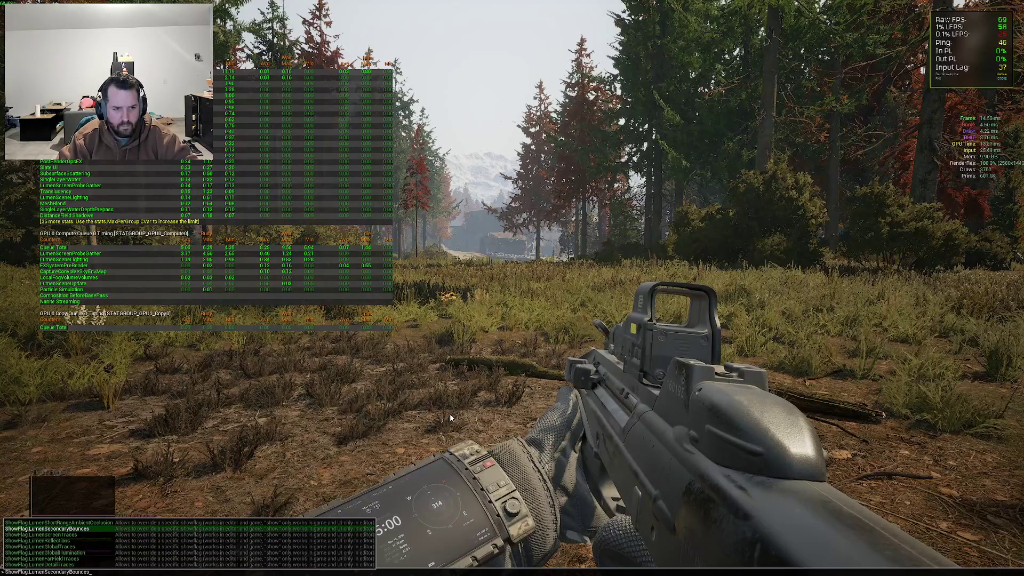
key(Up)
key(Up)
text(0)
key(Return)
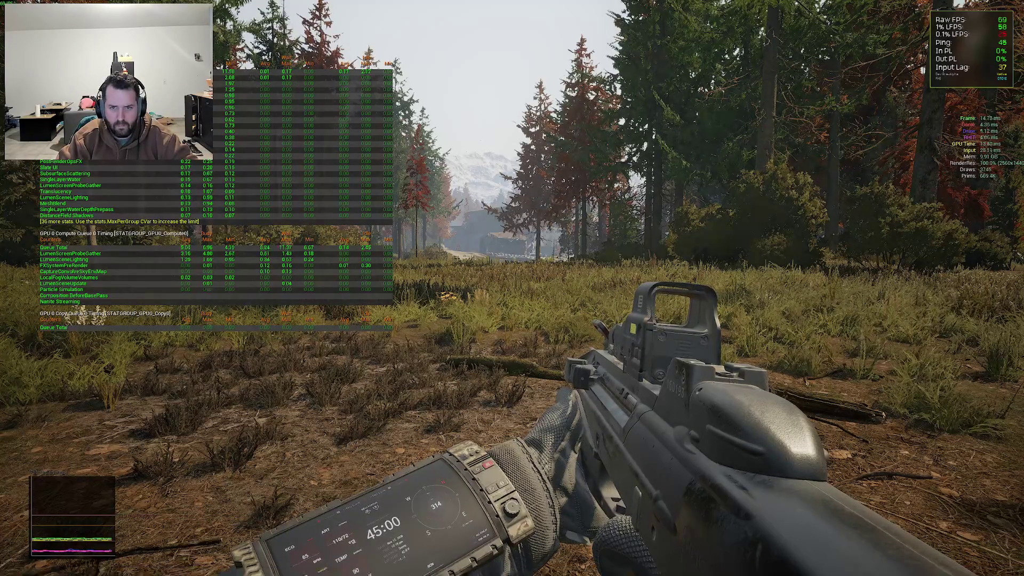
key(z)
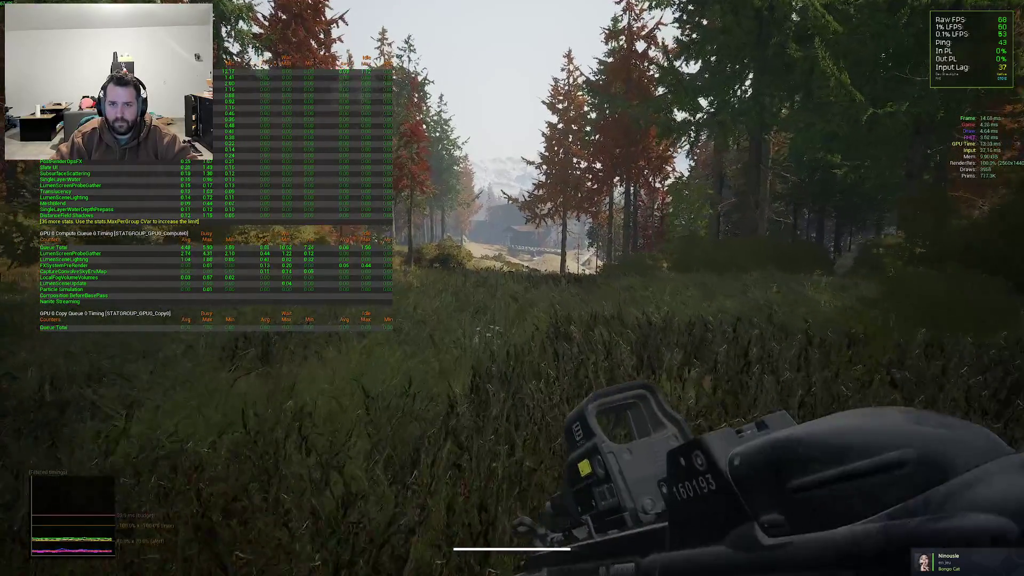
Stand up and sprint across the field to the train car by the silo, checking the wrist device
key(z)
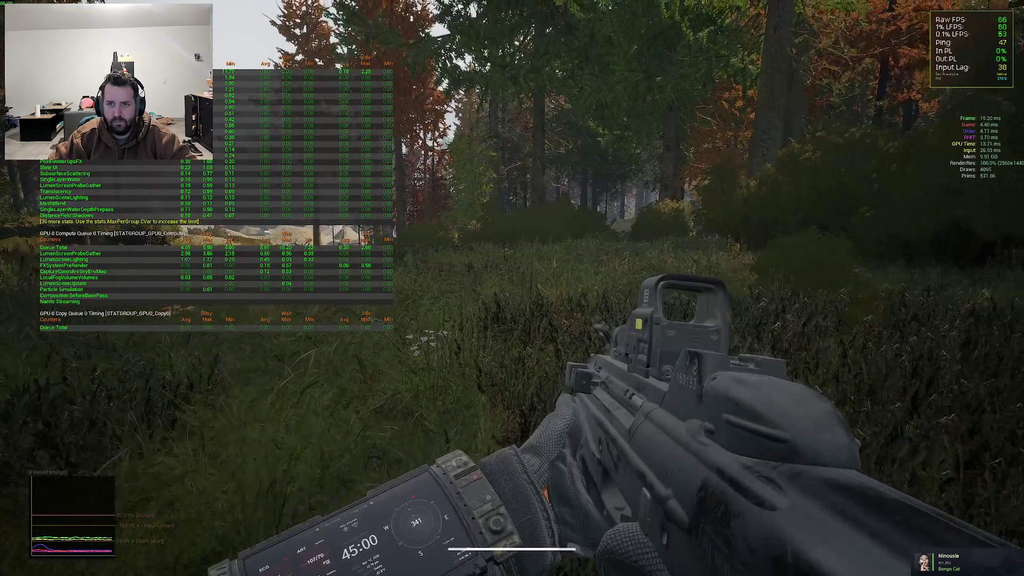
key(shift)
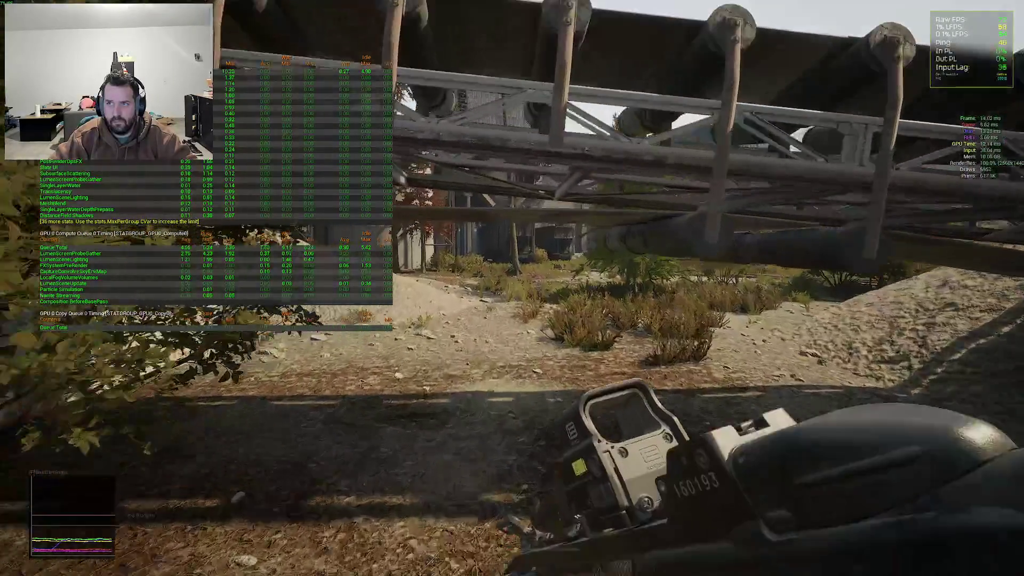
key(o)
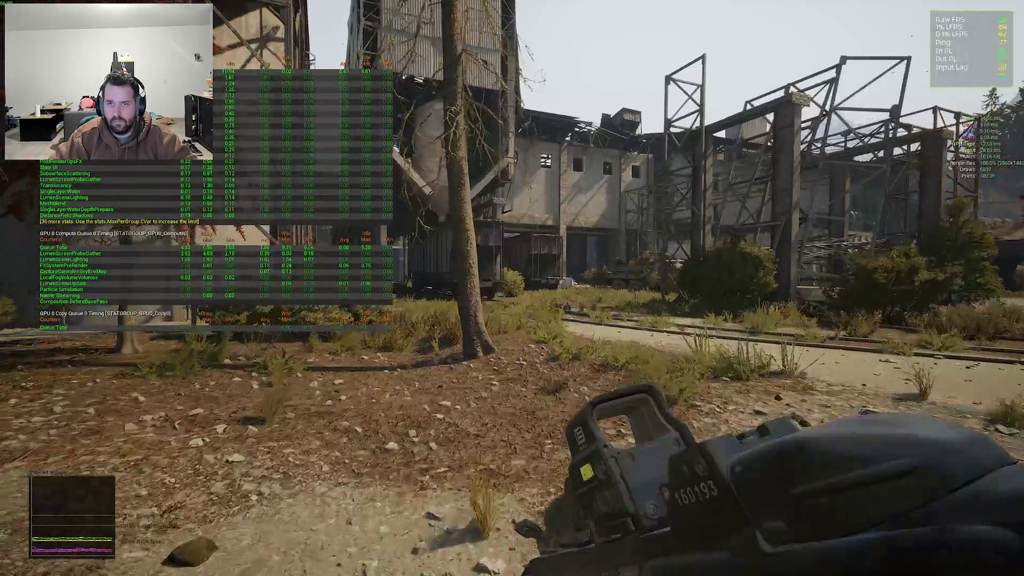
key(o)
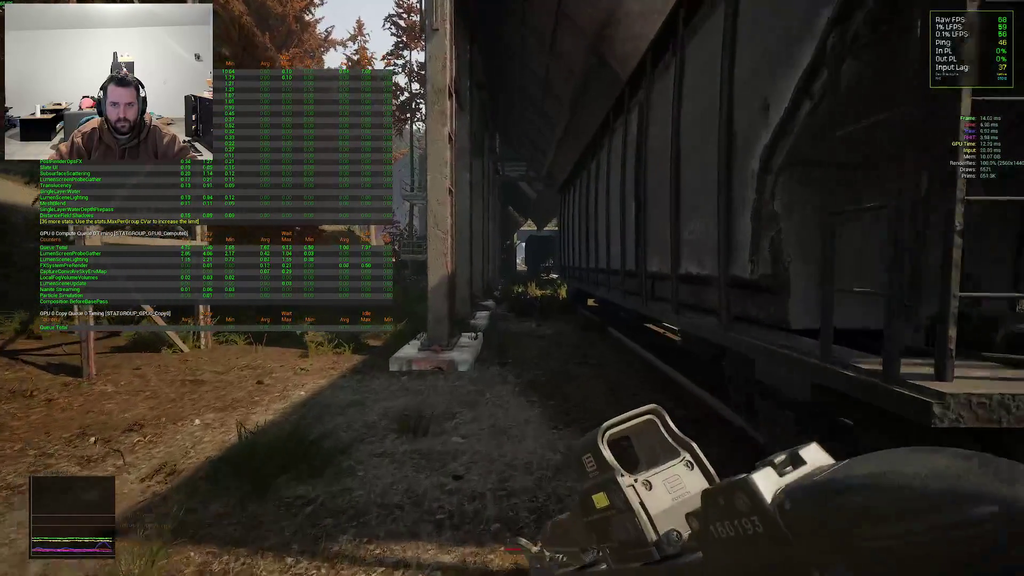
Rerun the recalled ShowFlag.LumenShortRangeAmbientOcclusion commands, leaving ambient occlusion off
key(o)
key(grave)
key(Up)
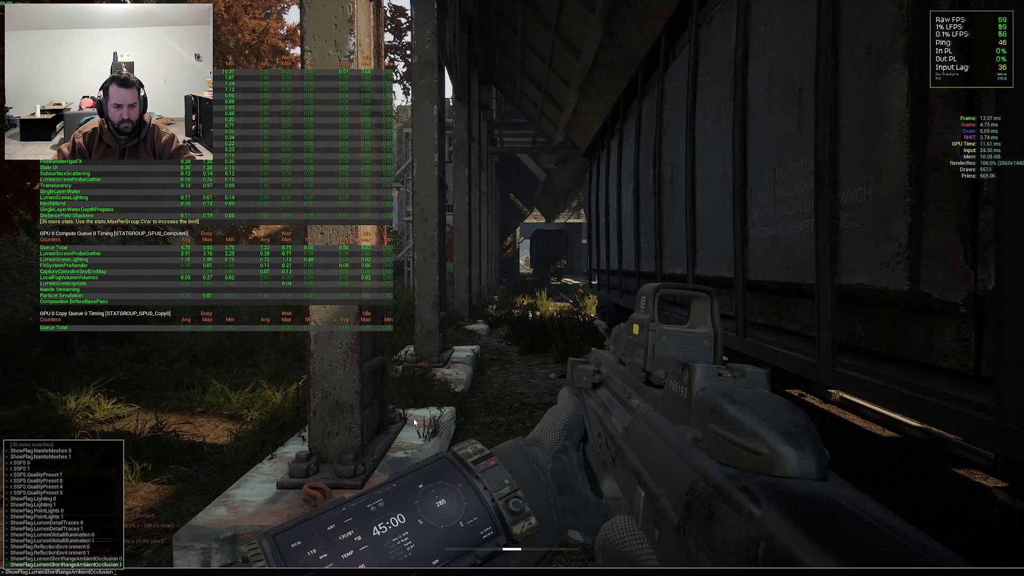
key(Return)
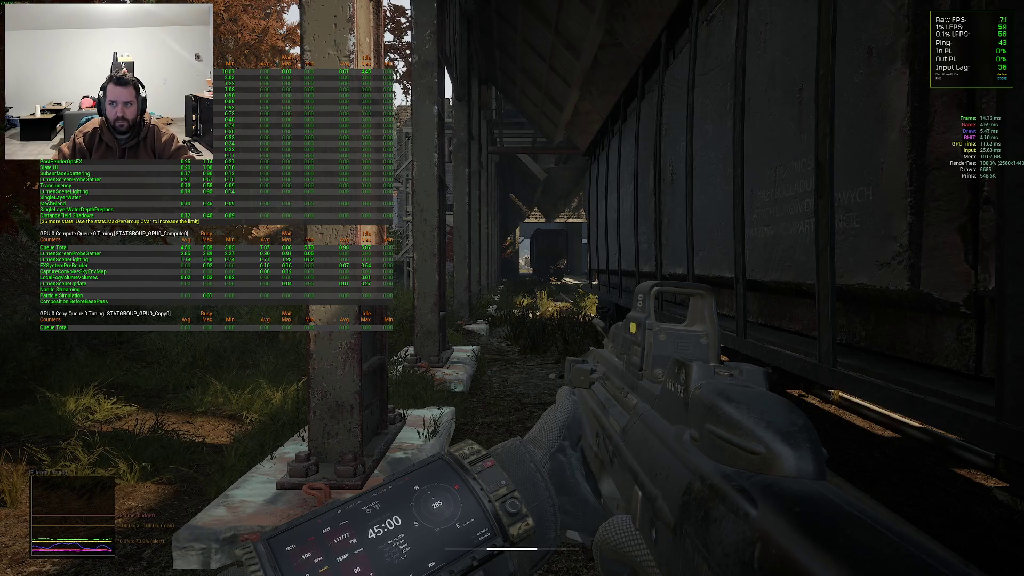
key(grave)
key(Up)
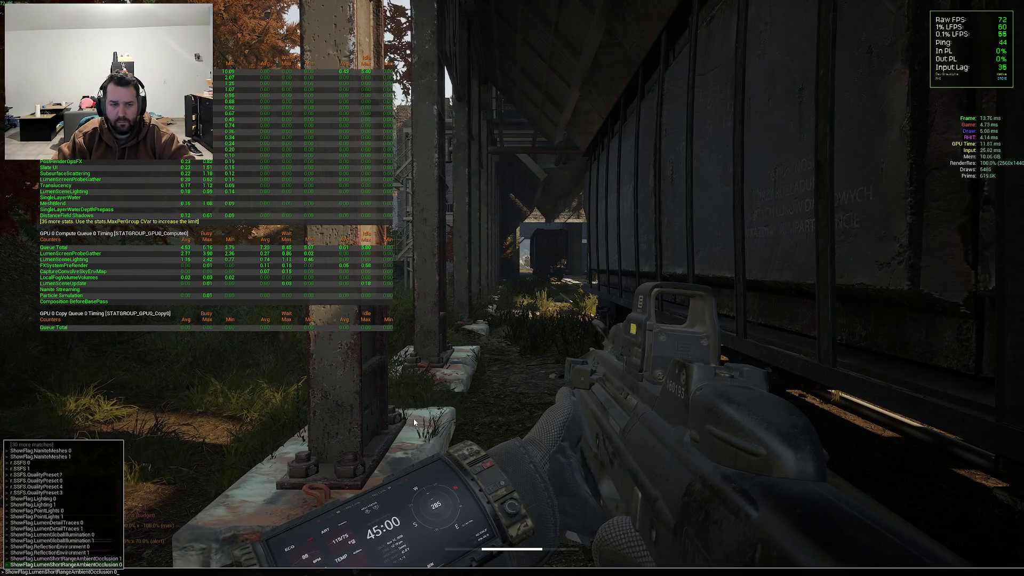
key(Return)
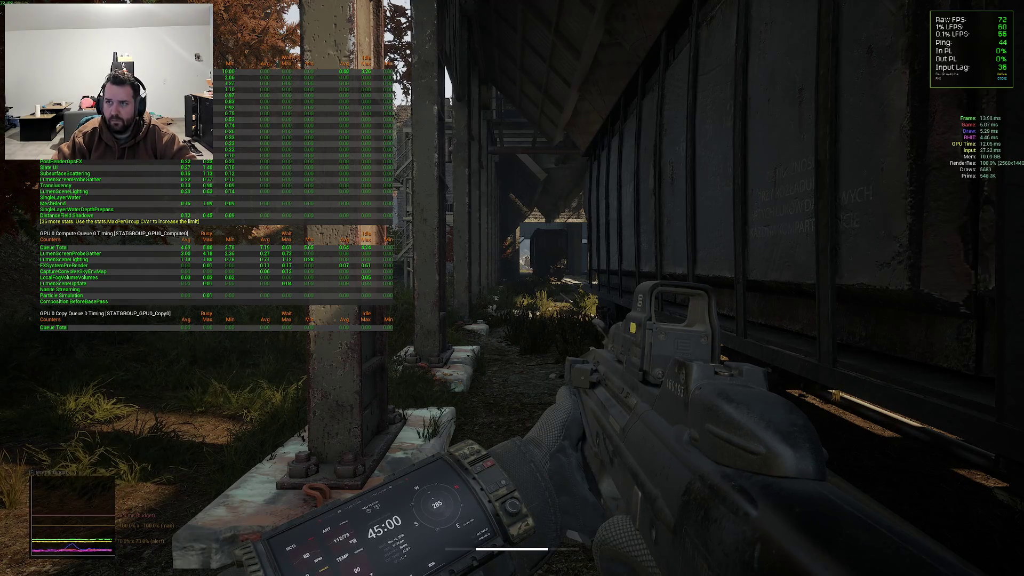
Walk past the train car into the dark warehouse and recall the ambient occlusion command
key(w)
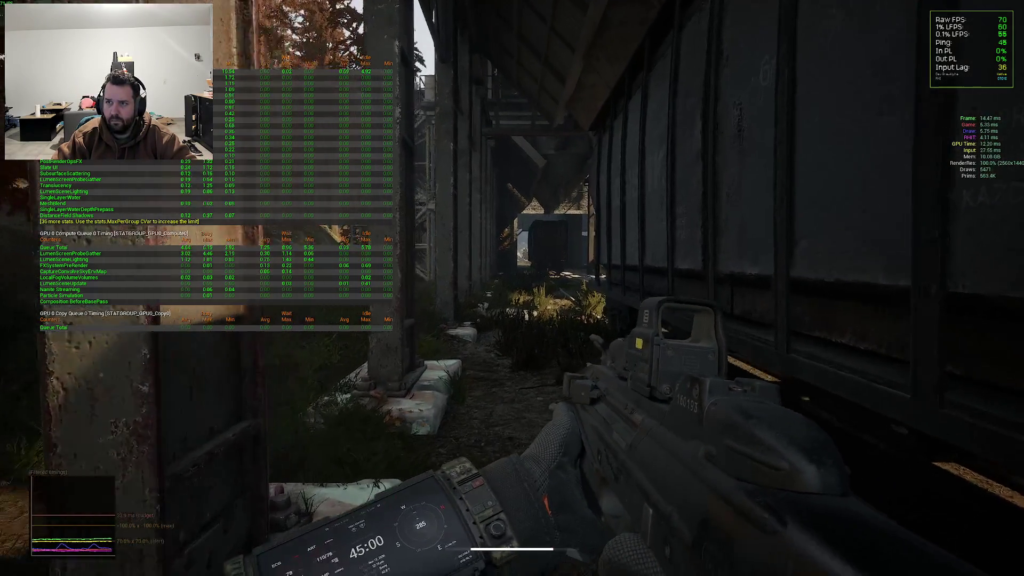
key(w)
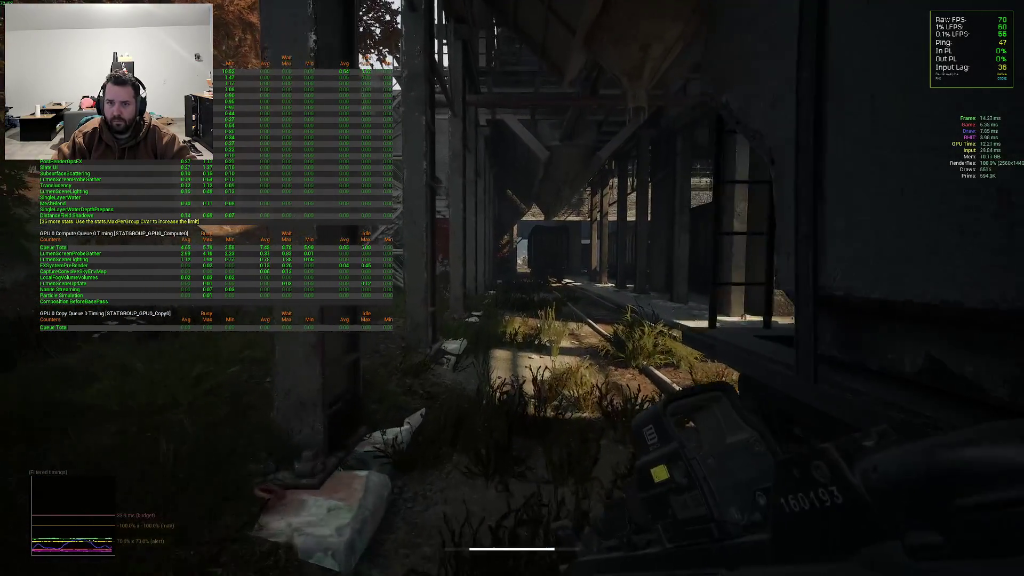
key(w)
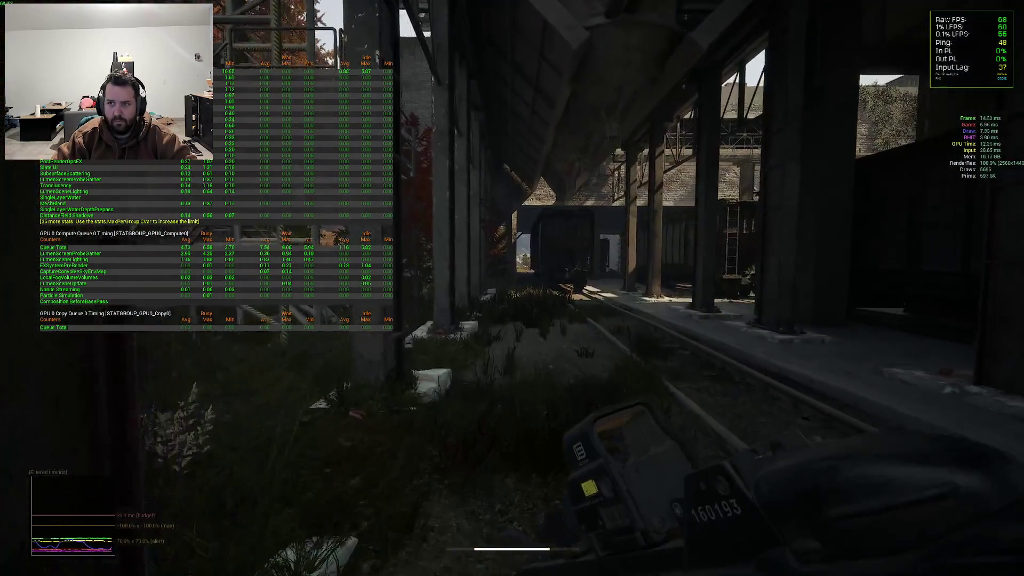
key(w)
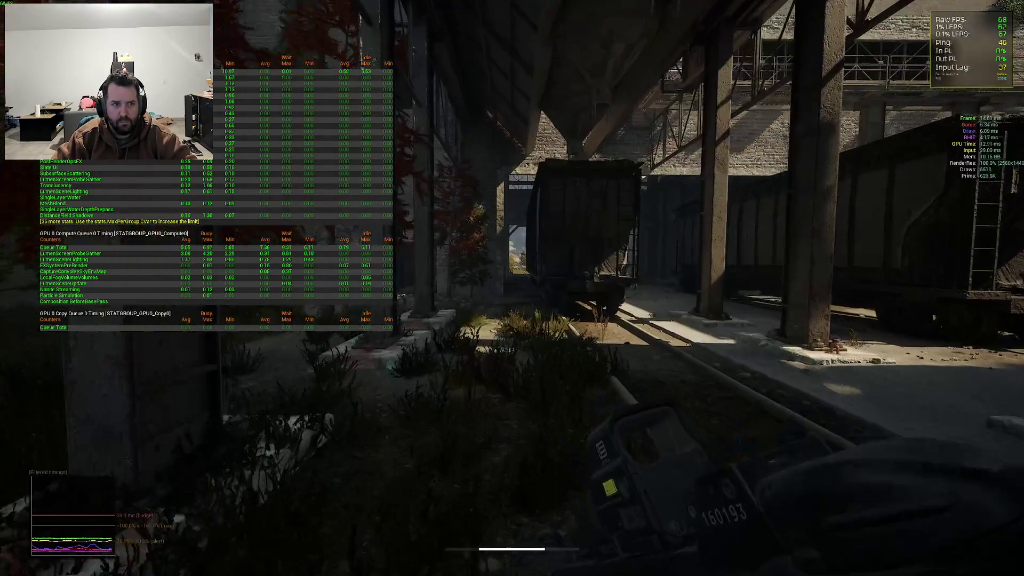
key(w)
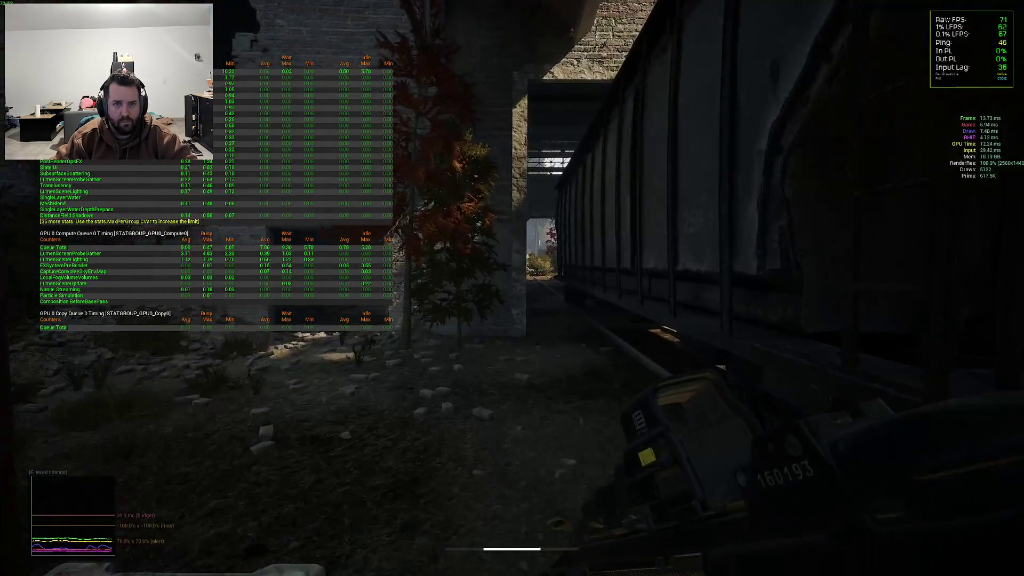
key(w)
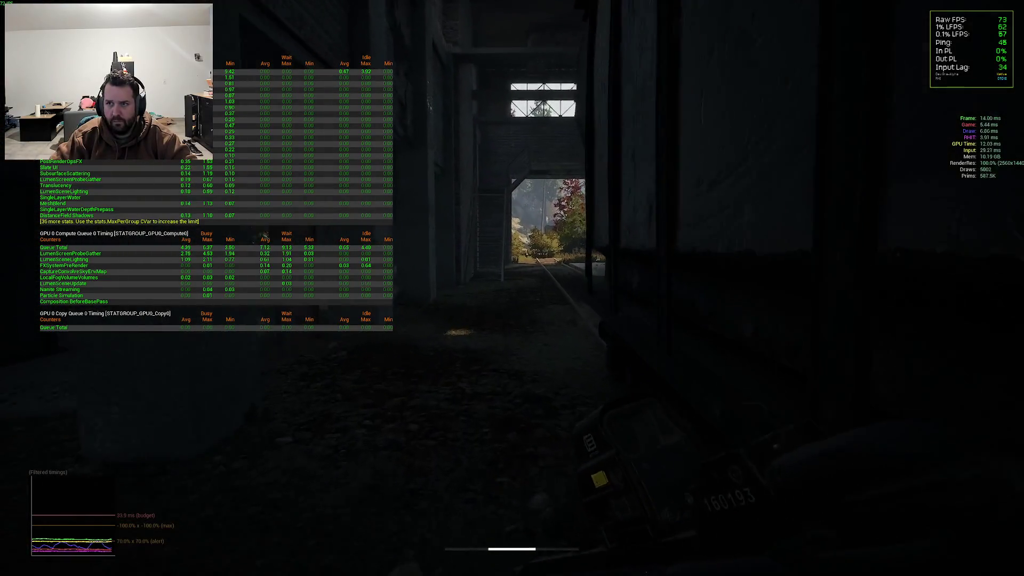
key(w)
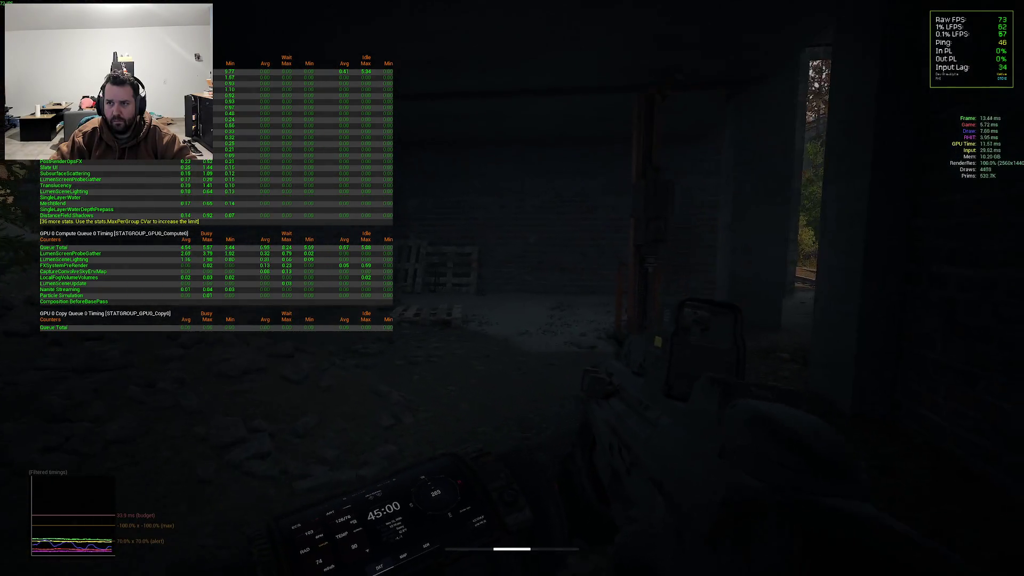
key(grave)
key(Up)
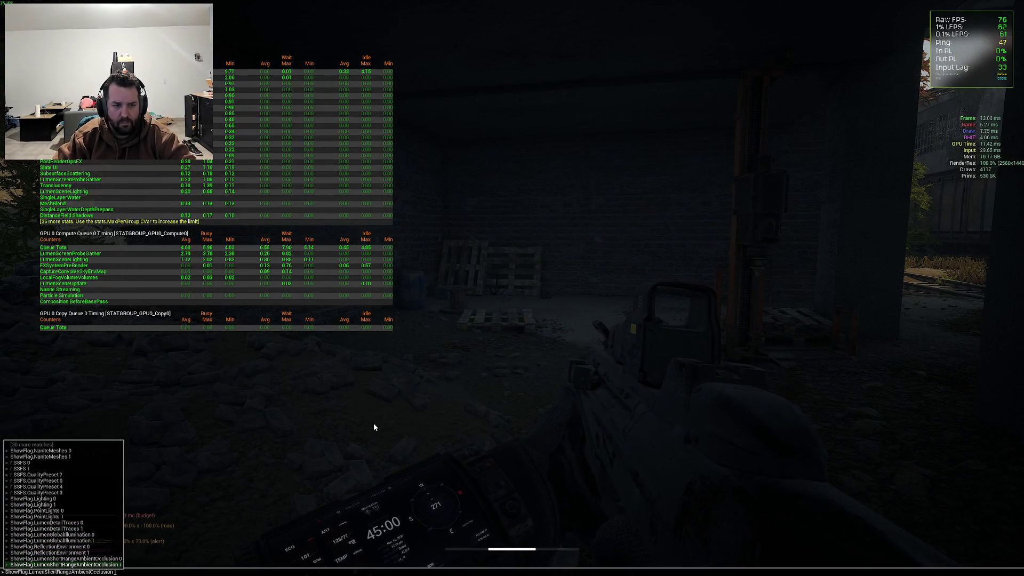
Set ShowFlag.LumenShortRangeAmbientOcclusion to 0, then back to 1
key(BackSpace)
text(0)
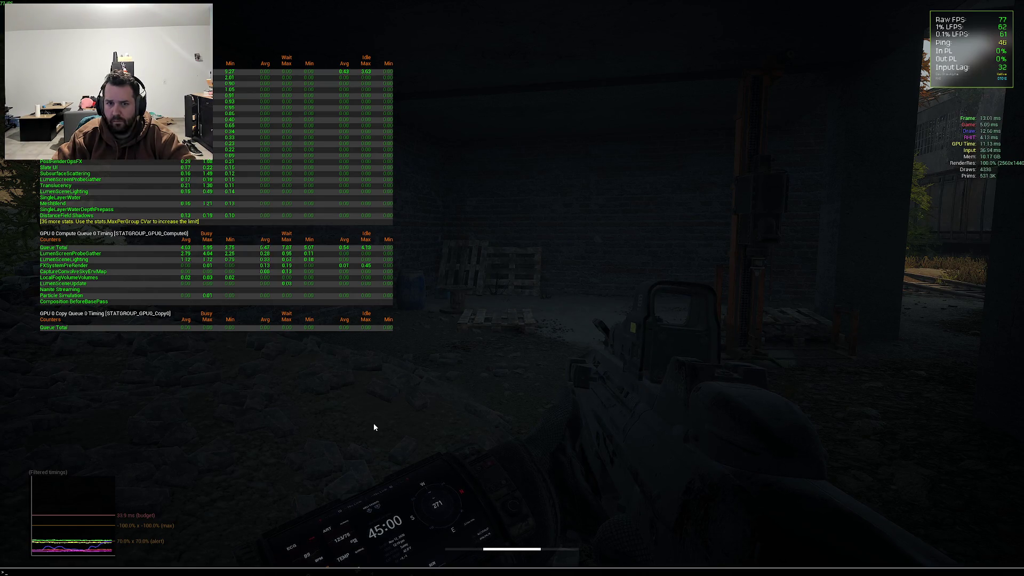
key(Up)
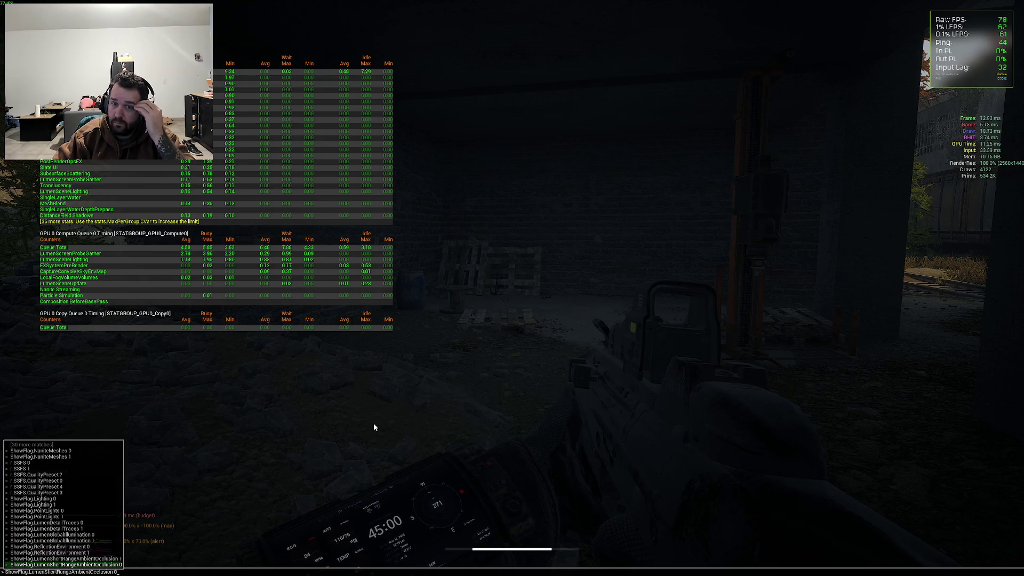
key(BackSpace)
text(1)
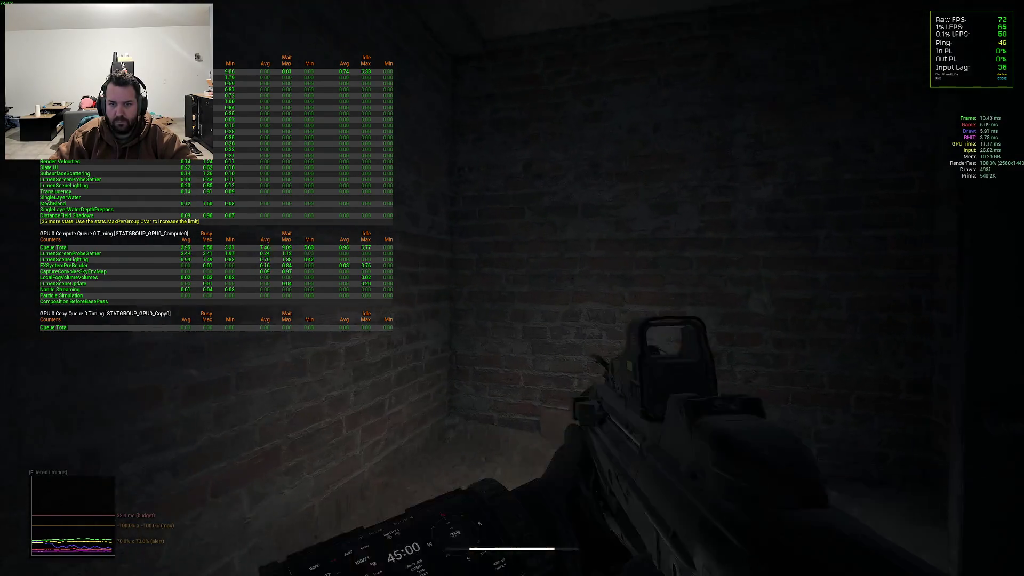
key(Up)
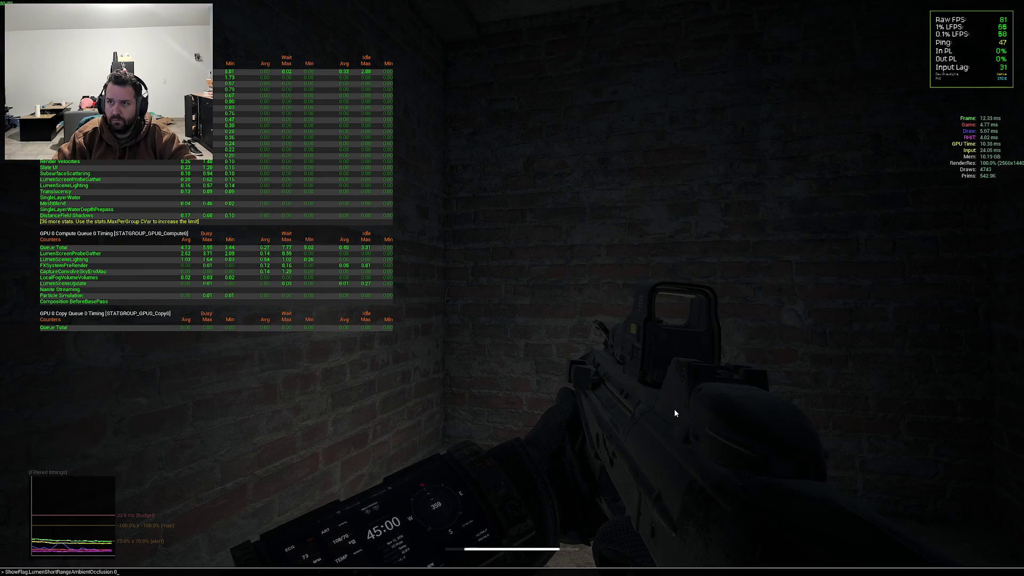
key(Return)
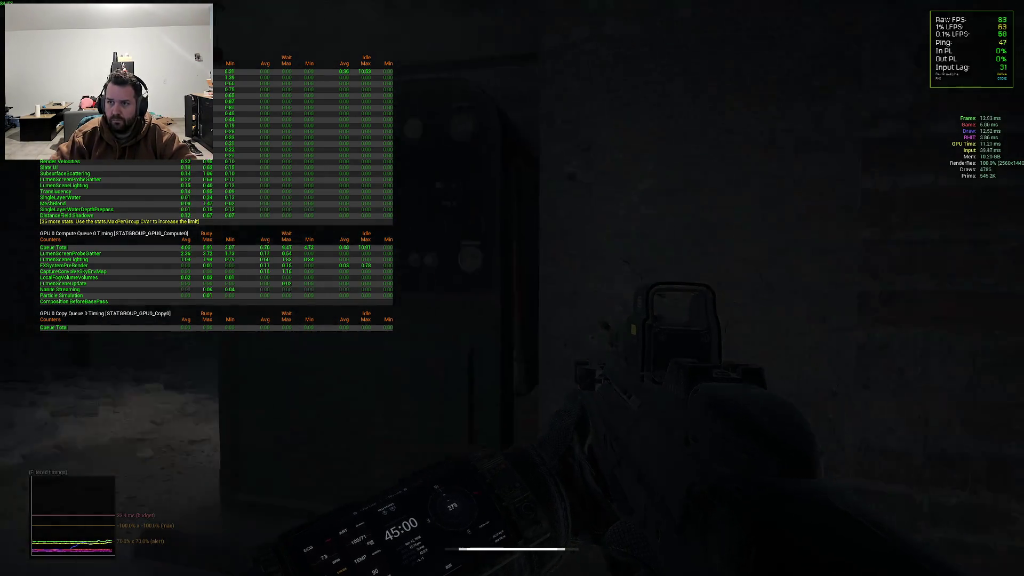
Rerun the short-range ambient occlusion show-flag command from history and the Lumen suggestions
key(grave)
key(Up)
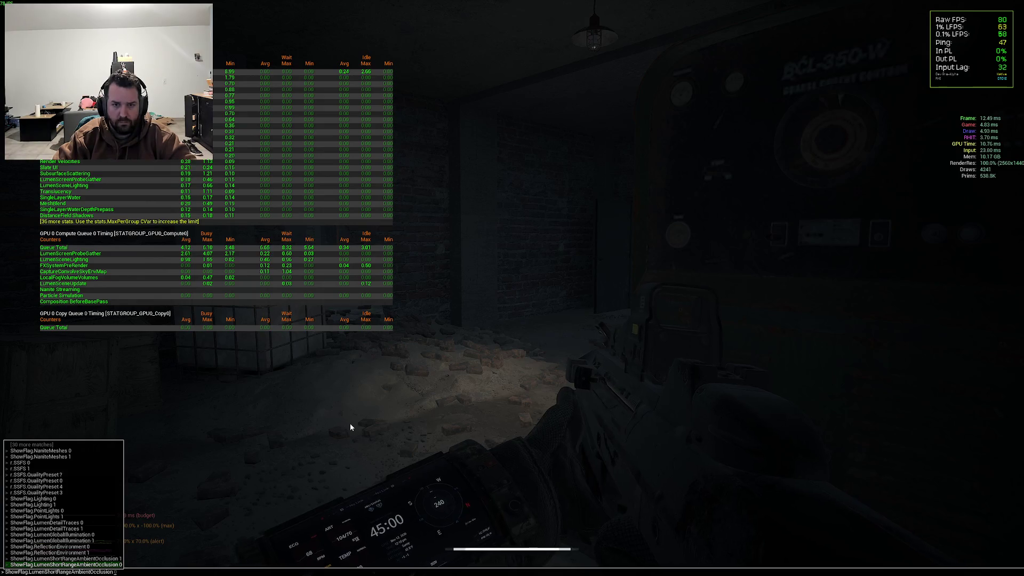
key(Return)
key(grave)
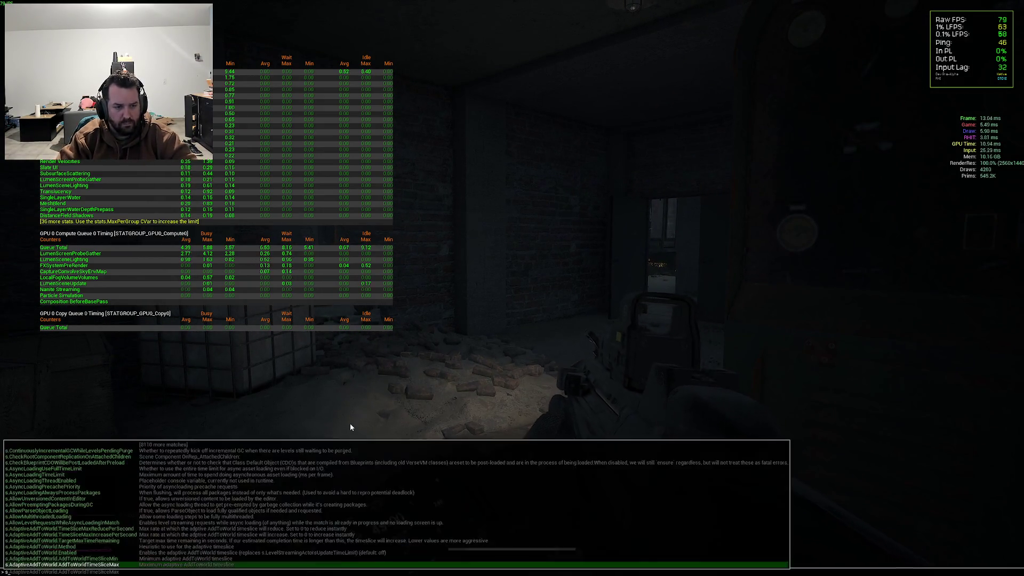
text(showflag.lumen)
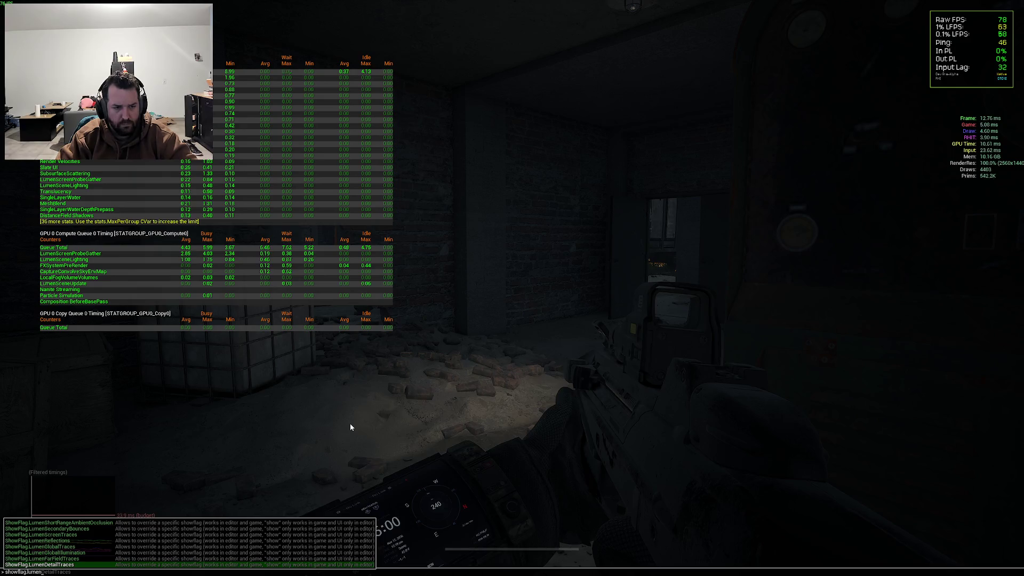
key(Up)
key(Up)
key(Up)
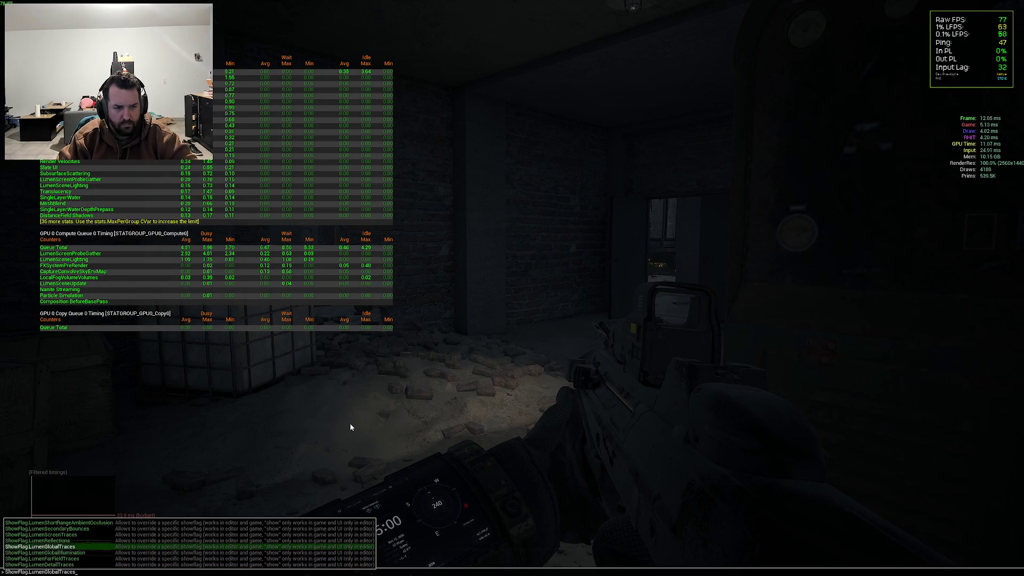
key(Up)
key(Return)
key(Escape)
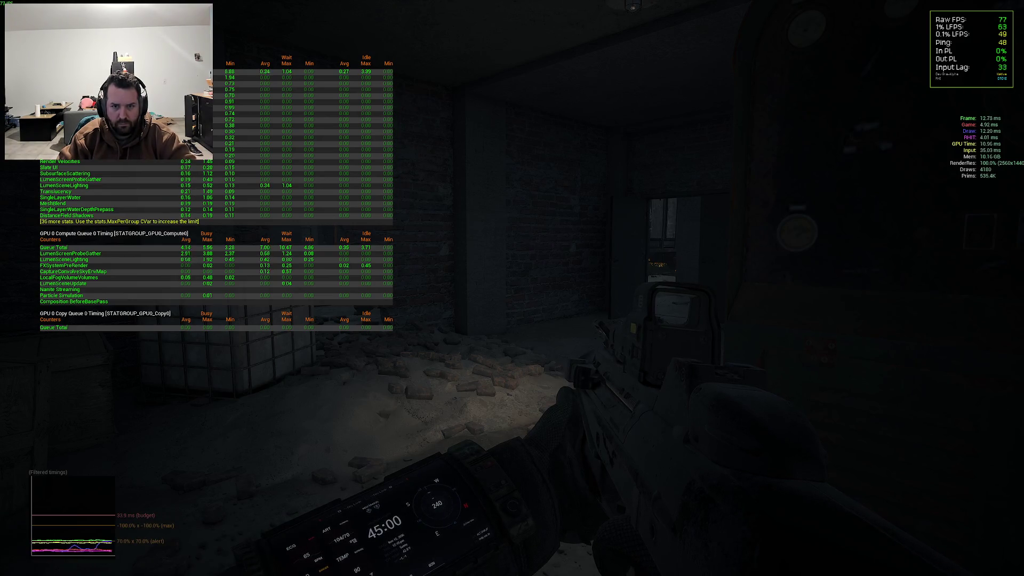
Turn Lumen secondary bounces back on with ShowFlag.LumenSecondaryBounces 1
key(Up)
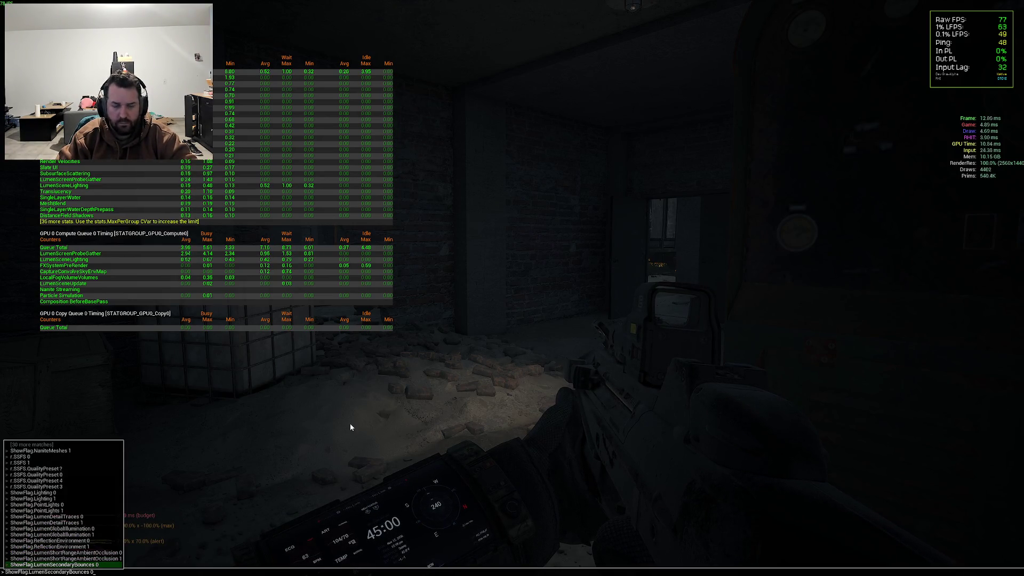
key(BackSpace)
text(1)
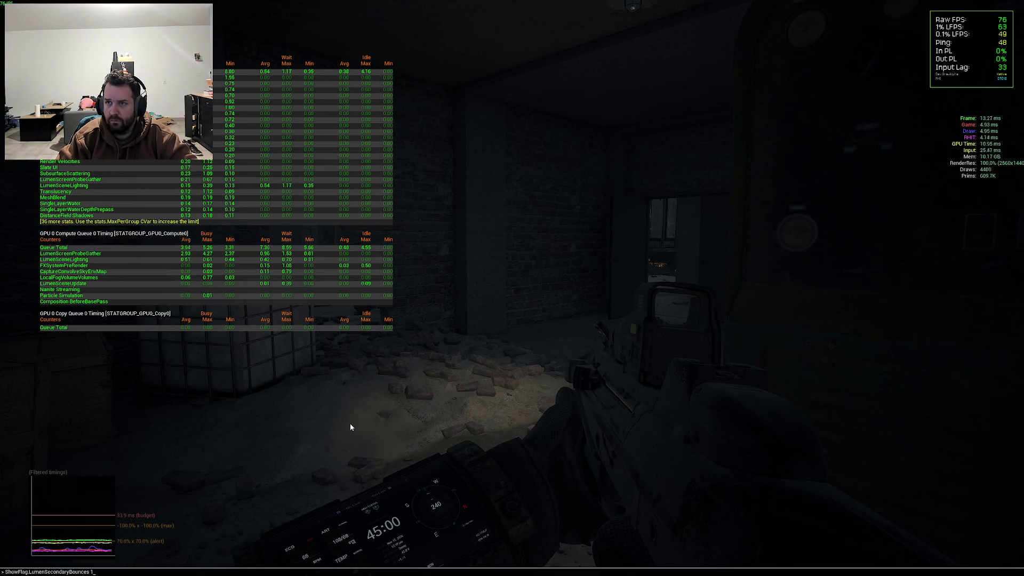
key(Return)
Switch ShowFlag.LumenScreenTraces off and back on, then review the full console log
key(grave)
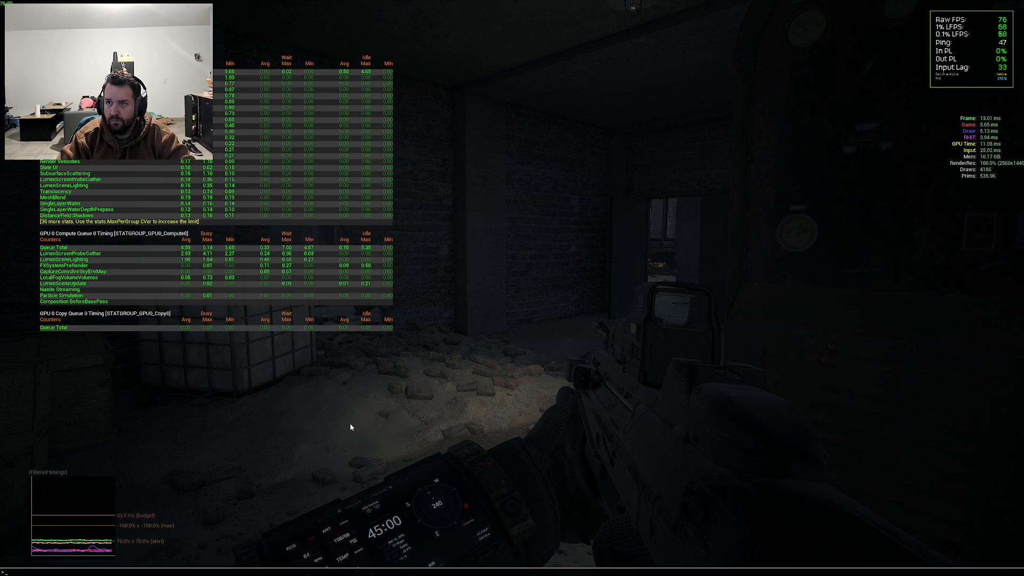
text(showflag.)
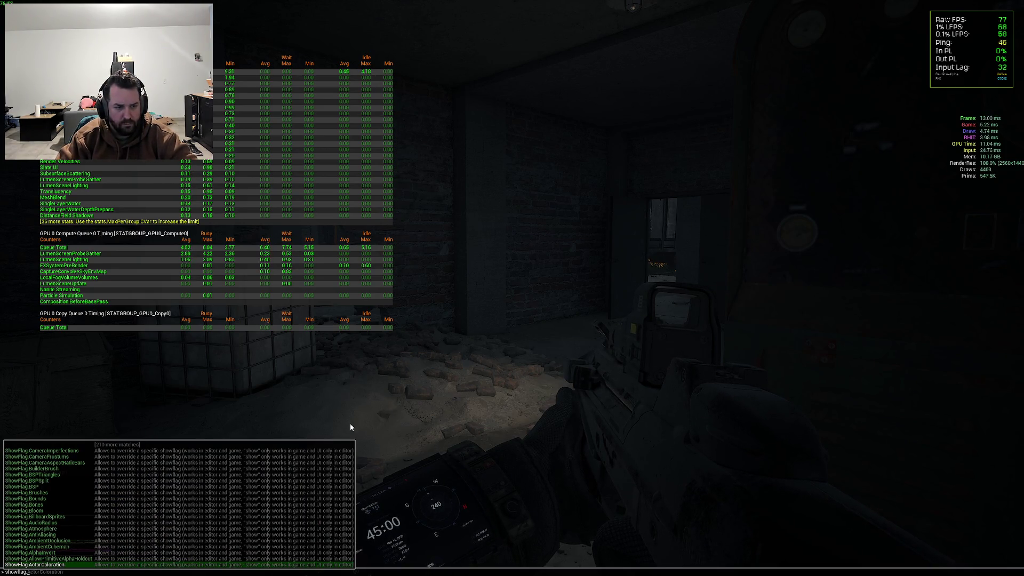
text(re)
key(BackSpace)
key(BackSpace)
text(lumen)
key(Up)
key(Up)
key(Up)
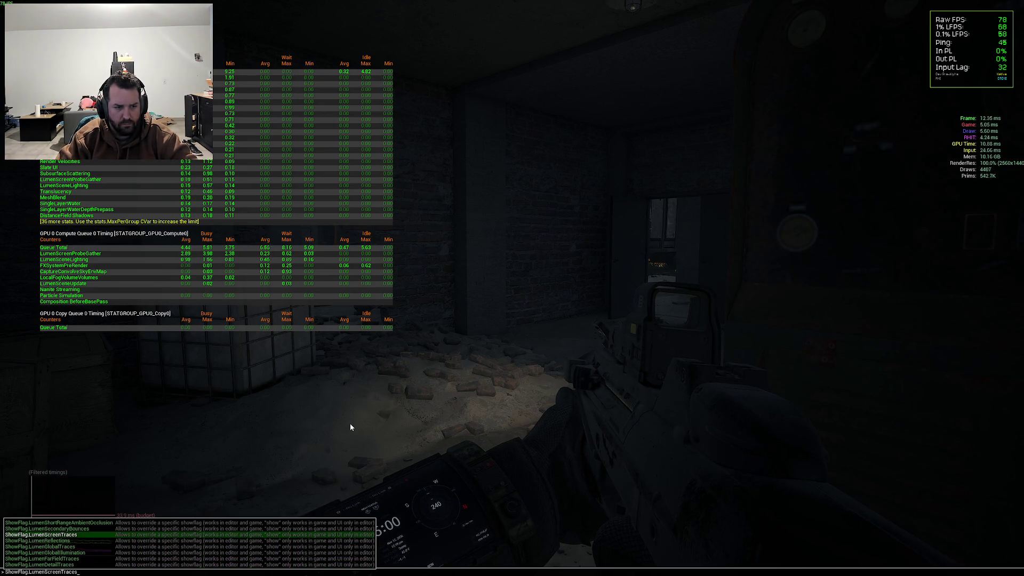
key(Return)
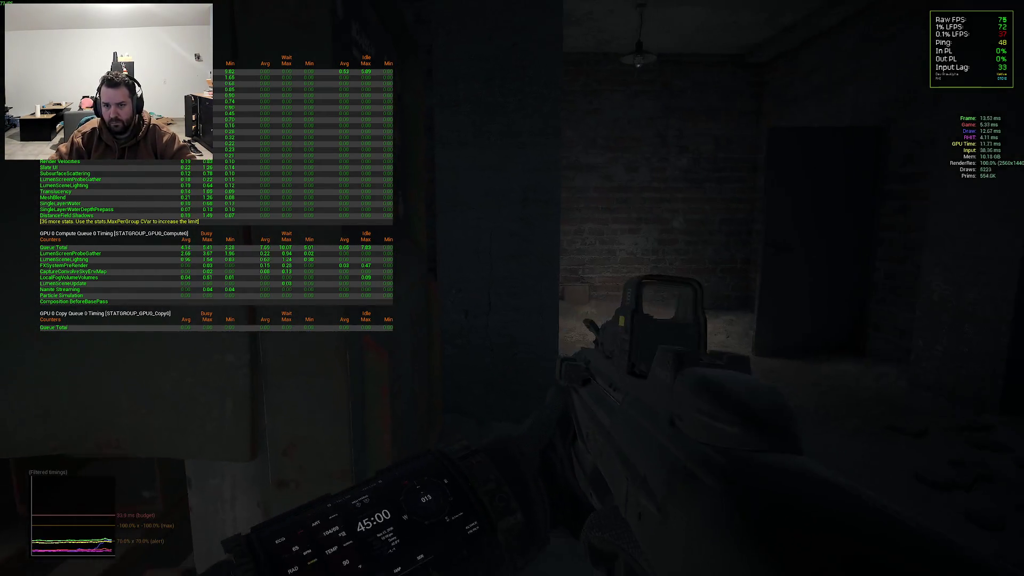
key(grave)
key(Up)
key(Return)
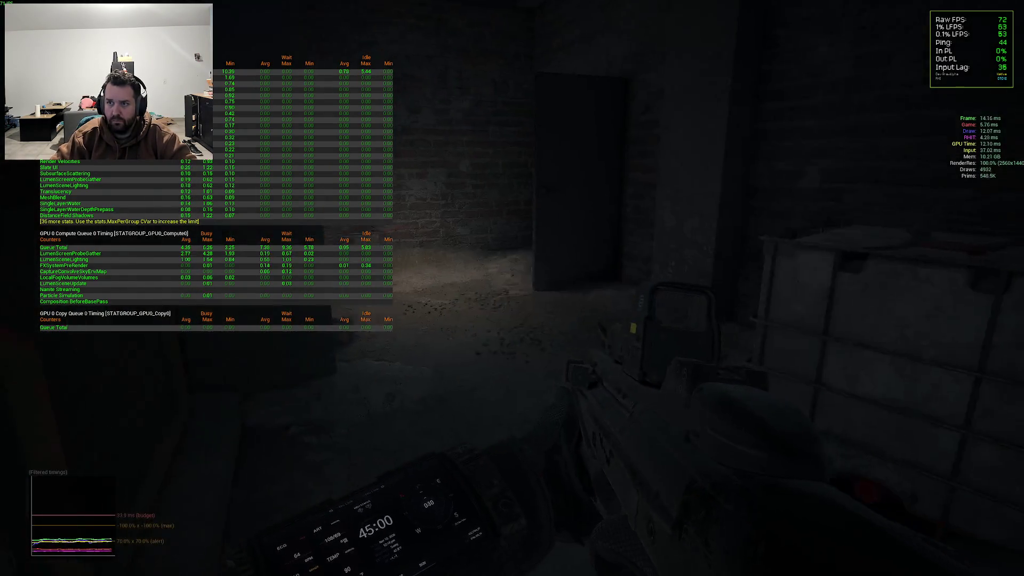
key(grave)
key(grave)
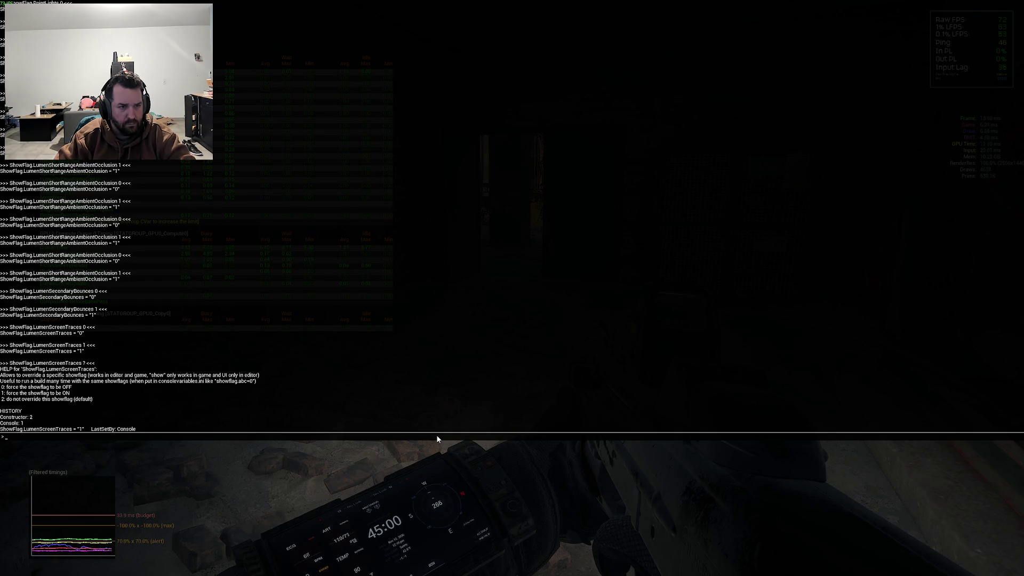
key(grave)
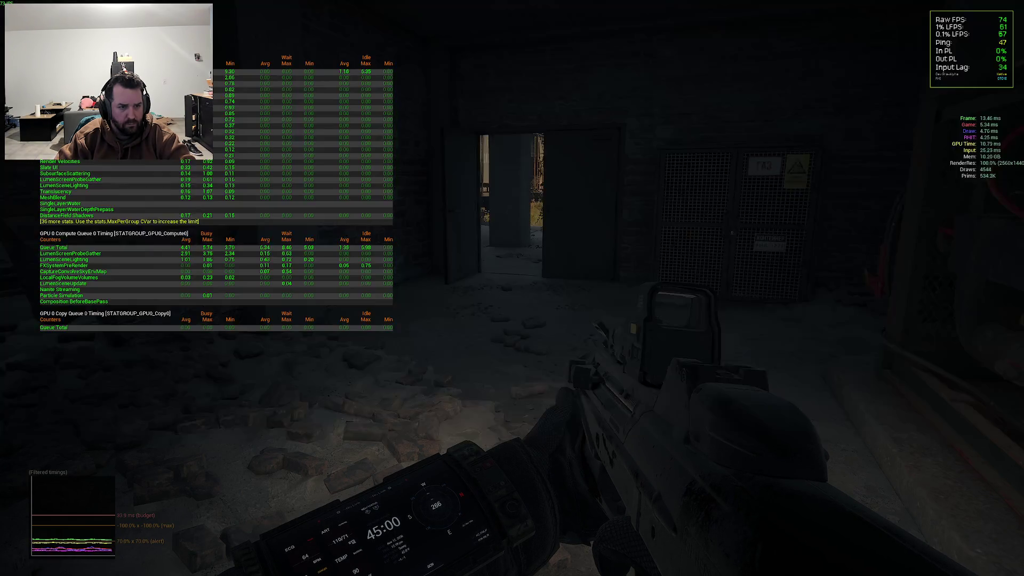
Disable Lumen reflections using the r.Lumen.Reflections.Allow command
key(grave)
key(Up)
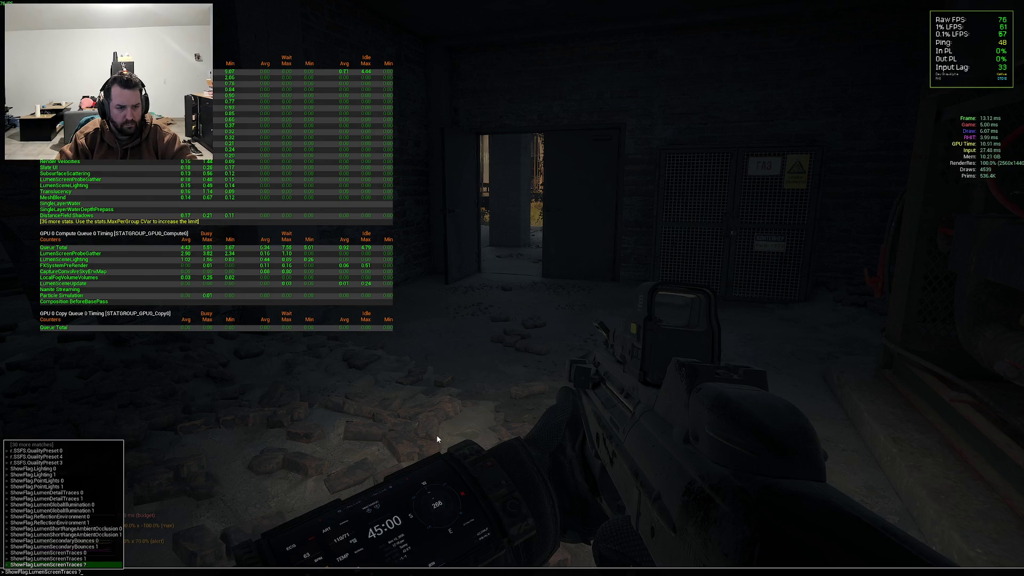
key(Left)
key(Left)
key(Left)
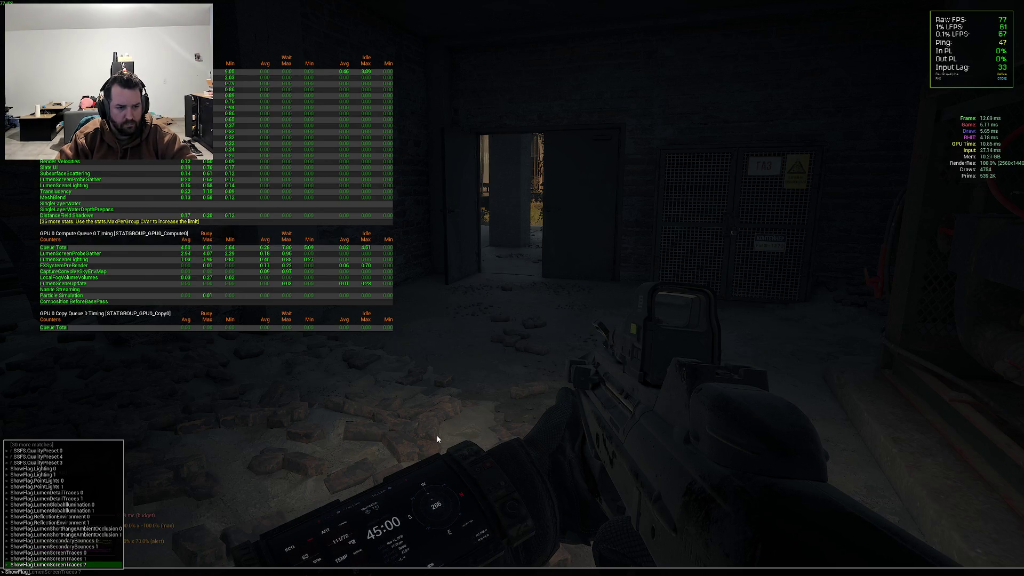
key(Delete)
key(BackSpace)
key(BackSpace)
key(BackSpace)
text(sg.)
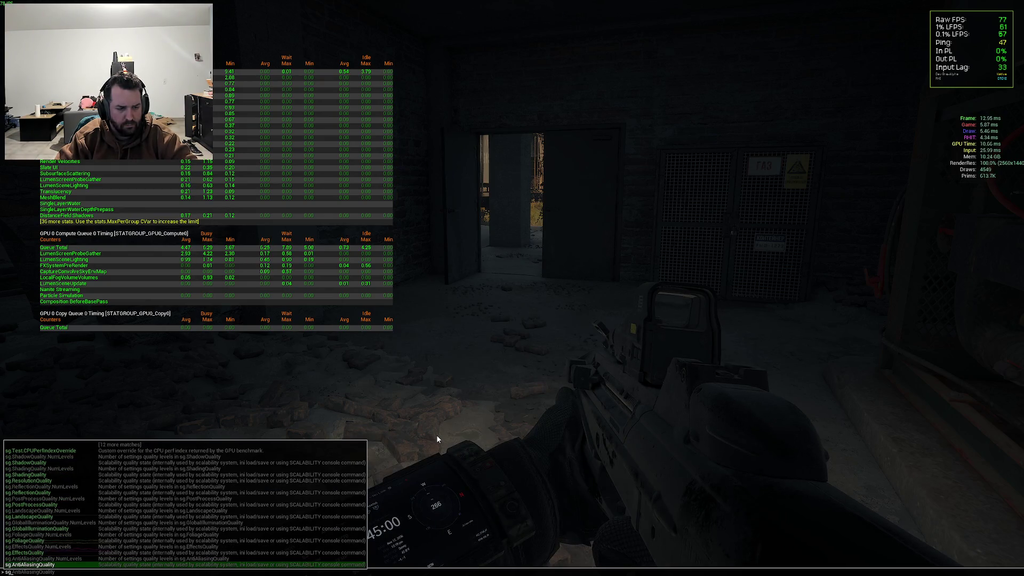
key(BackSpace)
key(BackSpace)
key(BackSpace)
text(lumen.)
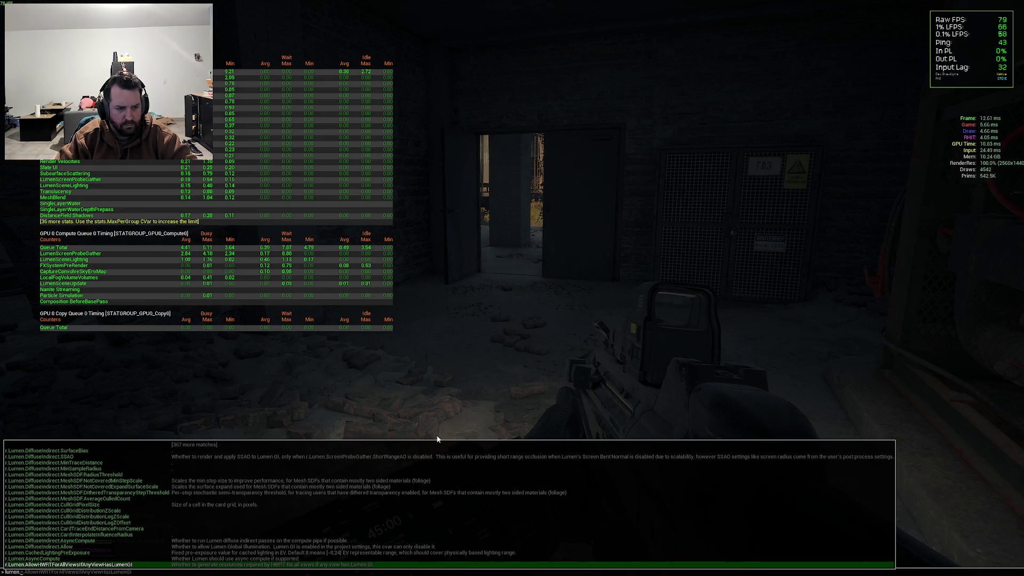
text(refl)
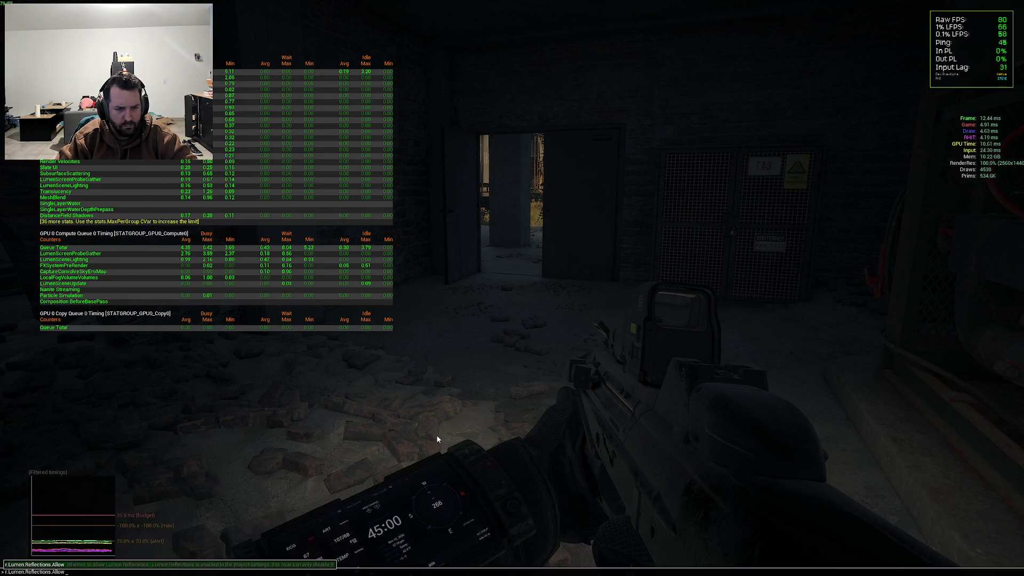
key(grave)
key(grave)
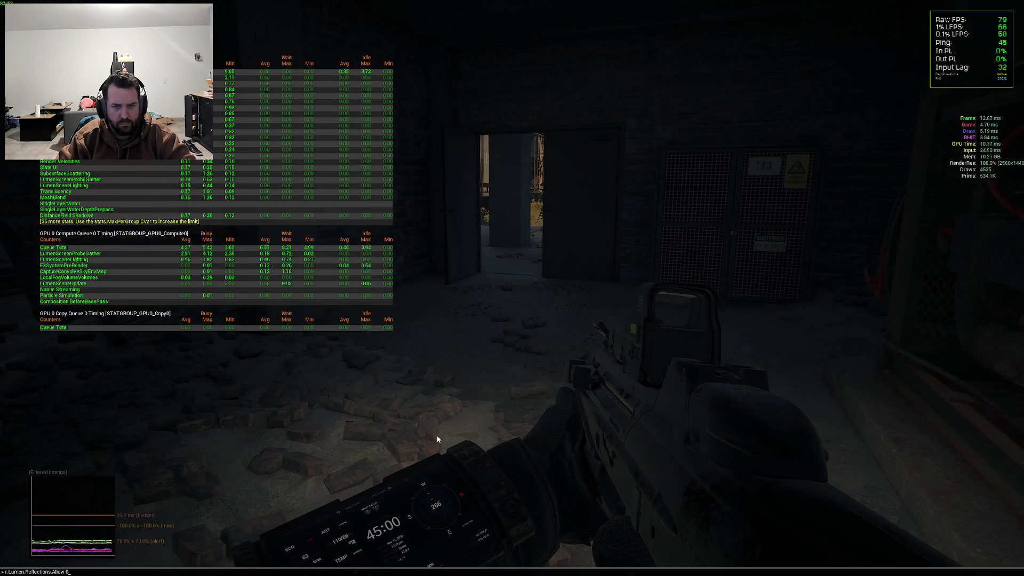
key(Escape)
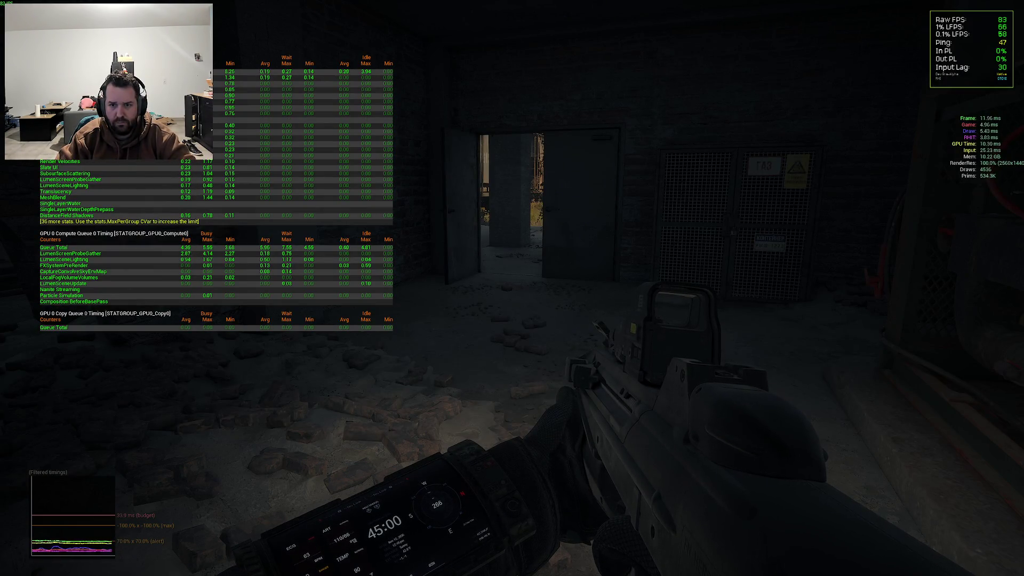
Walk toward the doorway and turn Lumen reflections back on with r.Lumen.Reflections.Allow 1
key(shift+w)
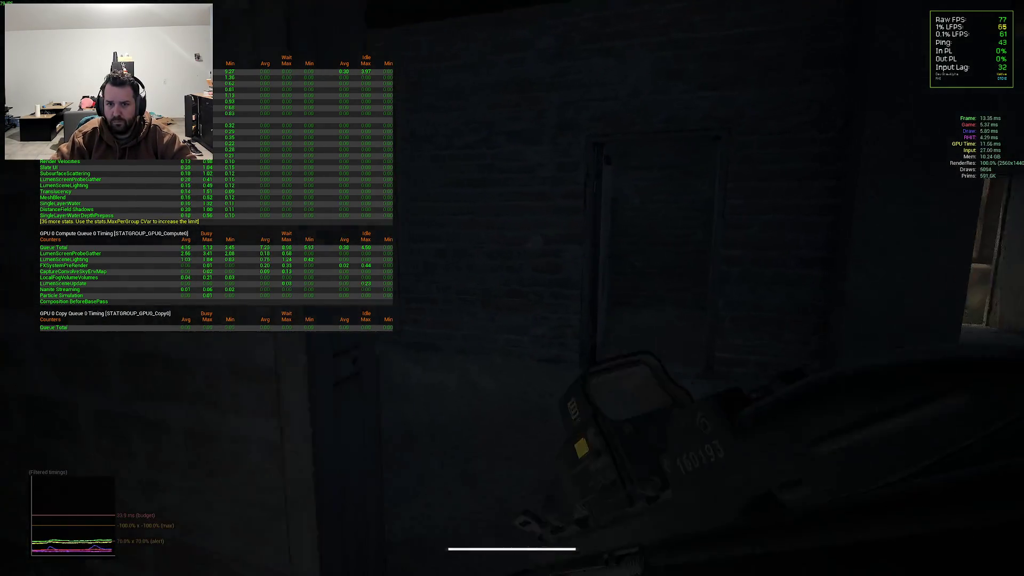
key(grave)
key(Up)
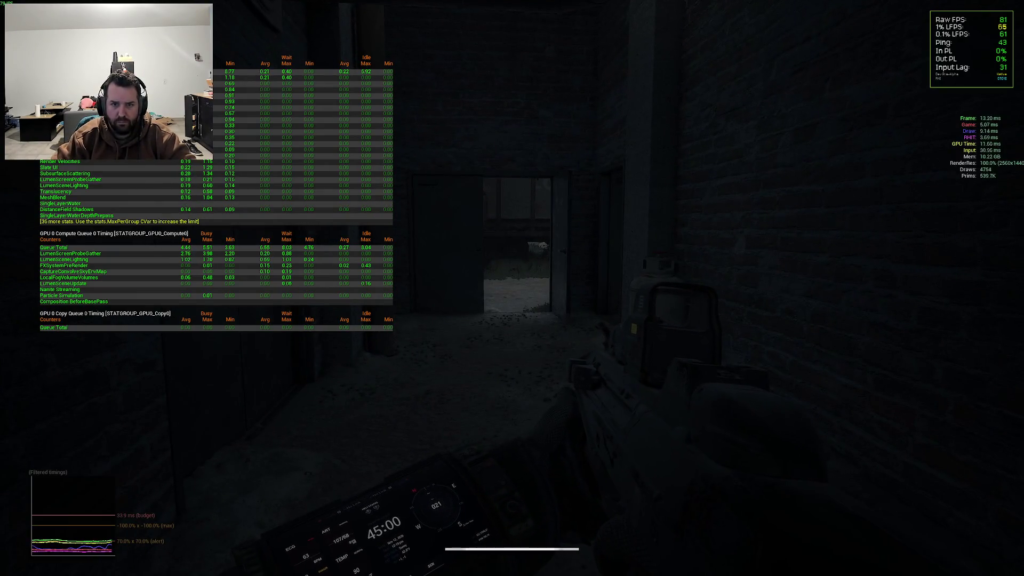
key(Up)
key(Return)
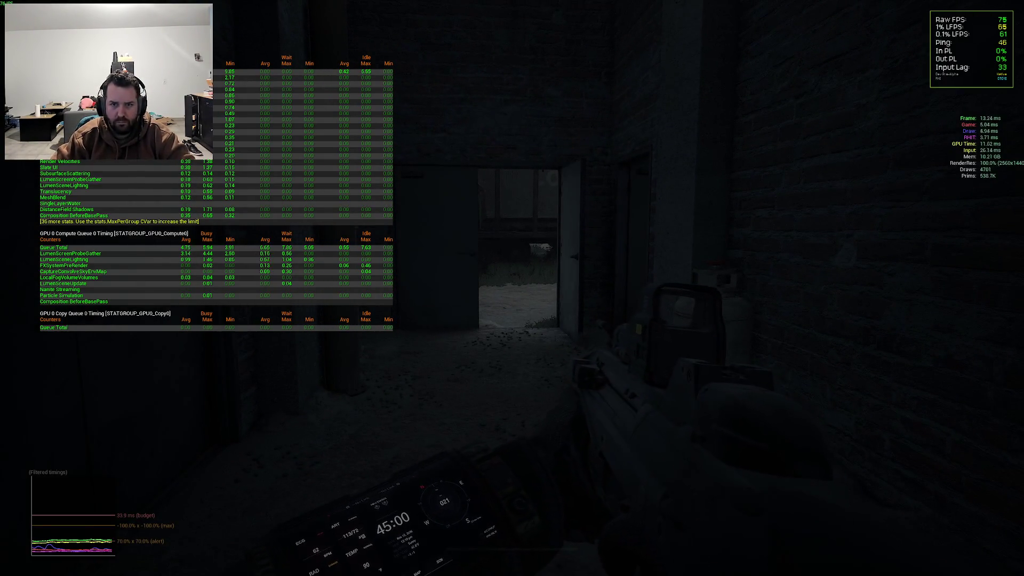
key(grave)
key(Up)
key(Return)
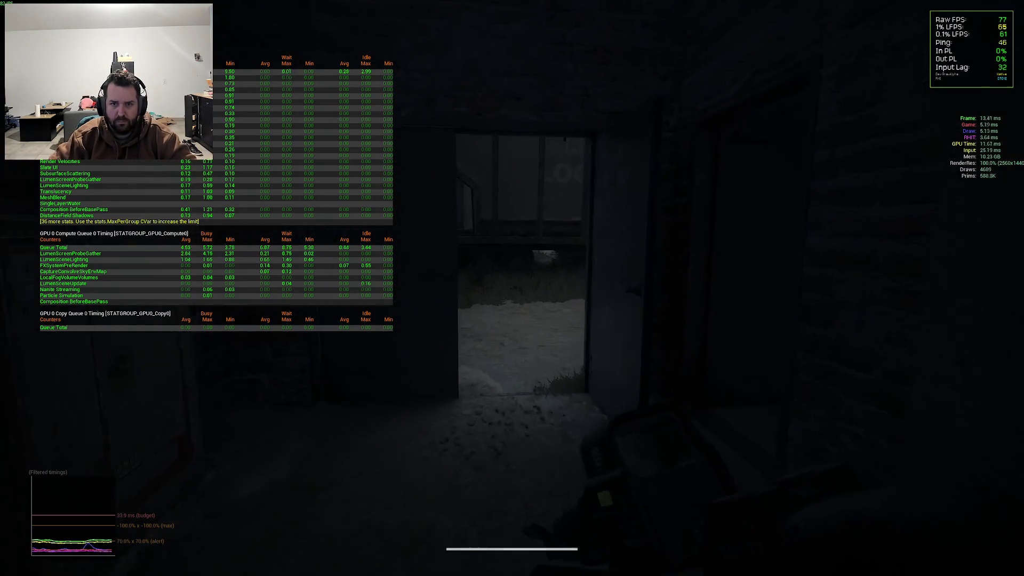
key(grave)
key(Up)
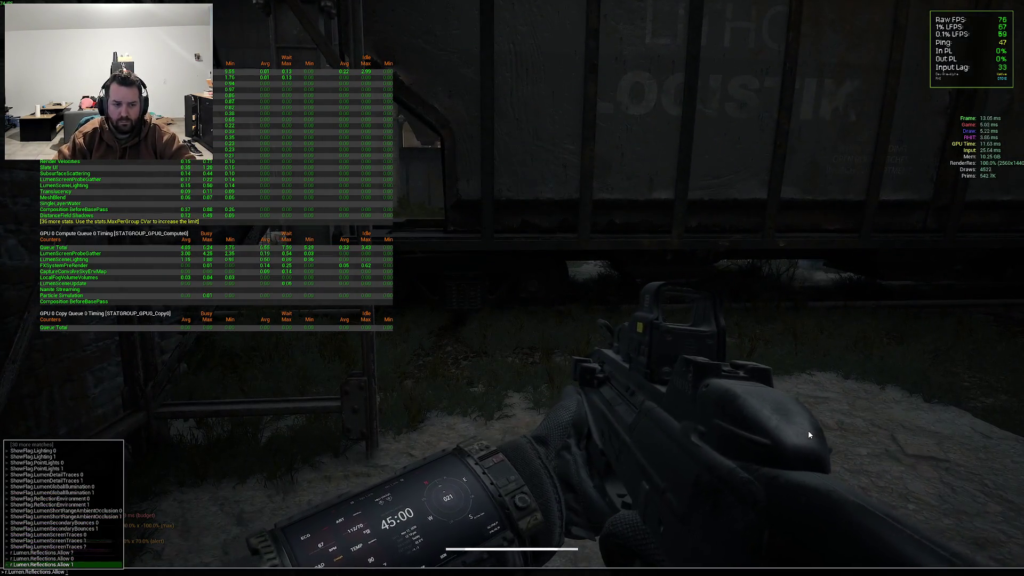
key(Return)
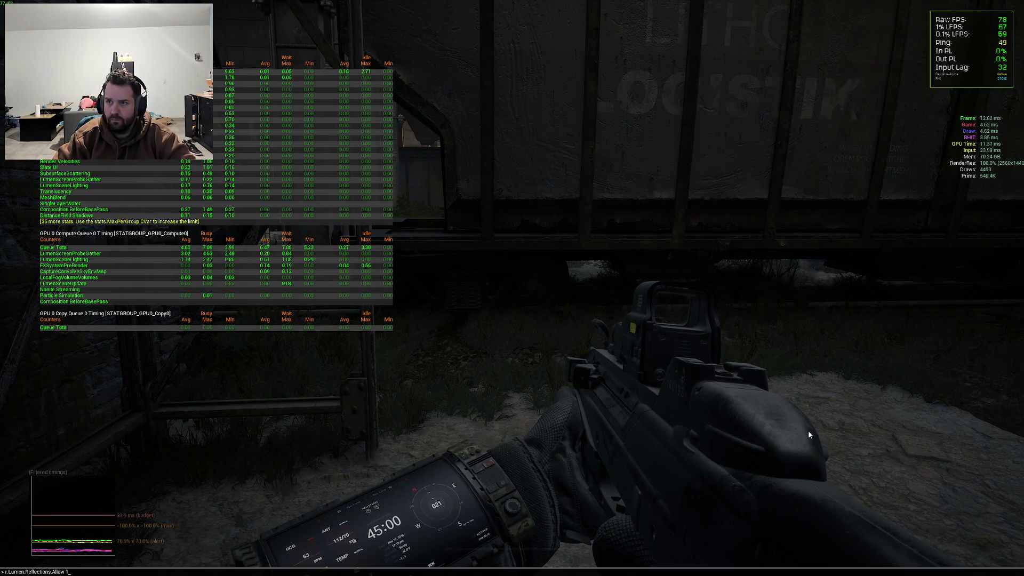
key(Return)
Rerun the recalled reflections command twice from the console history
key(grave)
key(Up)
key(Return)
key(Return)
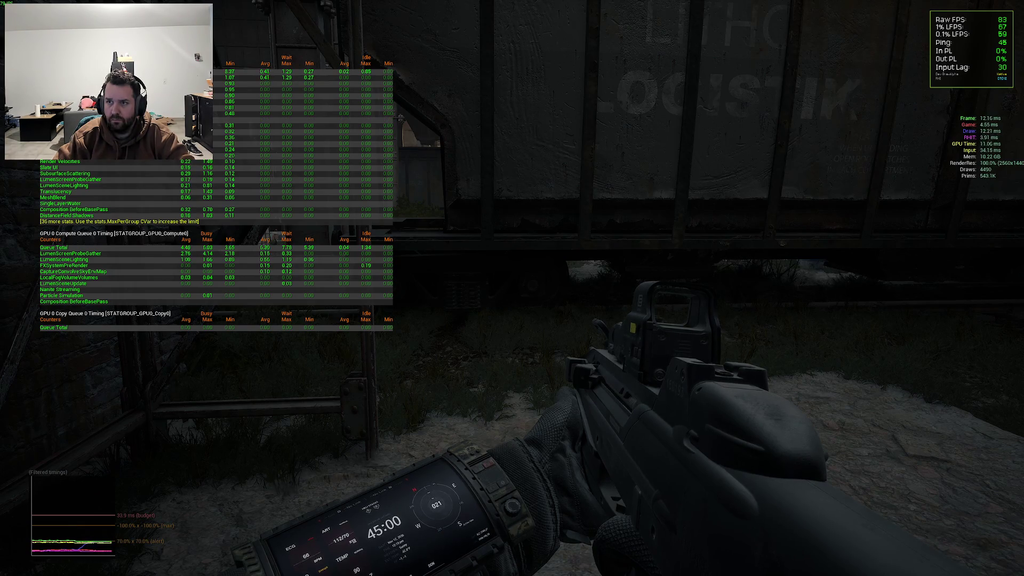
key(grave)
key(Up)
key(Return)
key(Return)
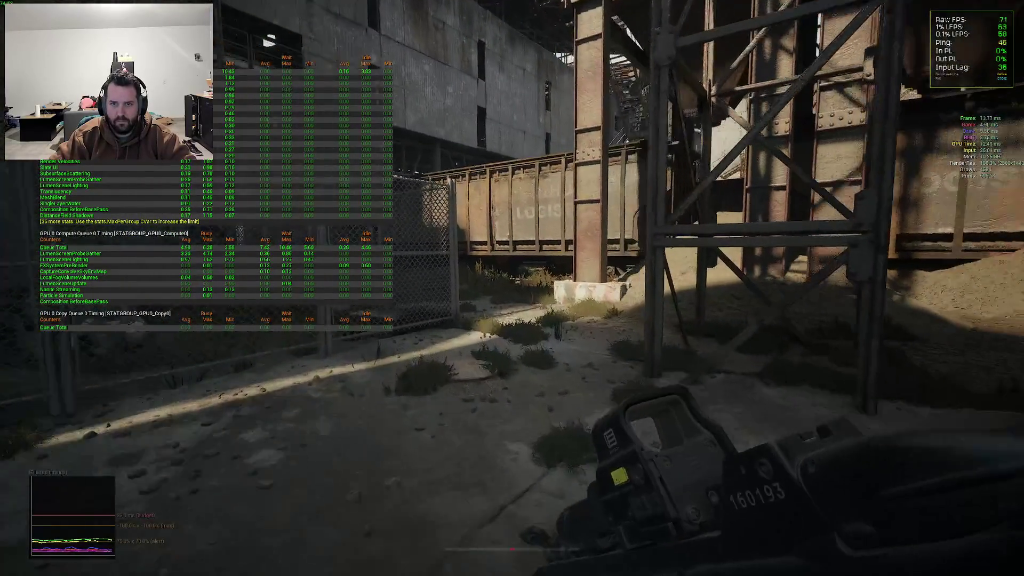
Walk through the rail yard to the concrete water basin, checking the wrist device, and open the console
key(o)
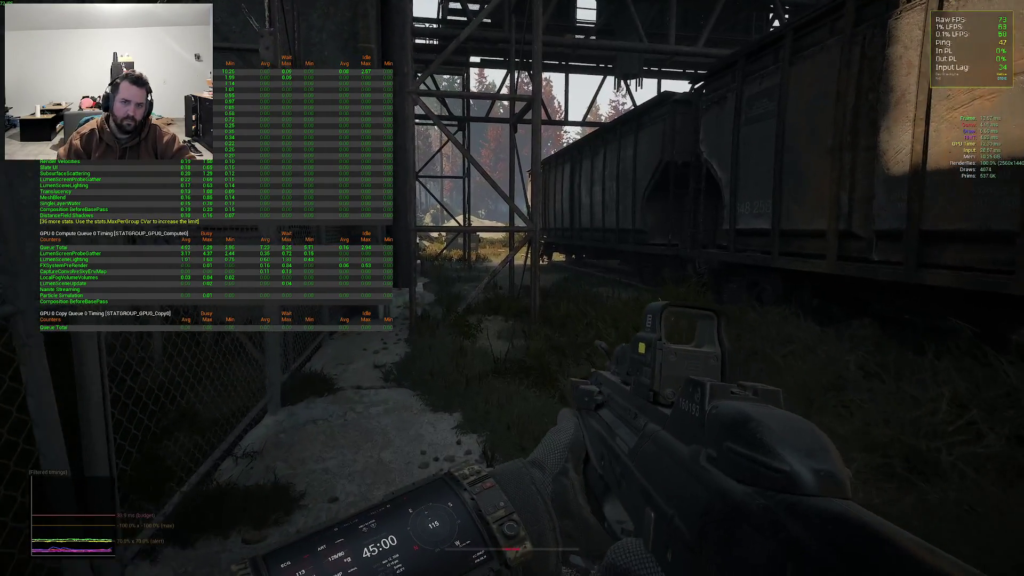
key(o)
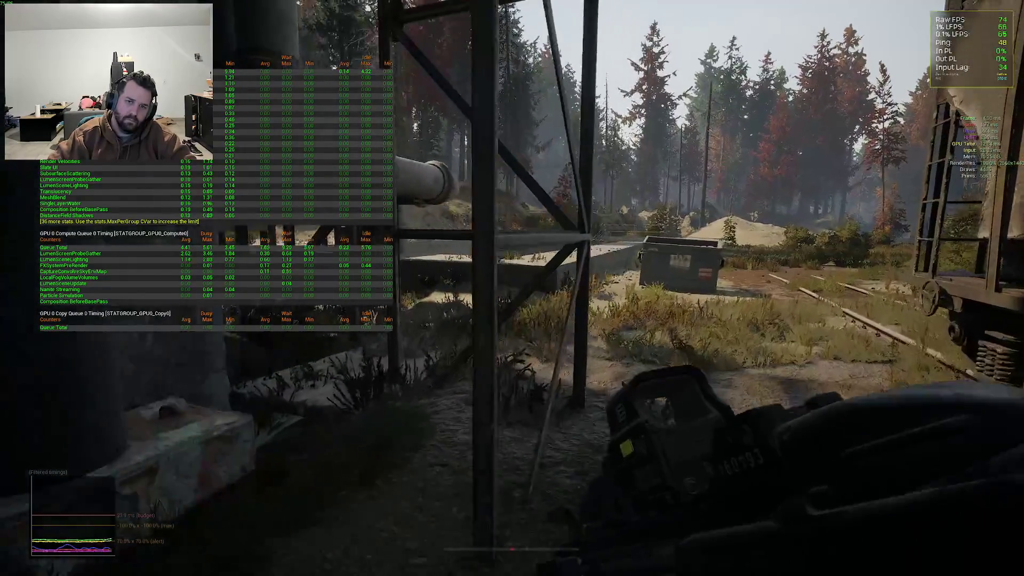
key(o)
key(w)
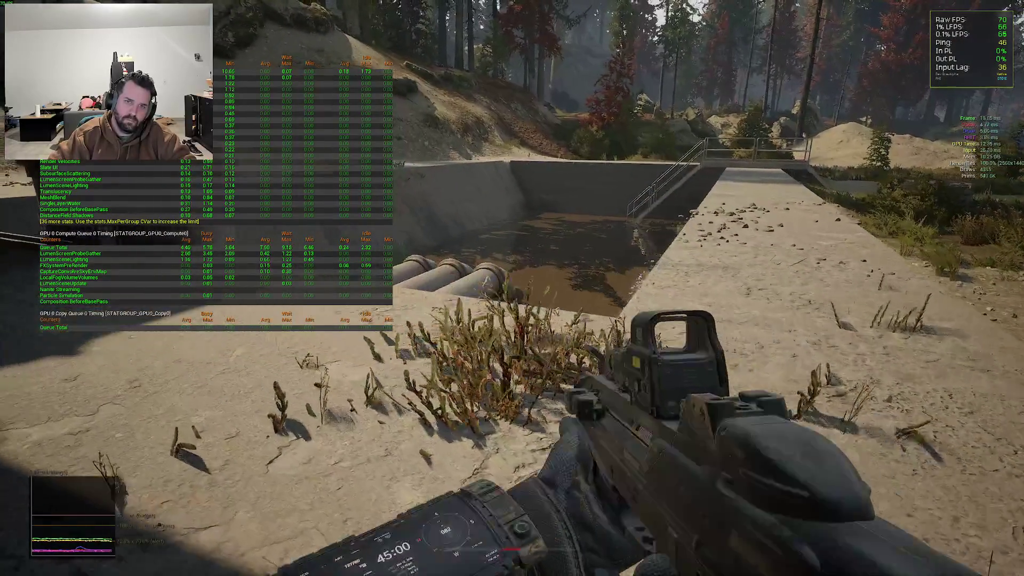
key(grave)
Set r.Lumen.Reflections.Allow to 0 to view the basin water, then back to 1
key(Up)
key(Return)
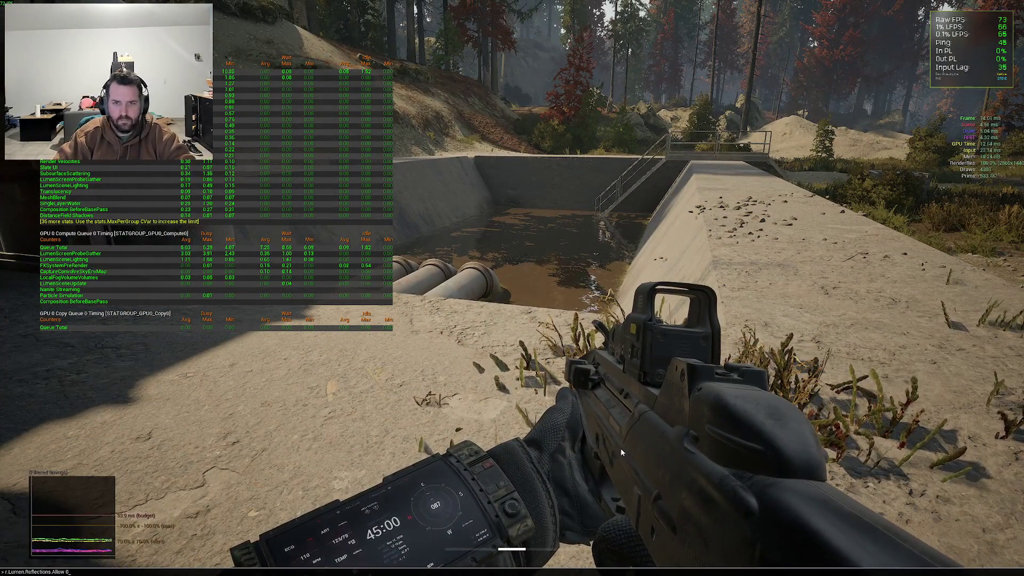
key(w)
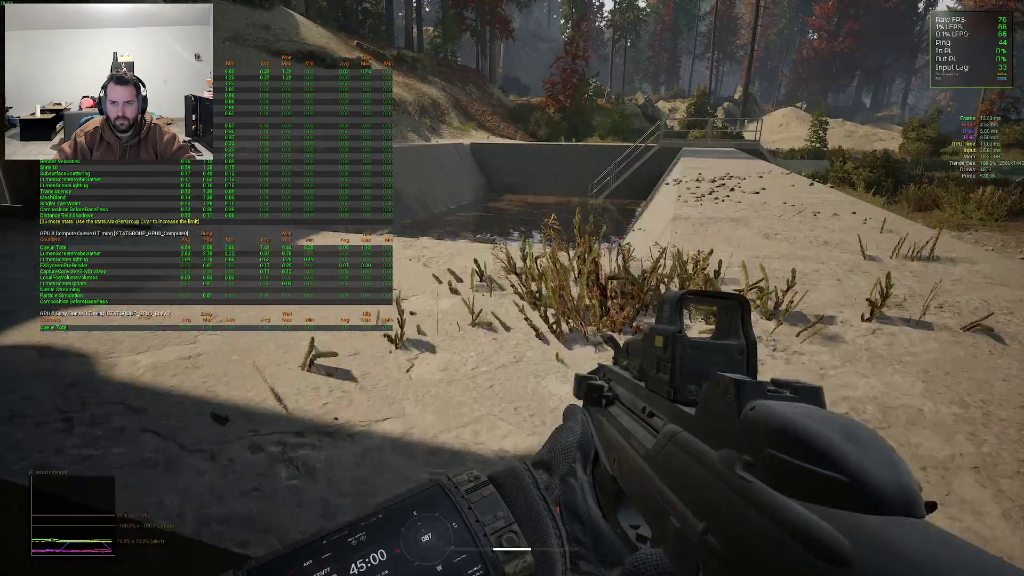
key(grave)
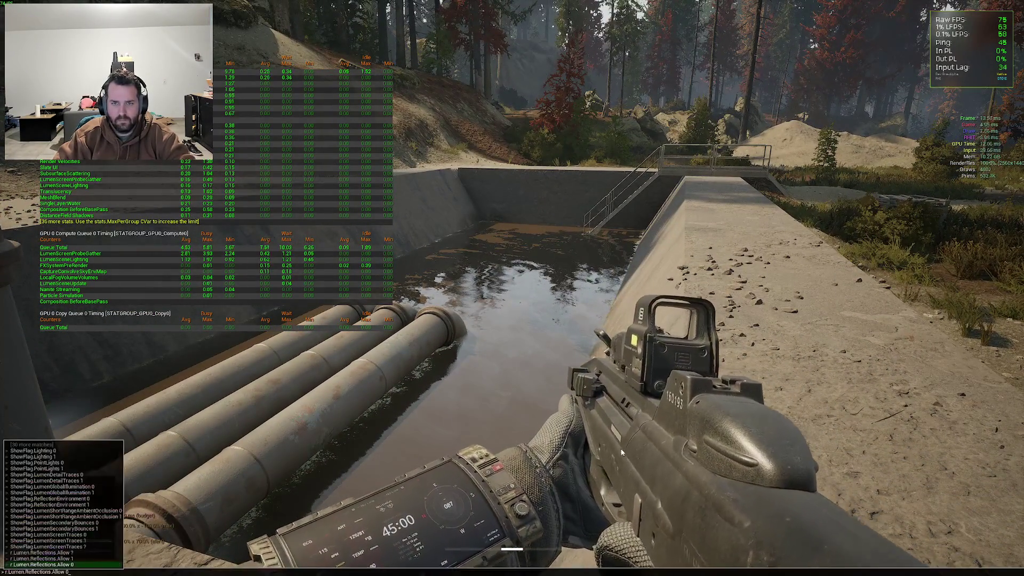
key(Return)
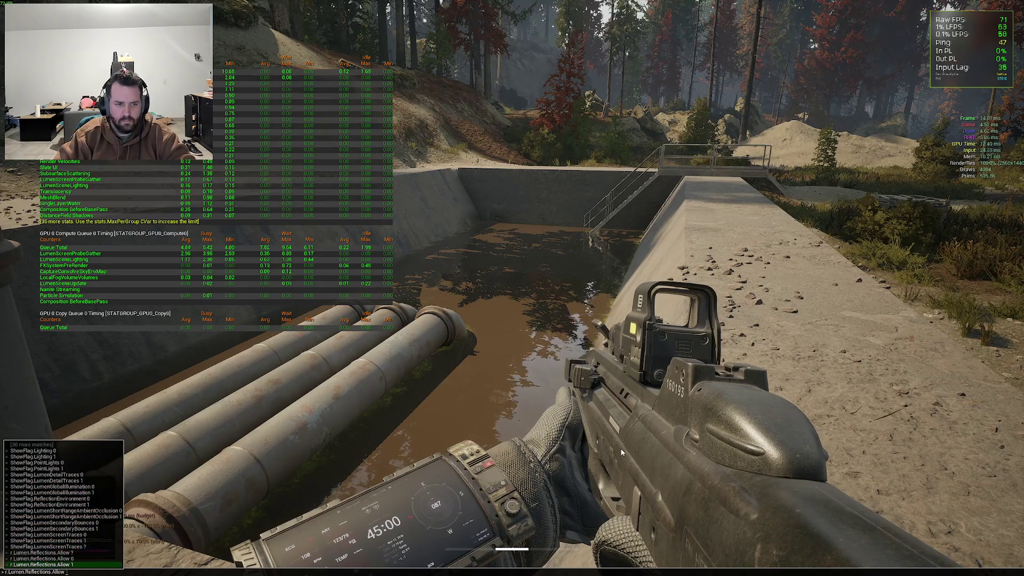
key(Up)
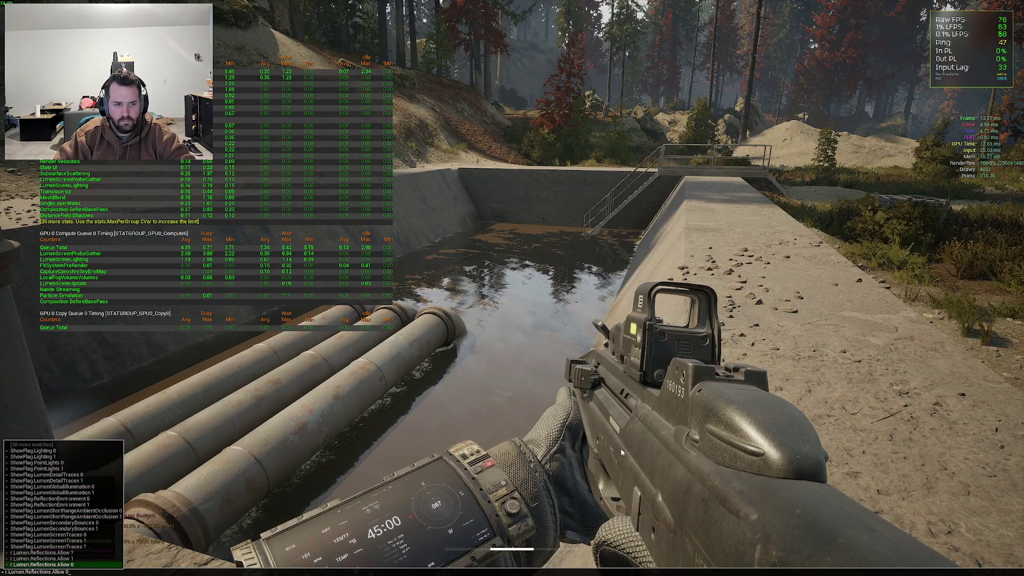
key(BackSpace)
text(1)
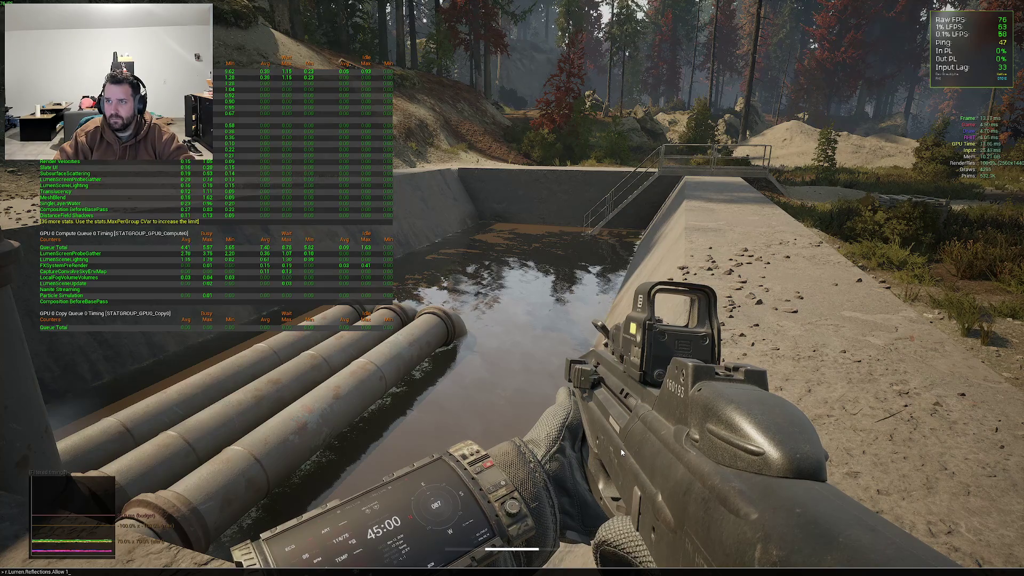
key(Return)
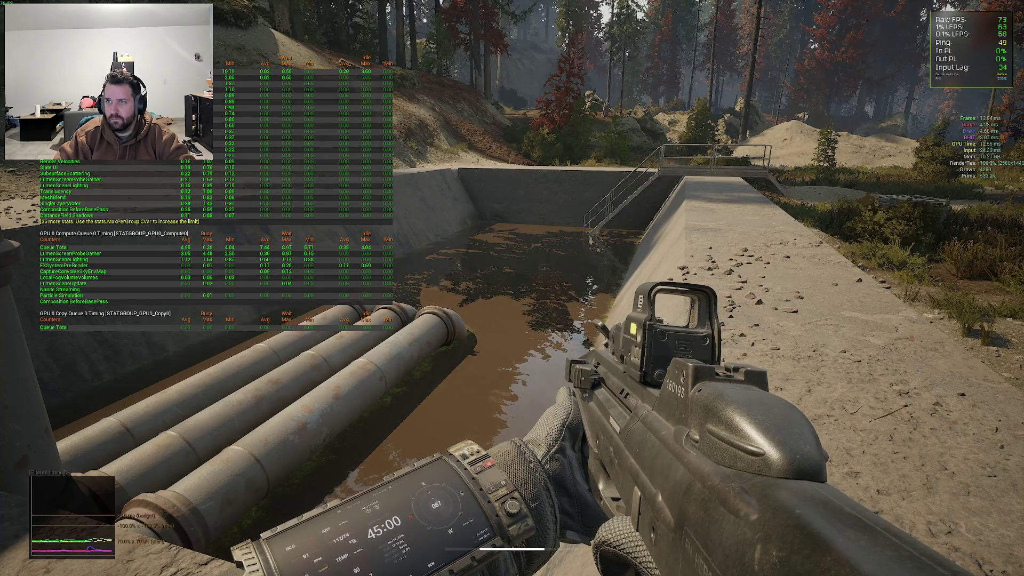
Toggle the ShowFlag.LumenReflections show flag from the console
key(grave)
text(showfl)
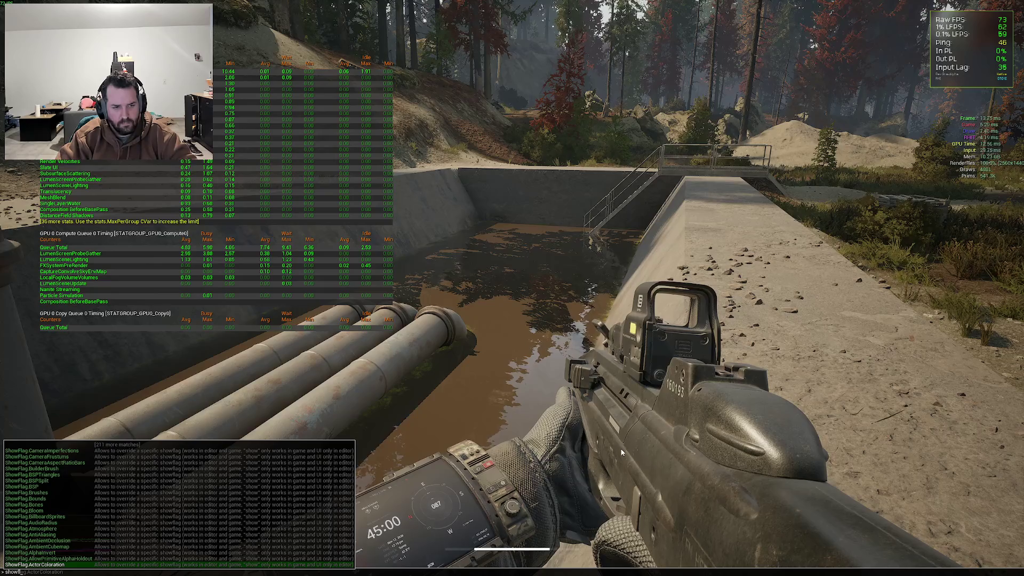
text(ag.lum)
key(Up)
key(Up)
key(Up)
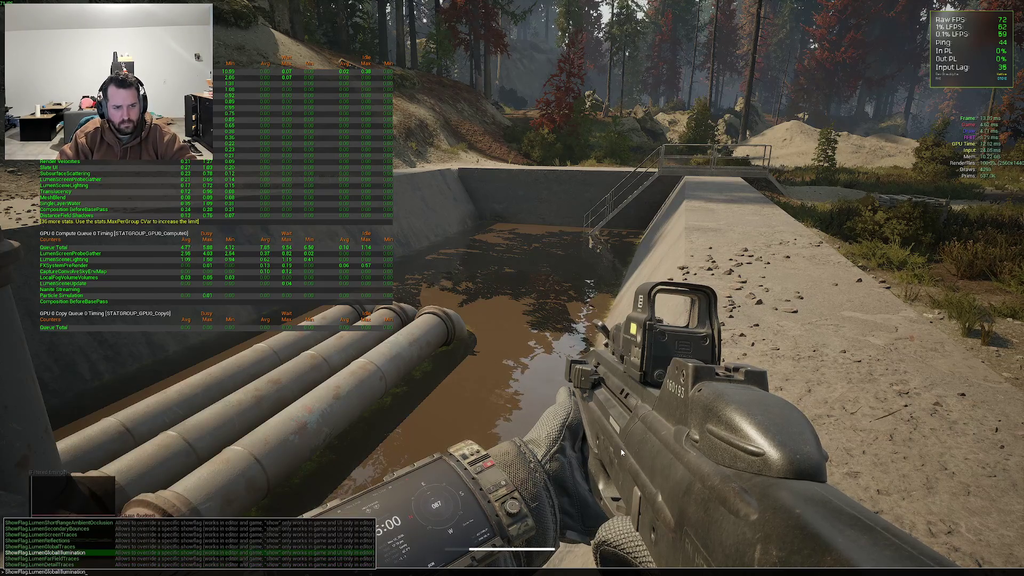
key(Return)
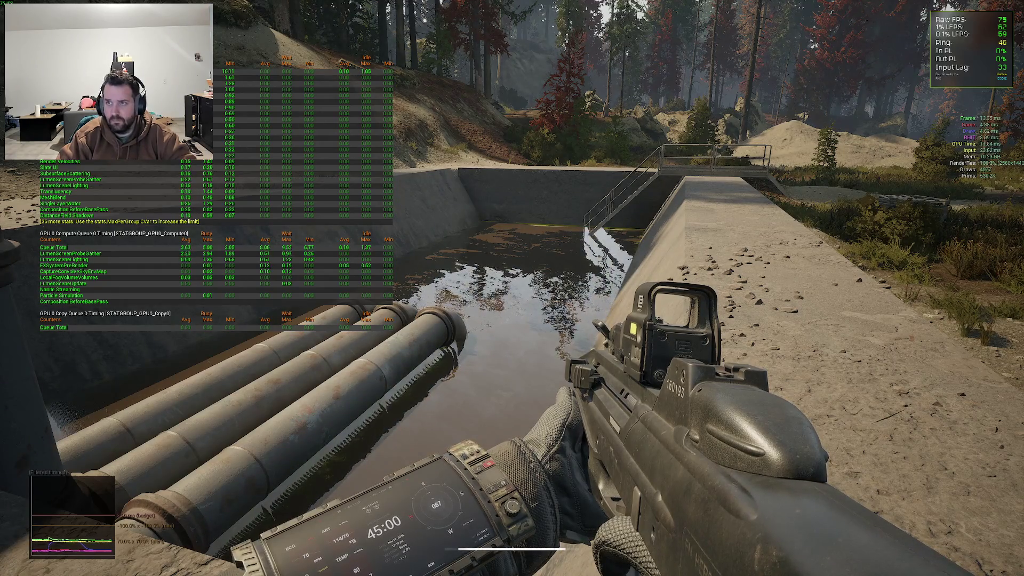
Set ShowFlag.LumenGlobalTraces, LumenFarFieldTraces and LumenDetailTraces each to 0
key(grave)
key(Up)
key(Return)
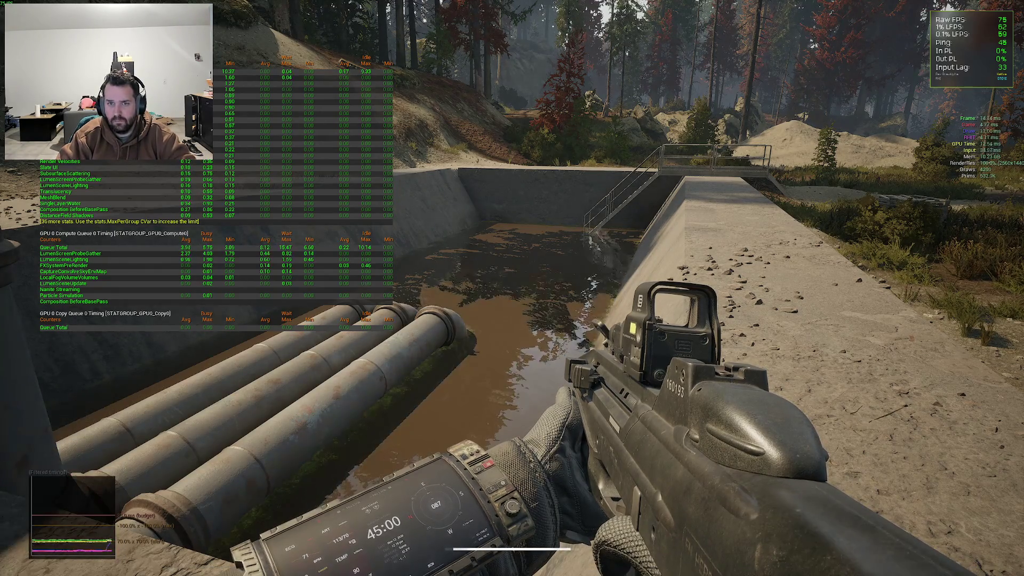
key(grave)
text(show)
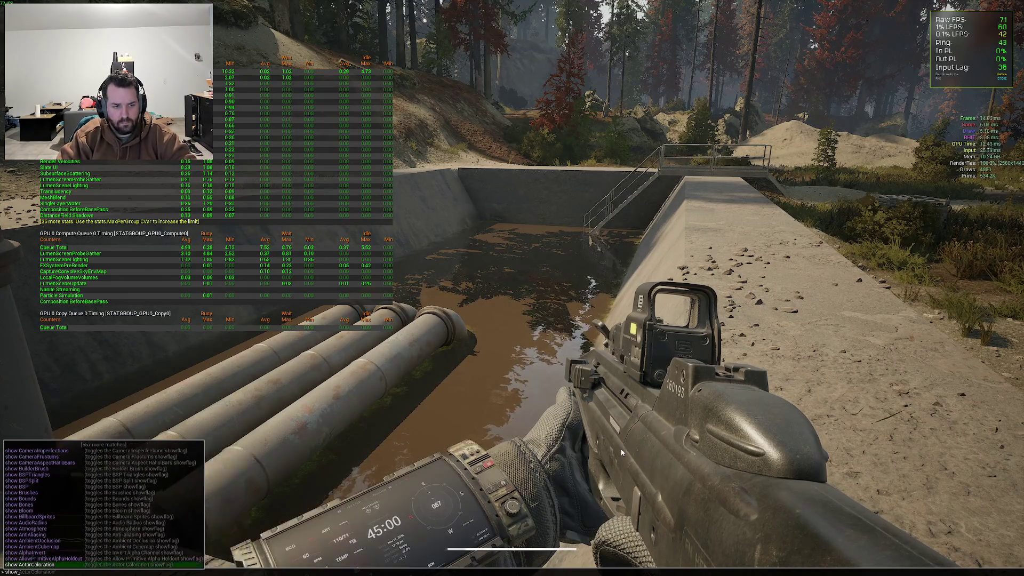
text(flag.LumenFarFieldTraces 0)
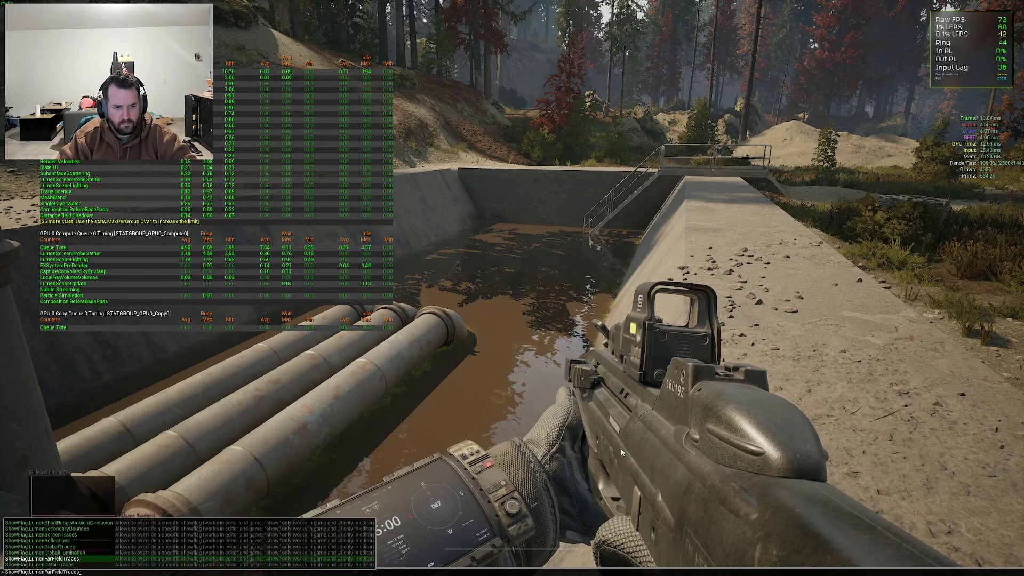
key(Return)
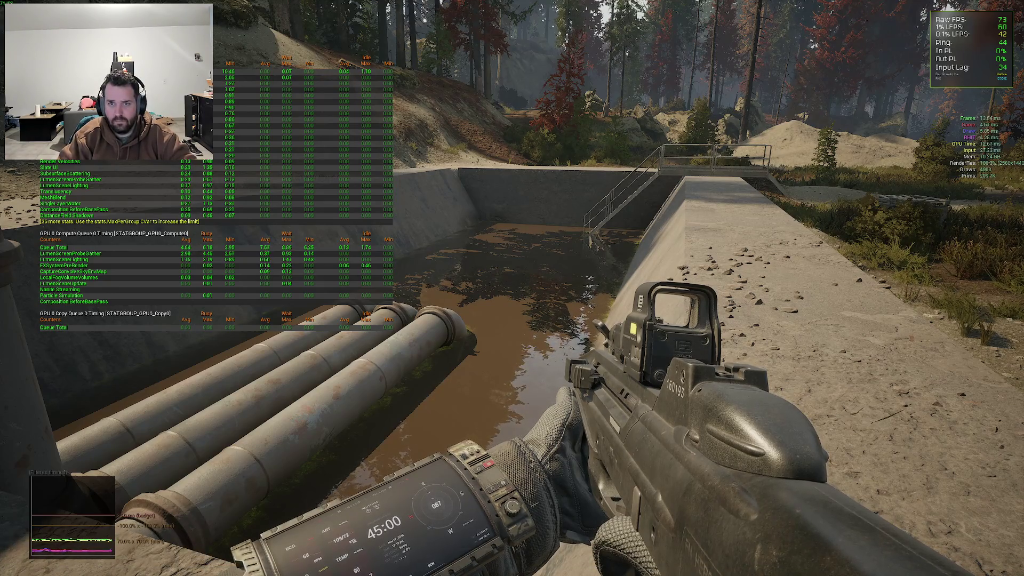
key(grave)
key(grave)
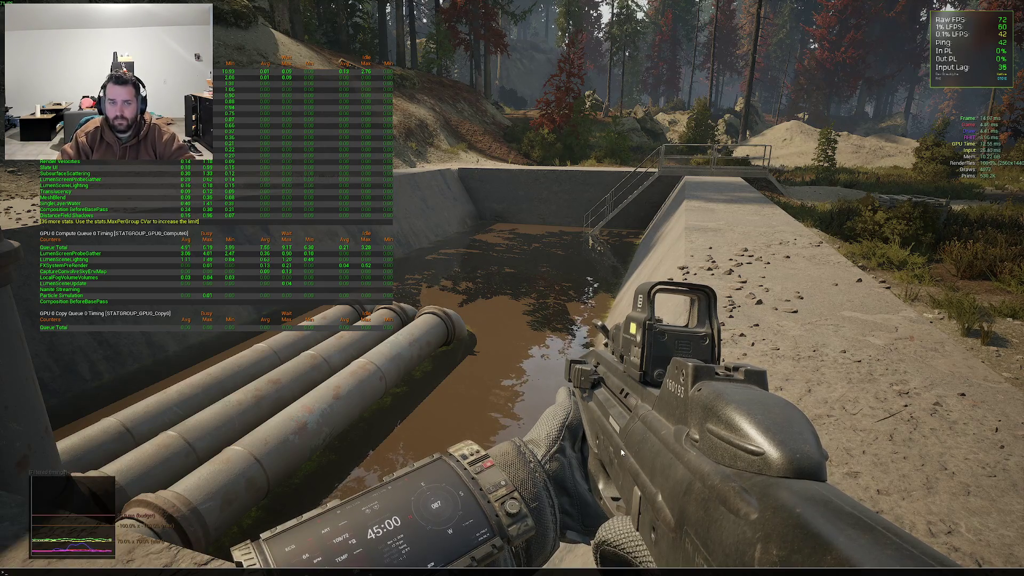
key(grave)
text(showfl.lumen)
key(Up)
key(Up)
key(Up)
key(Down)
key(Down)
key(Down)
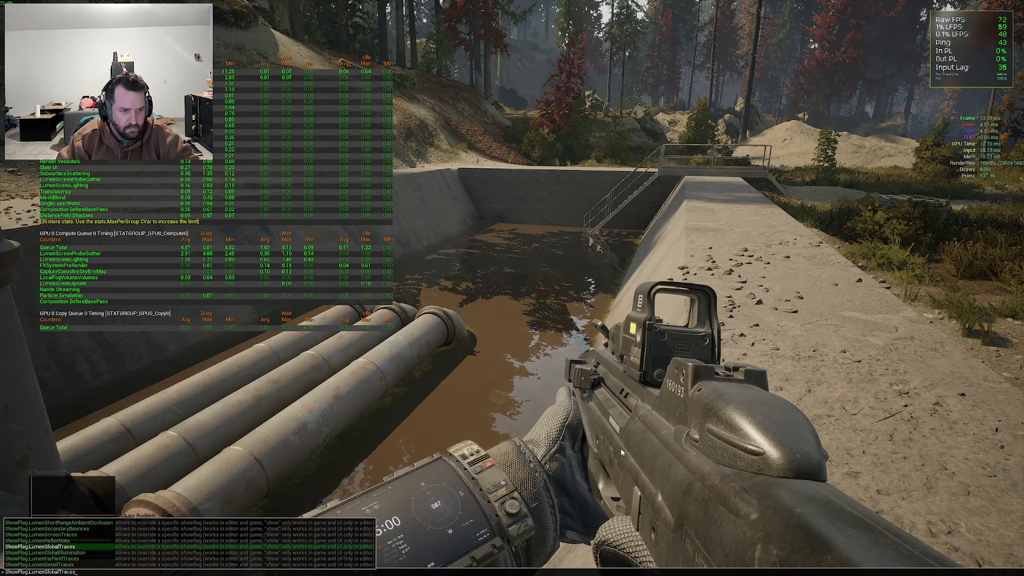
text(0)
key(Return)
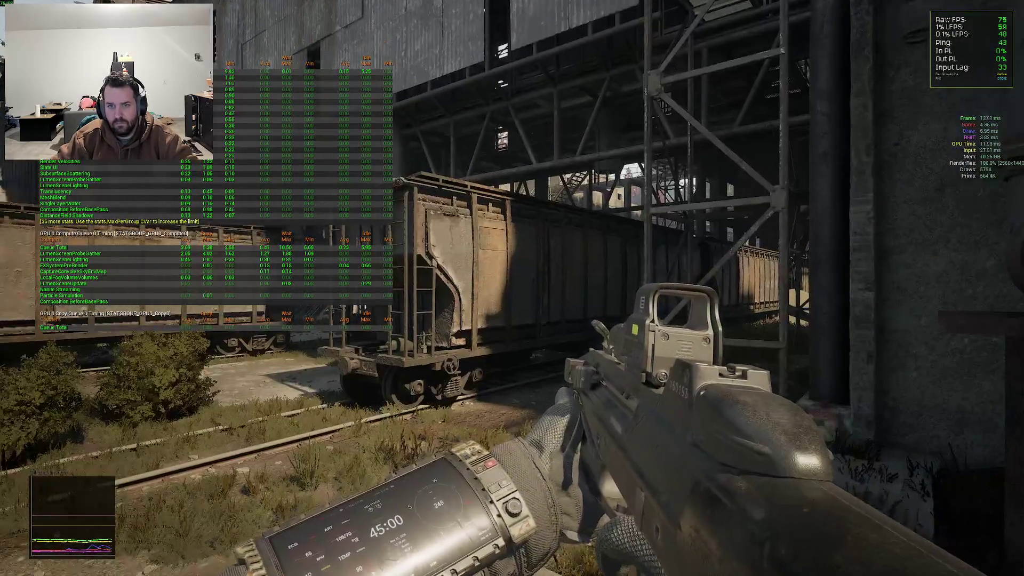
Re-enable Lumen detail traces with ShowFlag.LumenDetailTraces 1
key(grave)
key(Up)
key(BackSpace)
text(1)
key(Return)
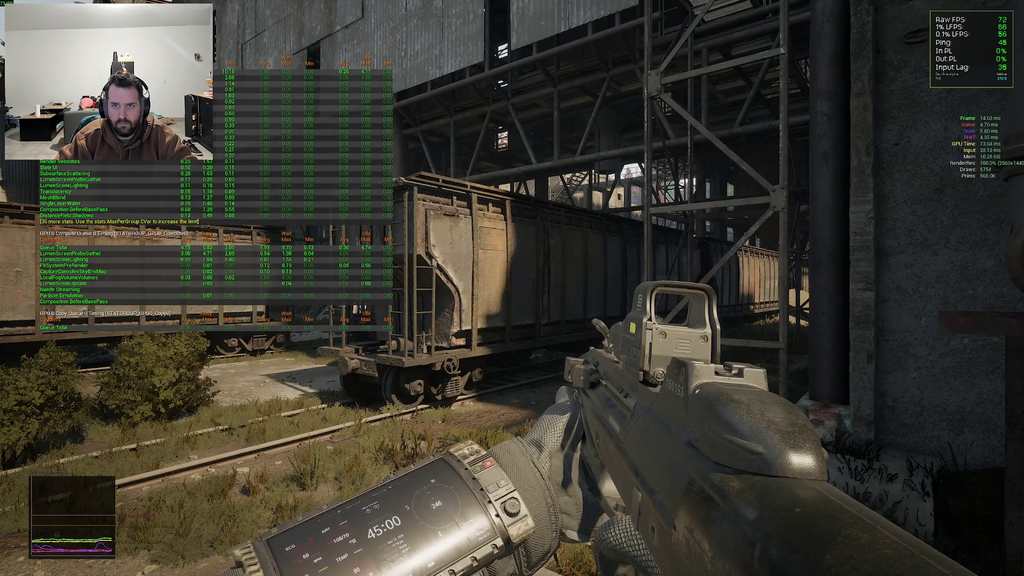
Toggle the ShowFlag.LumenReflections show flag again
key(grave)
text(showf)
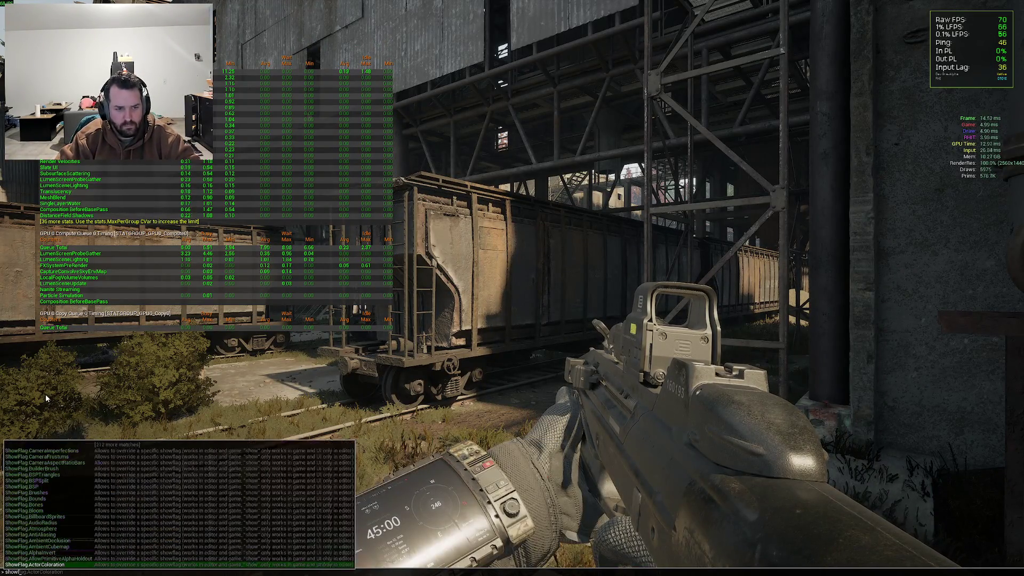
text(lag.lumenReflections)
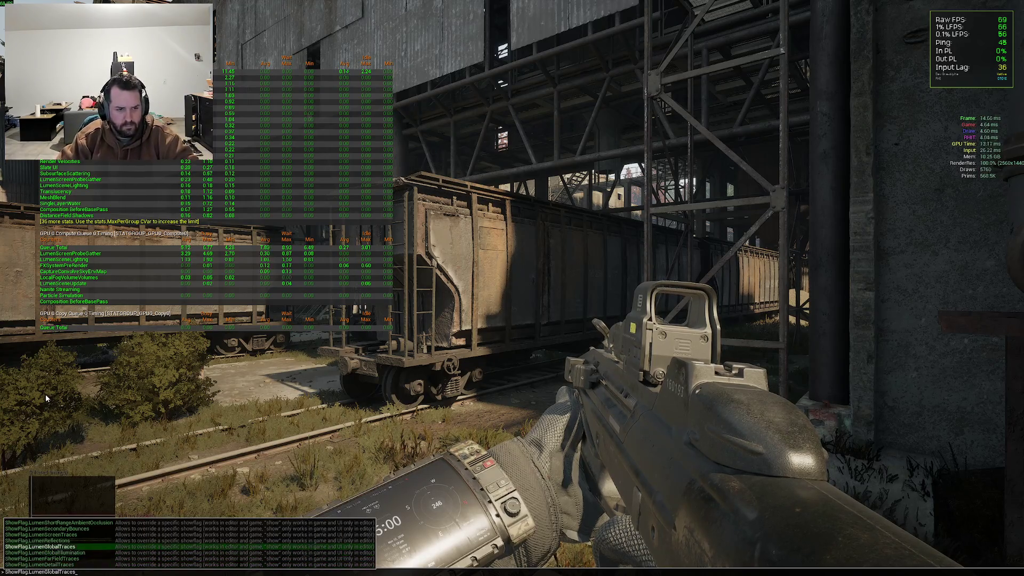
key(Up)
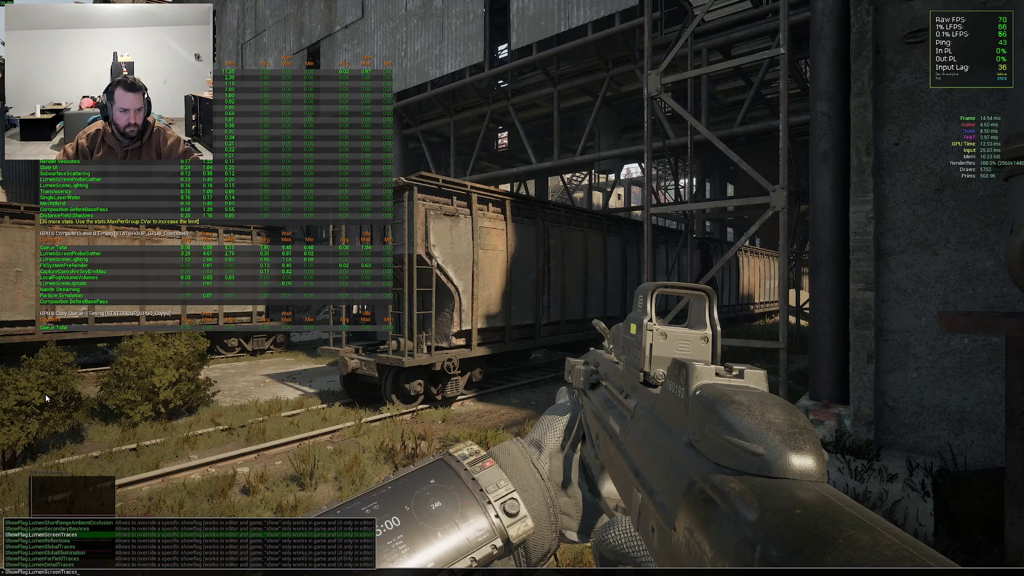
key(Down)
key(Return)
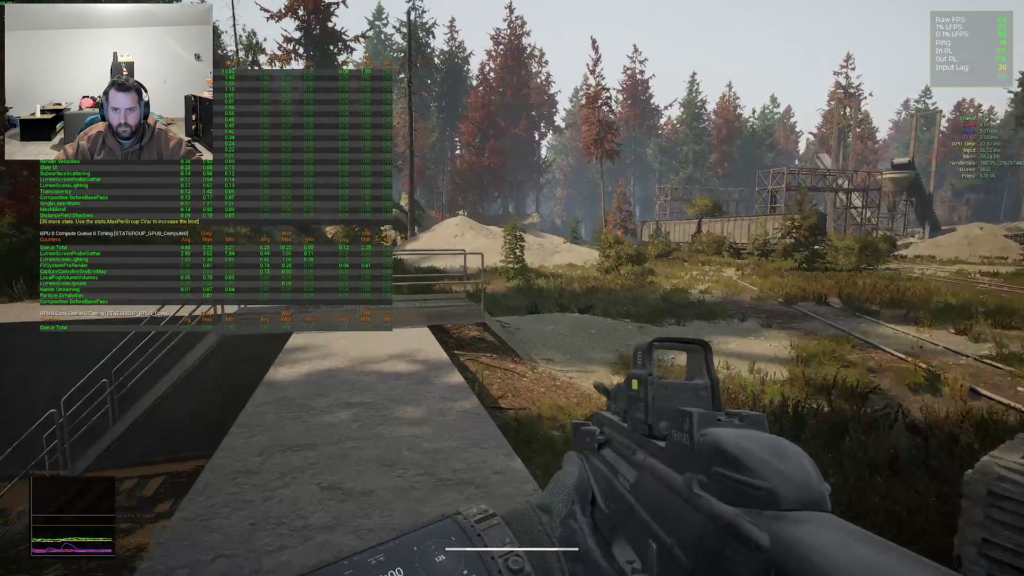
Check the console log, then run r.Lumen.Reflections.AsyncCompute 1
key(grave)
text(a)
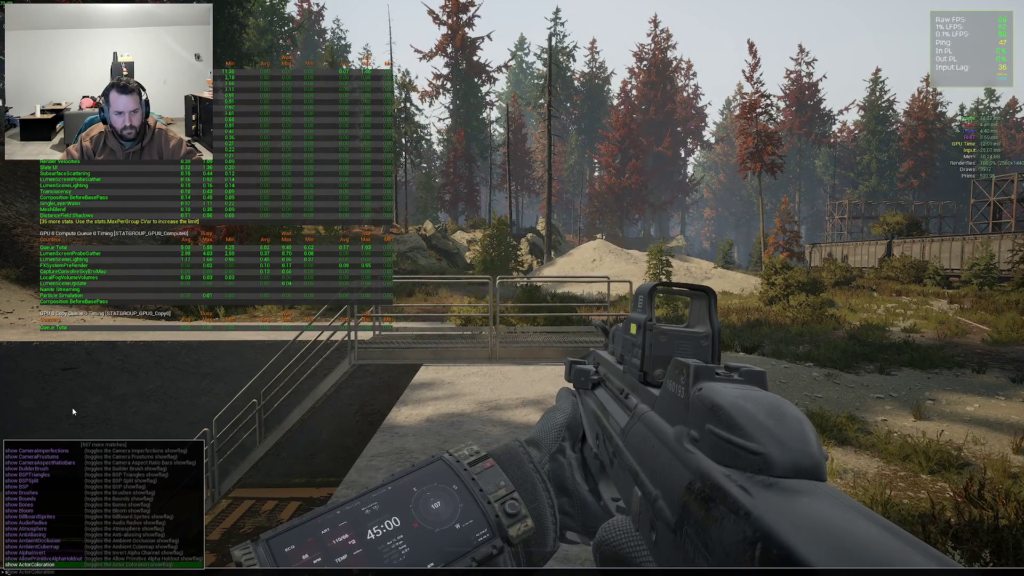
key(BackSpace)
text(lumen.reflex)
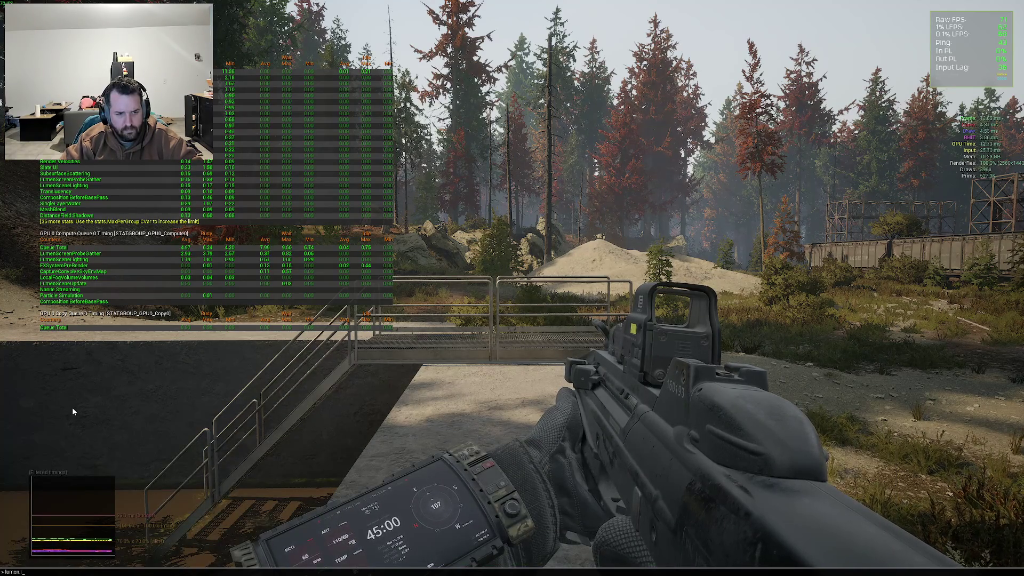
key(BackSpace)
key(BackSpace)
key(BackSpace)
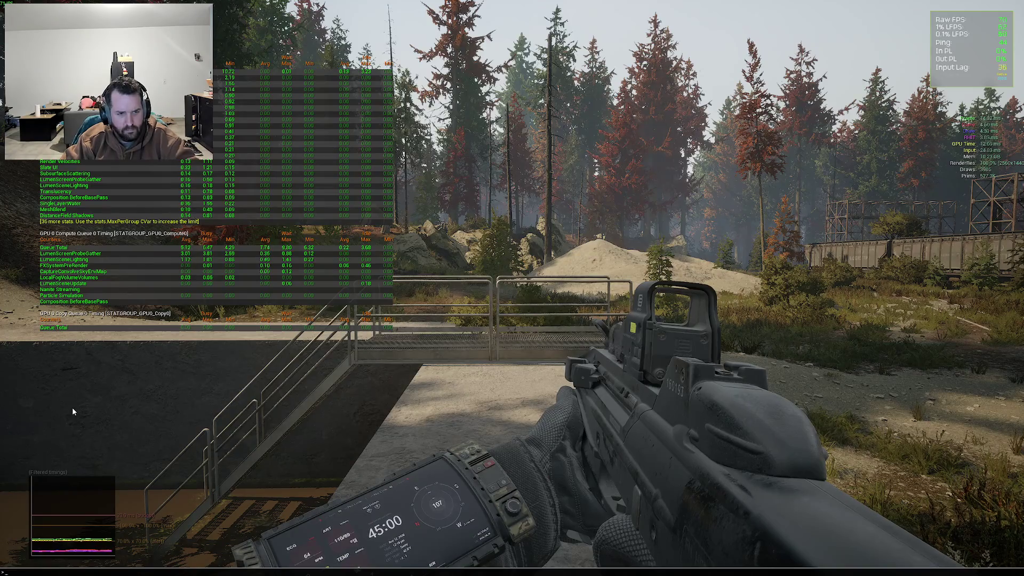
key(grave)
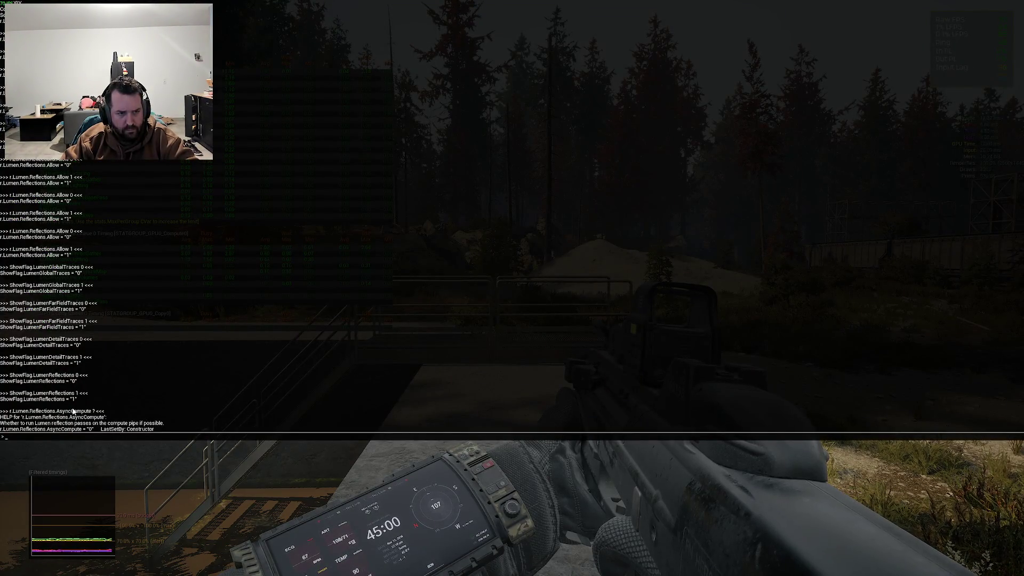
key(grave)
key(grave)
key(Up)
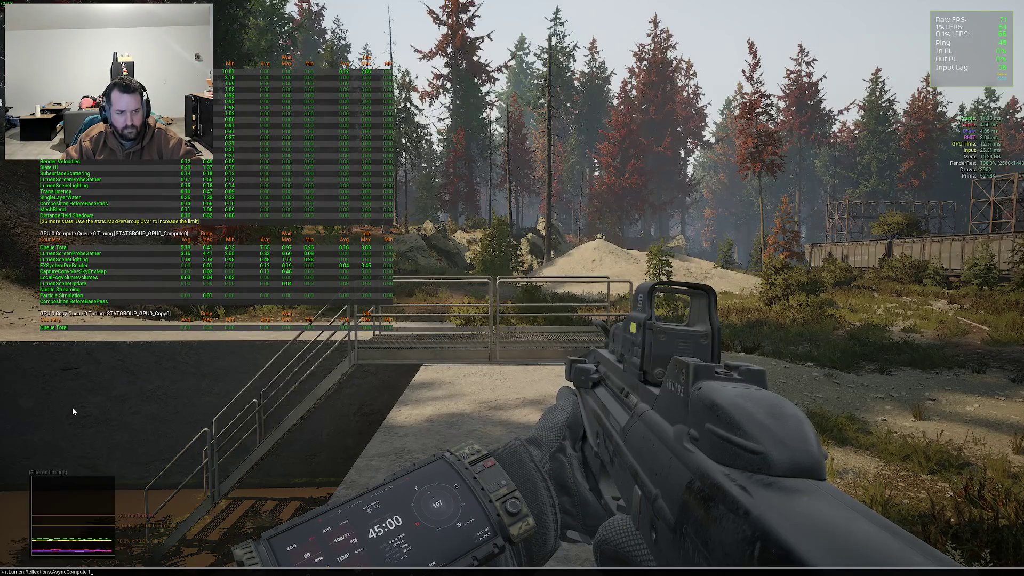
key(Return)
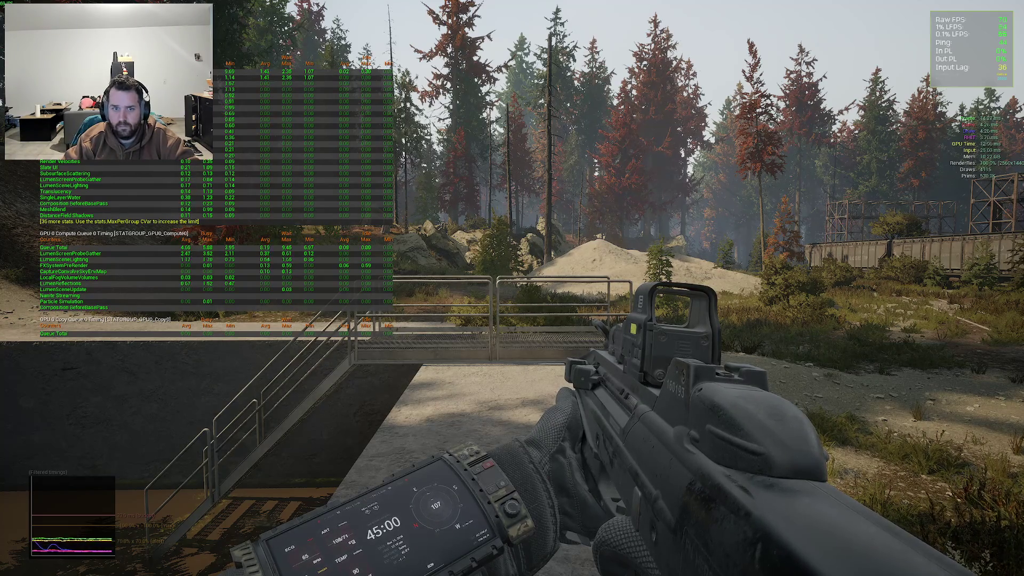
key(grave)
text(r.Lumen.Reflections.AsyncCompute 0)
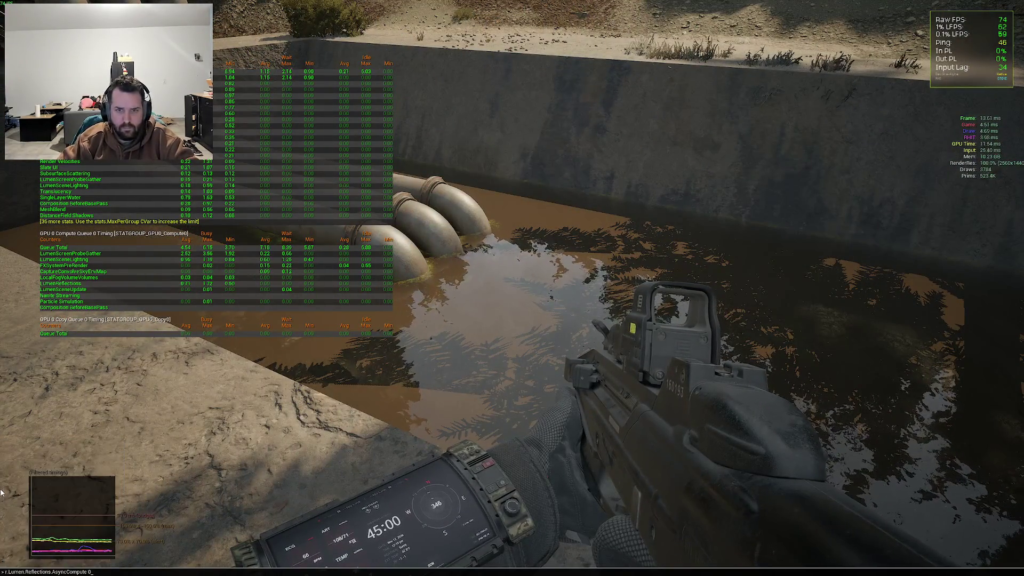
Set r.Lumen.Reflections.AsyncCompute to 0 and toggle ShowFlag.Atmosphere 0 then 1
key(grave)
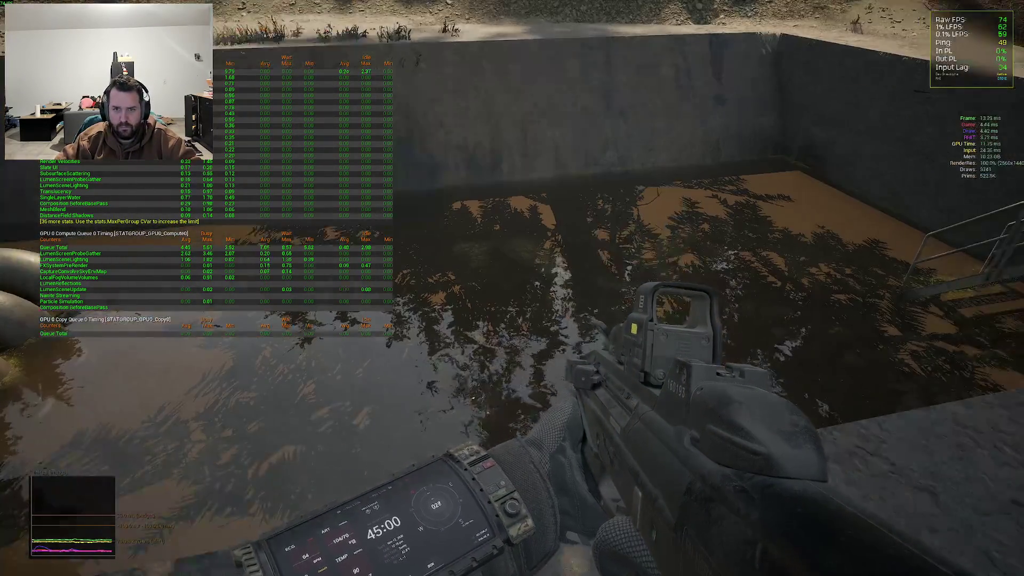
key(grave)
text(showflag)
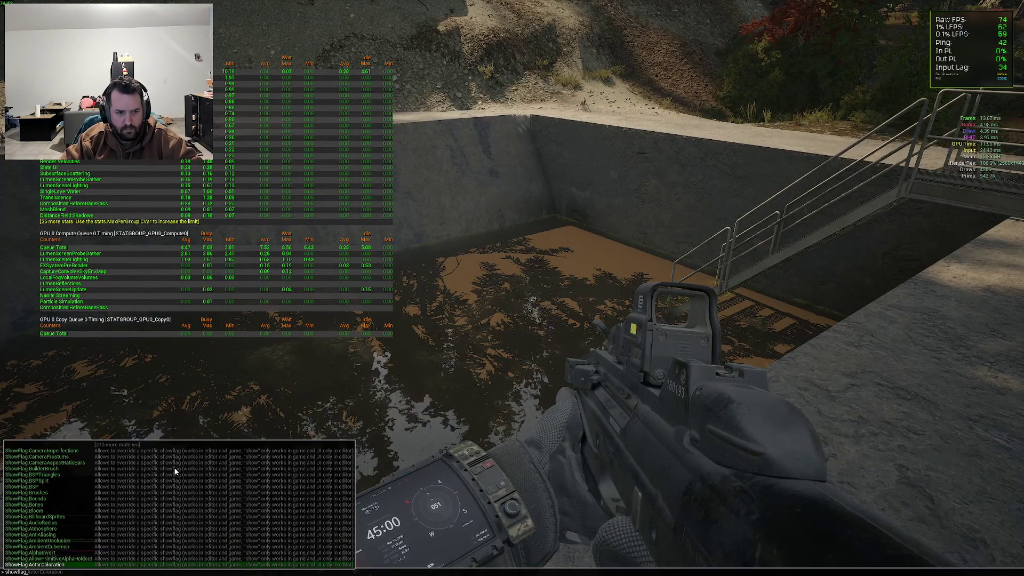
text(.)
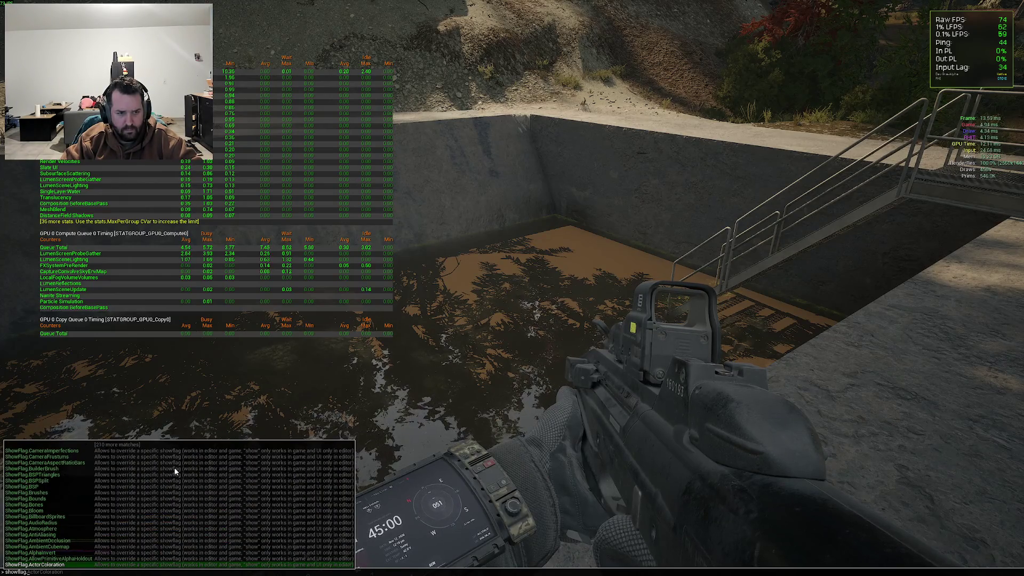
key(Up)
key(Up)
key(Up)
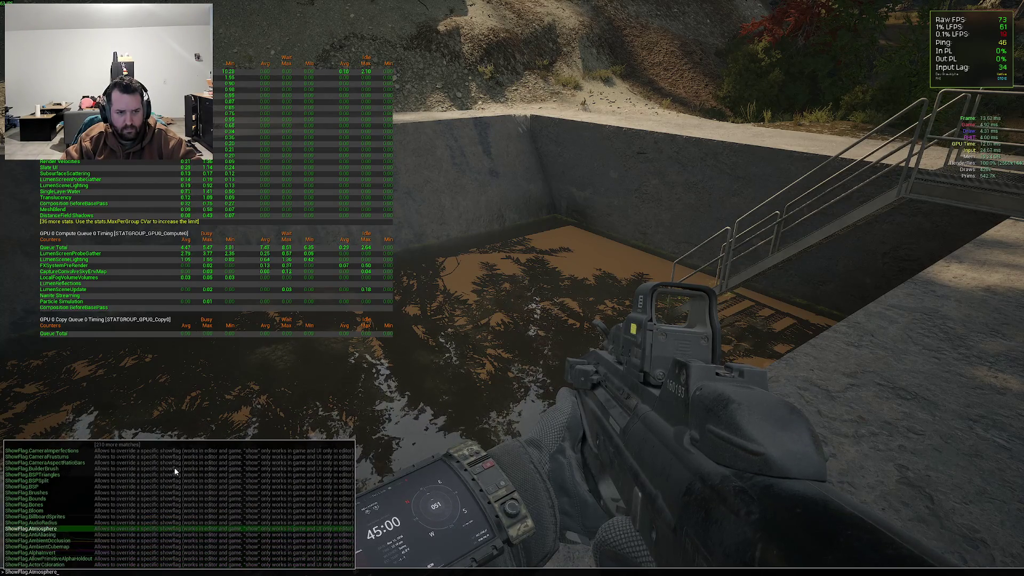
key(Return)
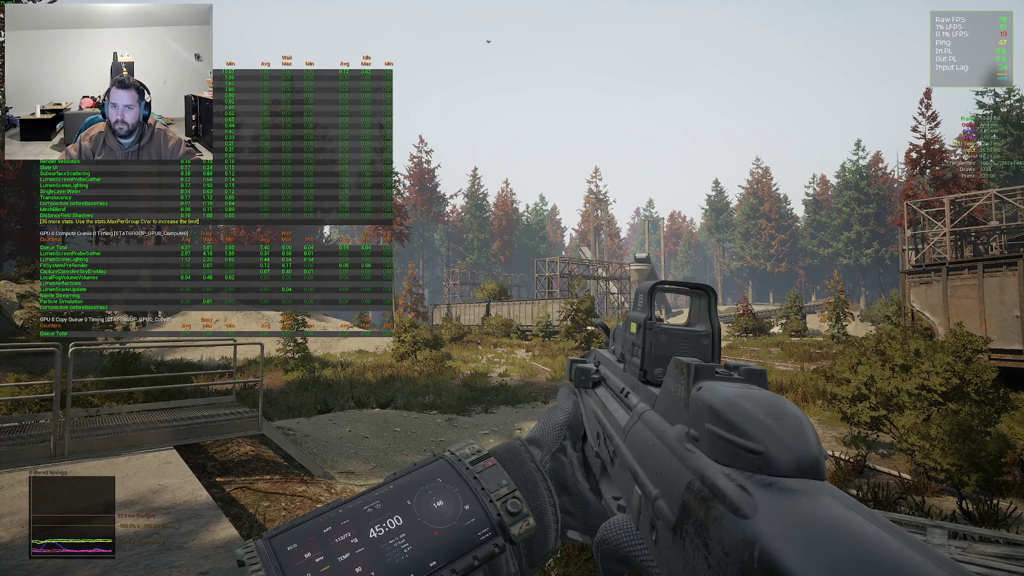
Query r.Lumen.DiffuseIndirect.SSAO ? and read its help in the full log
key(grave)
text(sg.)
key(Up)
text(howf)
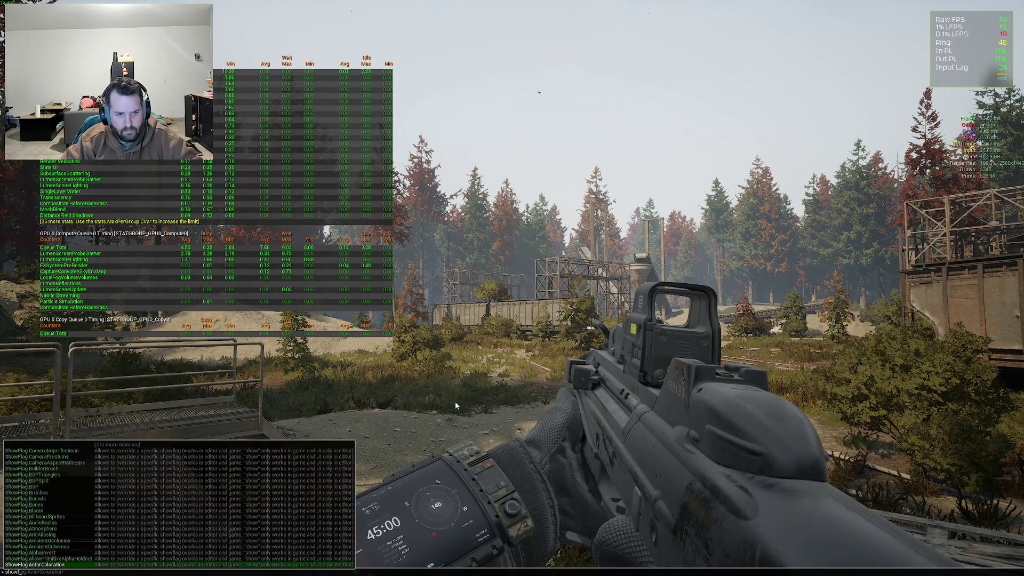
key(BackSpace)
key(BackSpace)
key(BackSpace)
text(r.lumen)
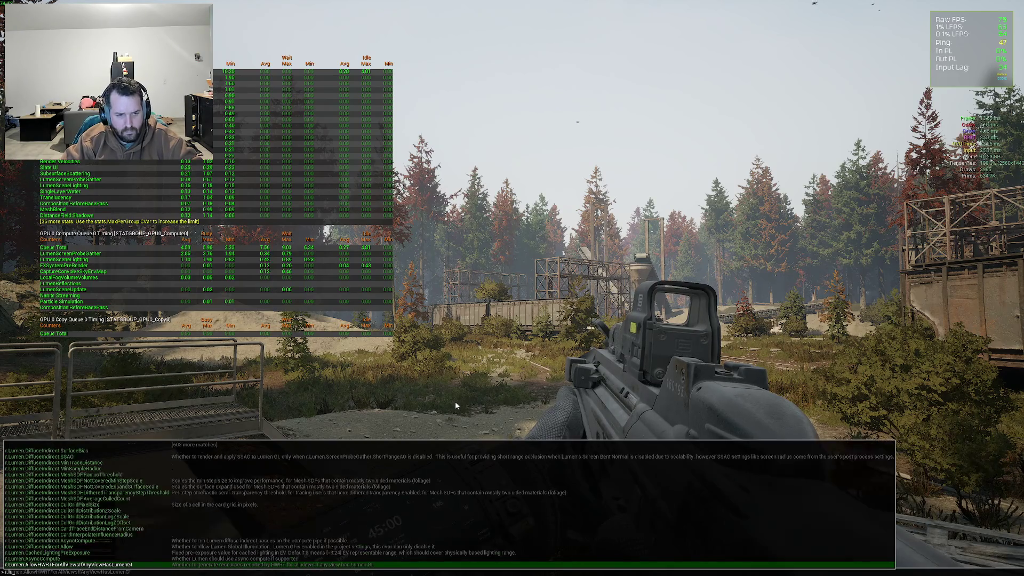
key(Up)
key(Up)
key(Up)
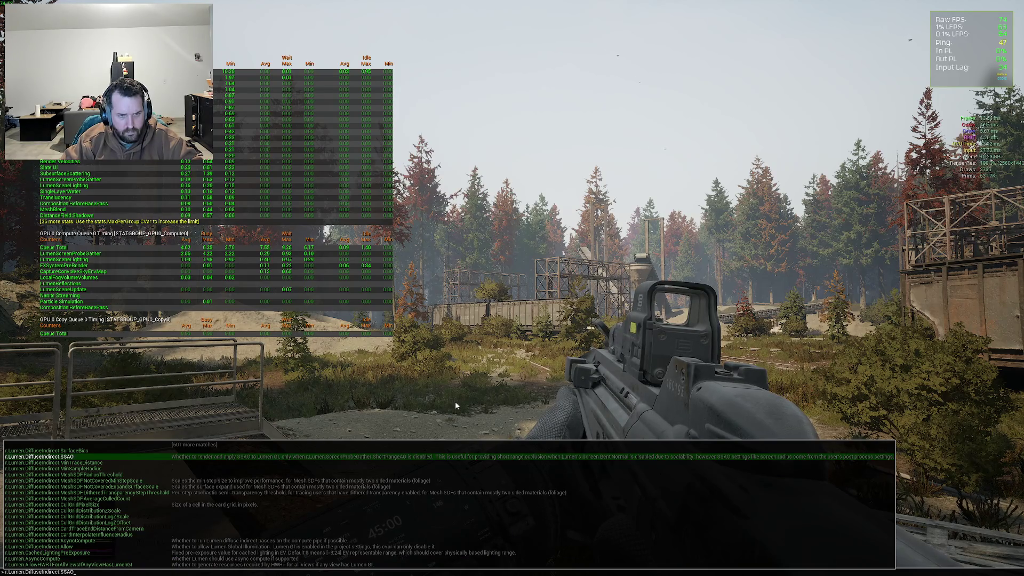
text(?)
key(Return)
key(grave)
key(grave)
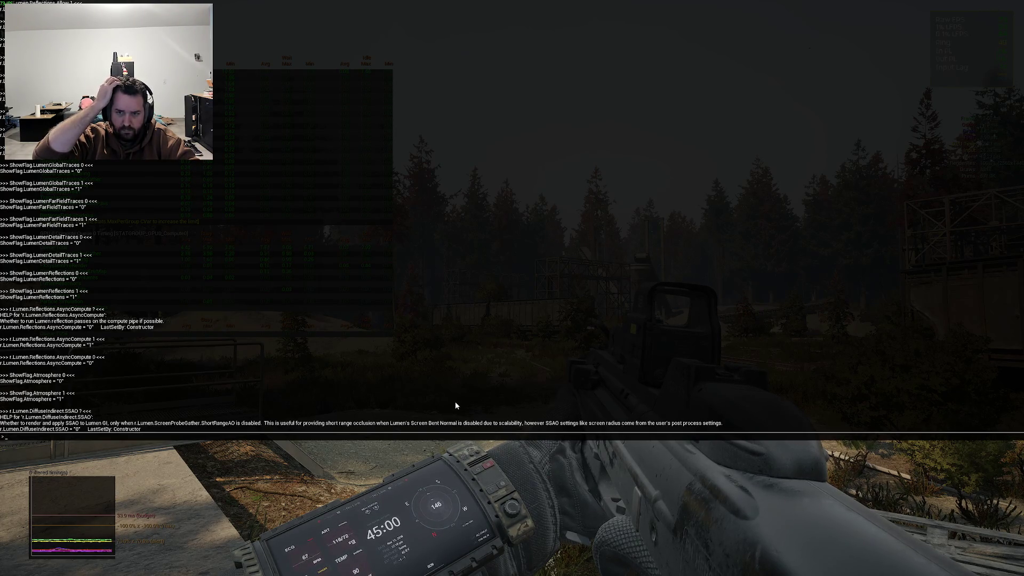
key(grave)
key(grave)
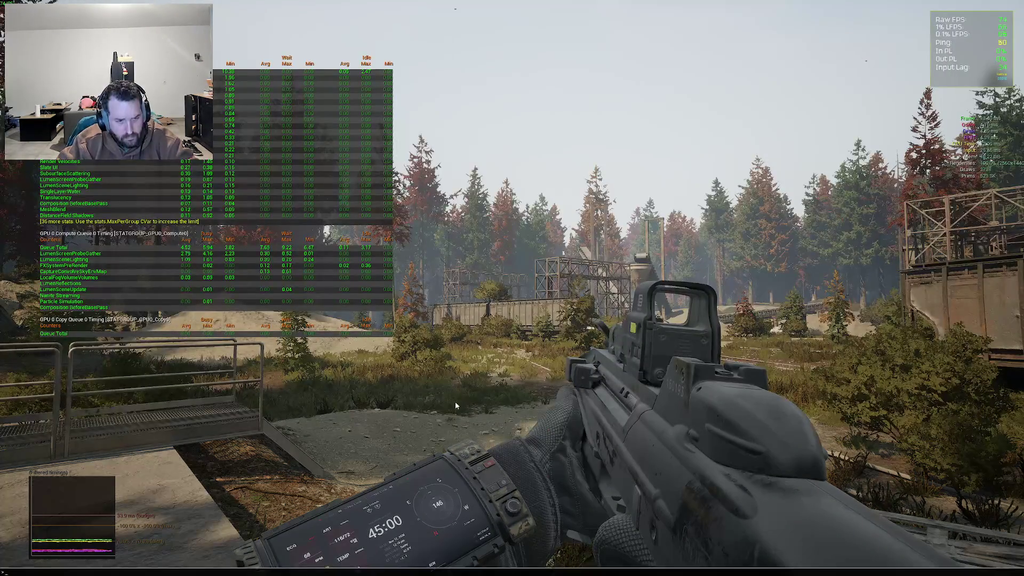
Find r.Lumen.ScreenProbeGather.ShortRangeAO in autocomplete and query its help with ?
text(r.lumen.sh)
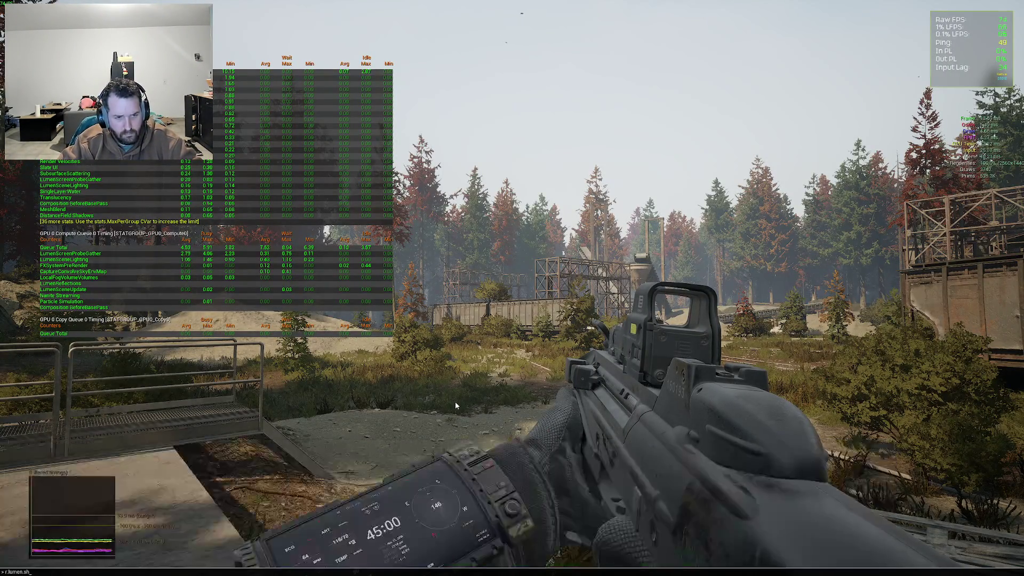
key(BackSpace)
key(BackSpace)
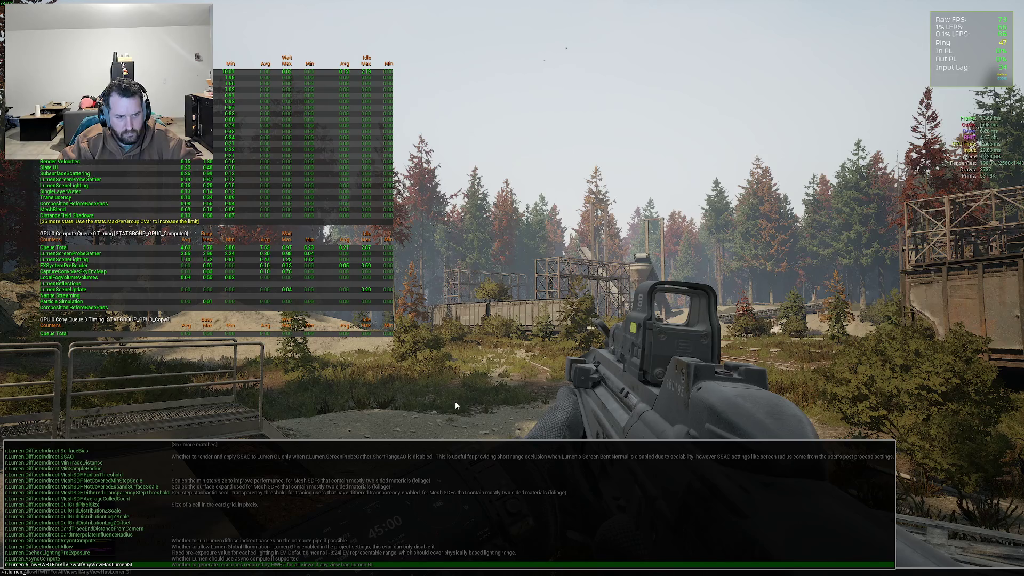
text(refl)
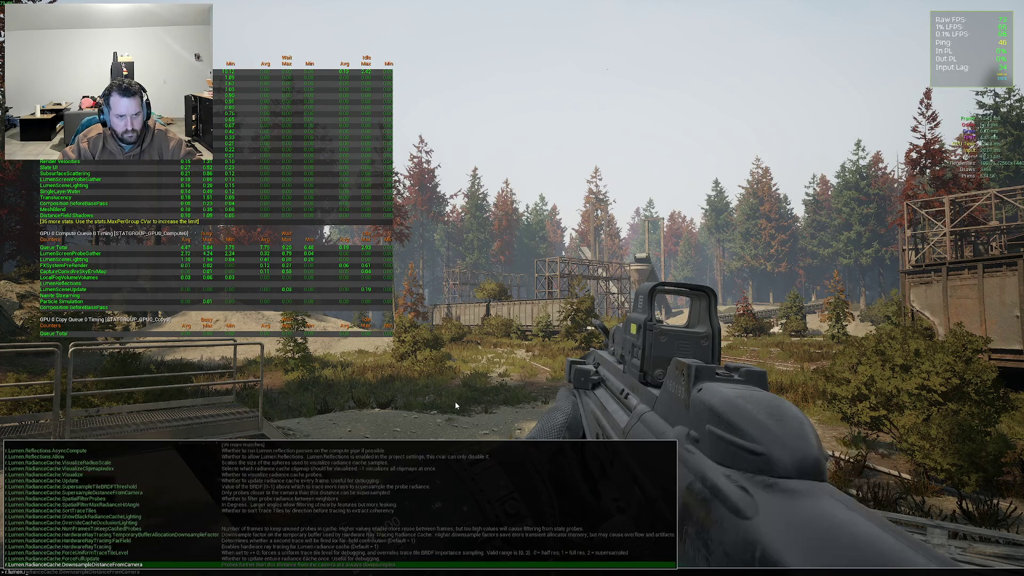
key(Escape)
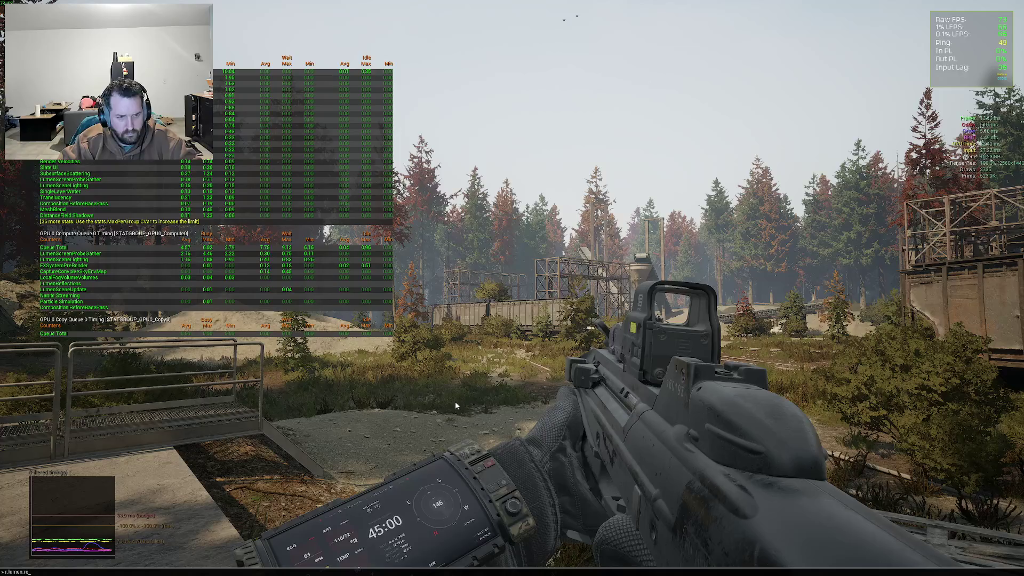
key(Up)
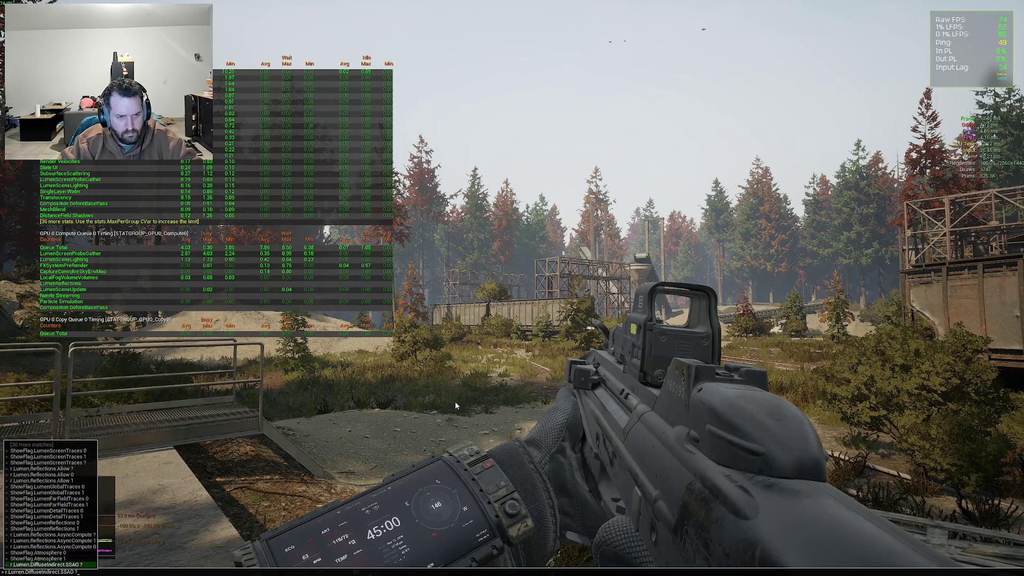
key(BackSpace)
key(BackSpace)
key(BackSpace)
text(s)
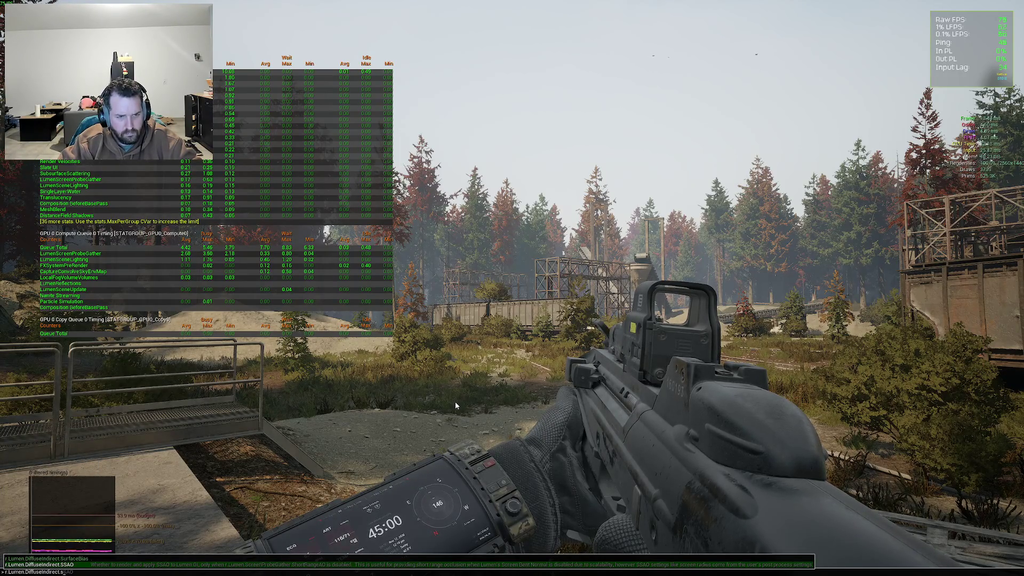
key(BackSpace)
key(BackSpace)
key(BackSpace)
text(Short)
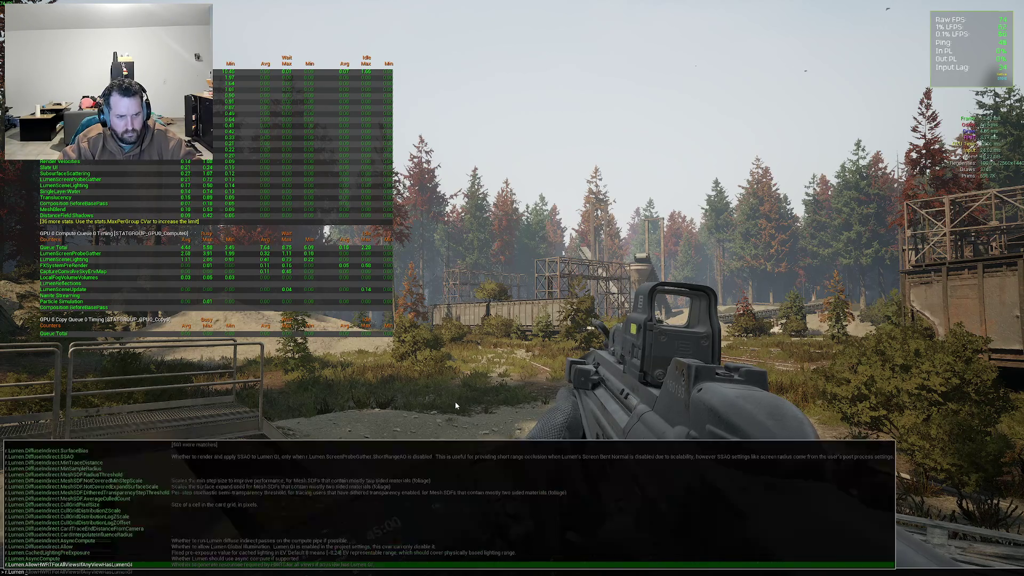
key(Up)
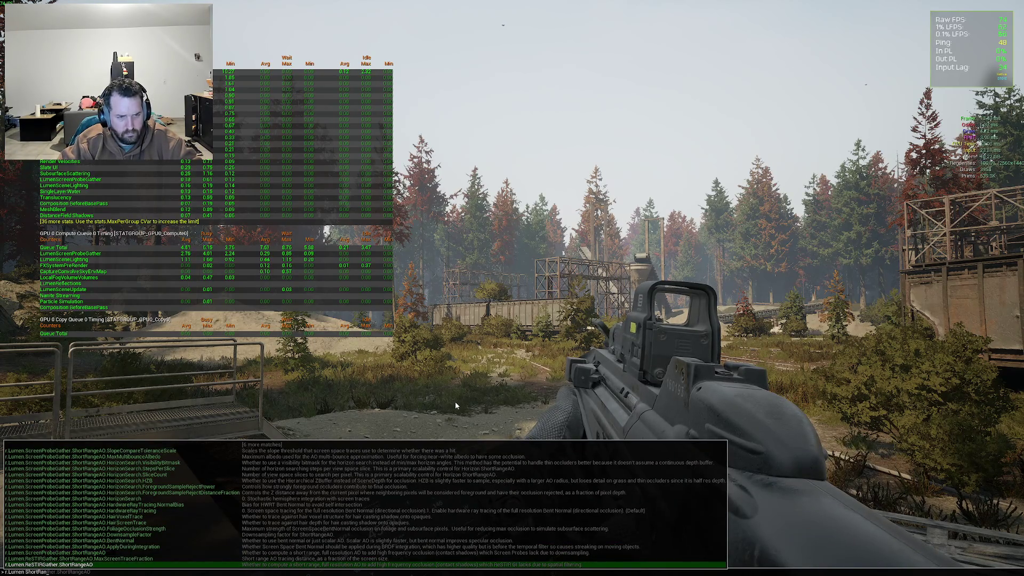
text(?)
key(Return)
After reading its help, set r.Lumen.ScreenProbeGather.ShortRangeAO to 0
key(grave)
key(grave)
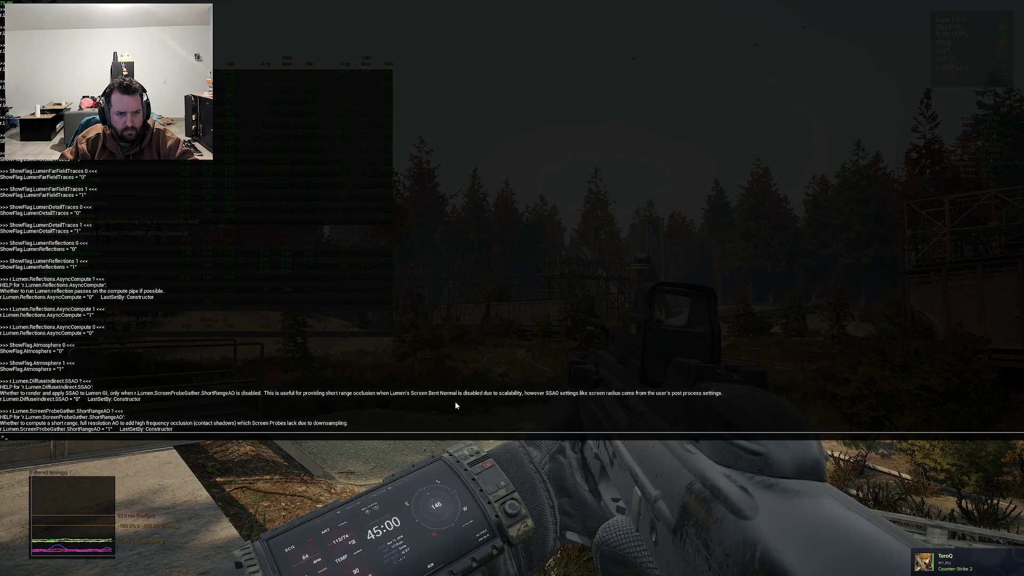
key(grave)
key(grave)
key(Up)
key(BackSpace)
text(0)
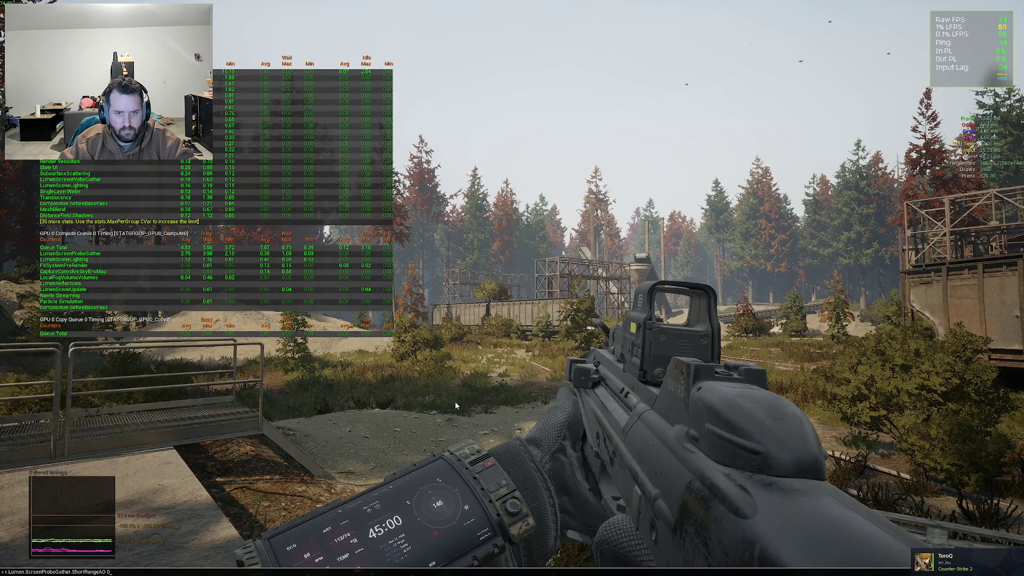
key(Return)
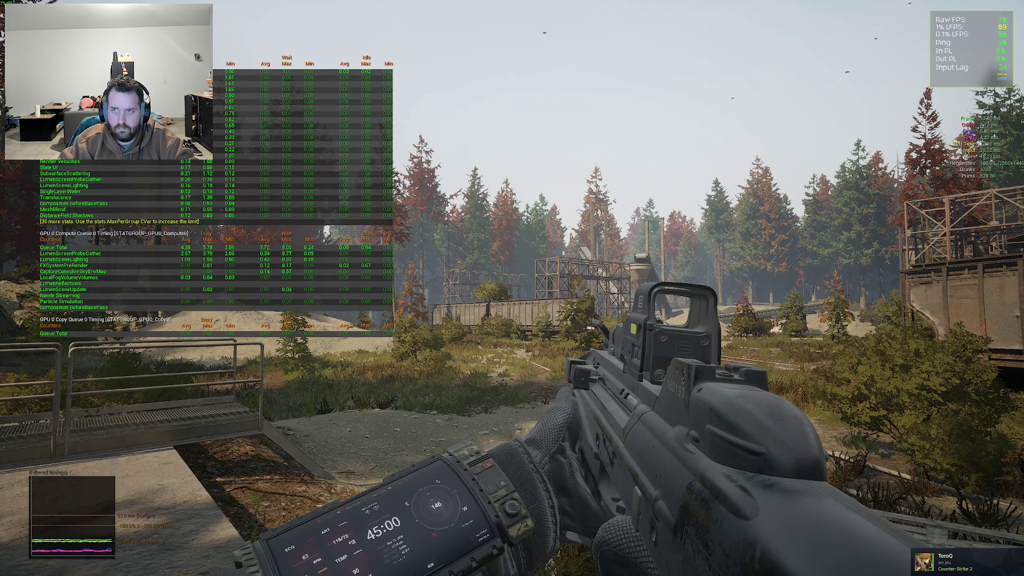
Face the pipes and water pit, then set r.Lumen.DiffuseIndirect.SSAO to 1
key(w)
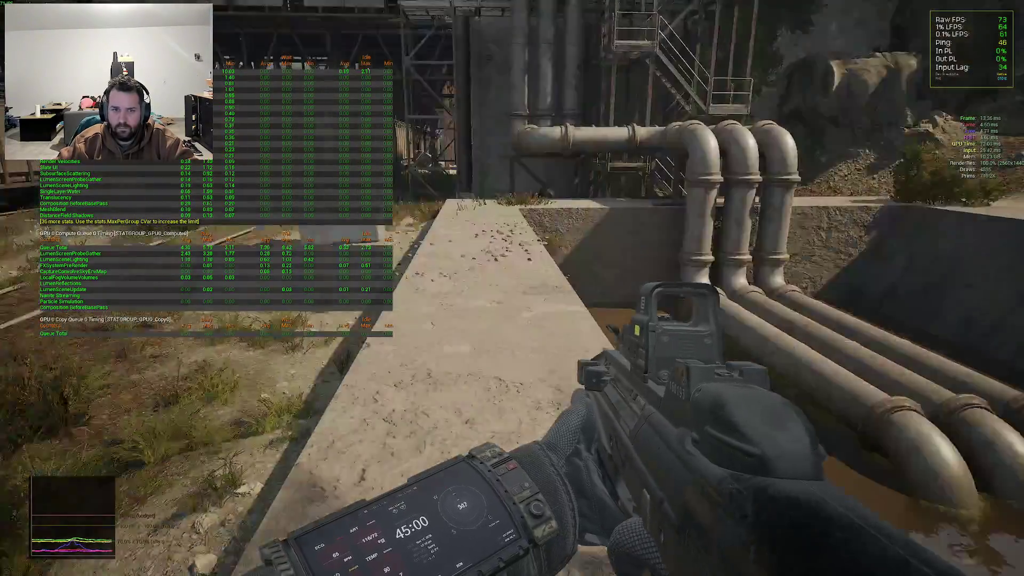
mouse_move(512, 288)
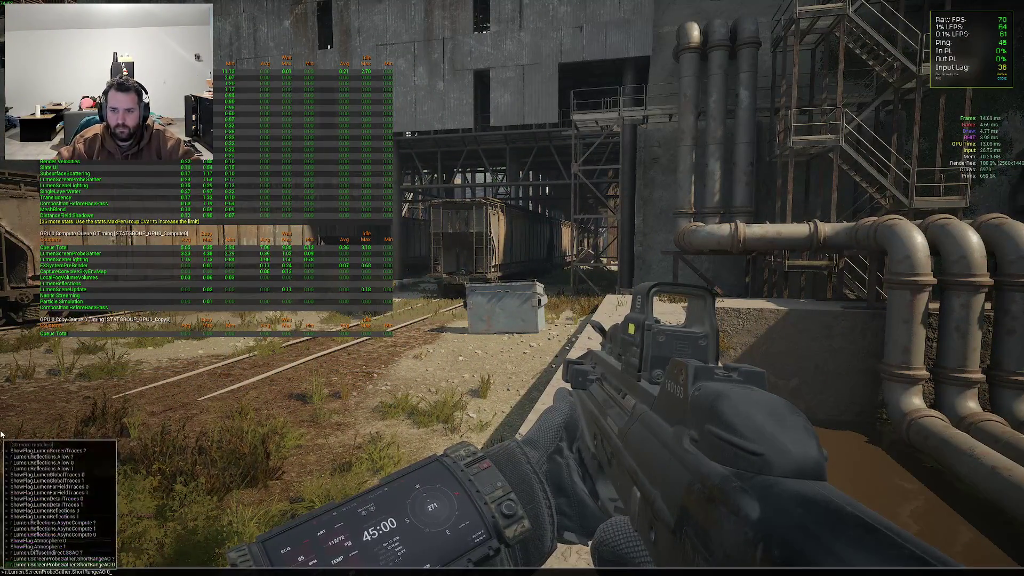
key(grave)
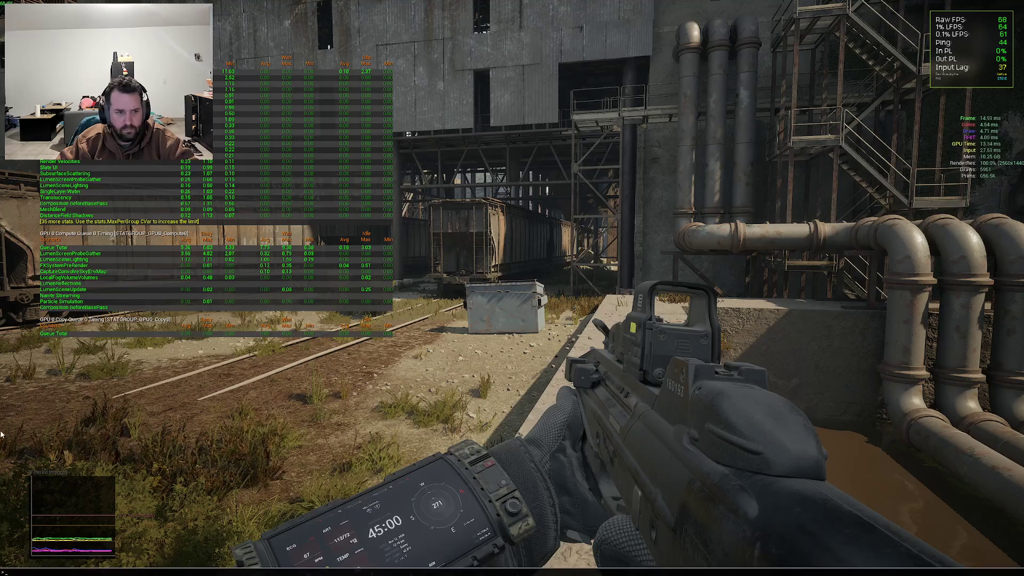
key(Up)
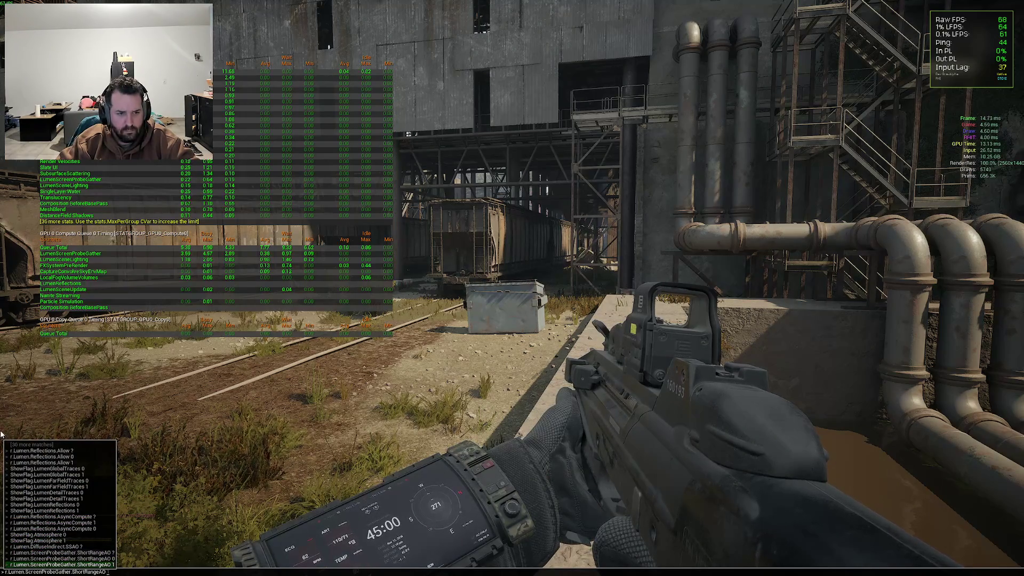
text(0)
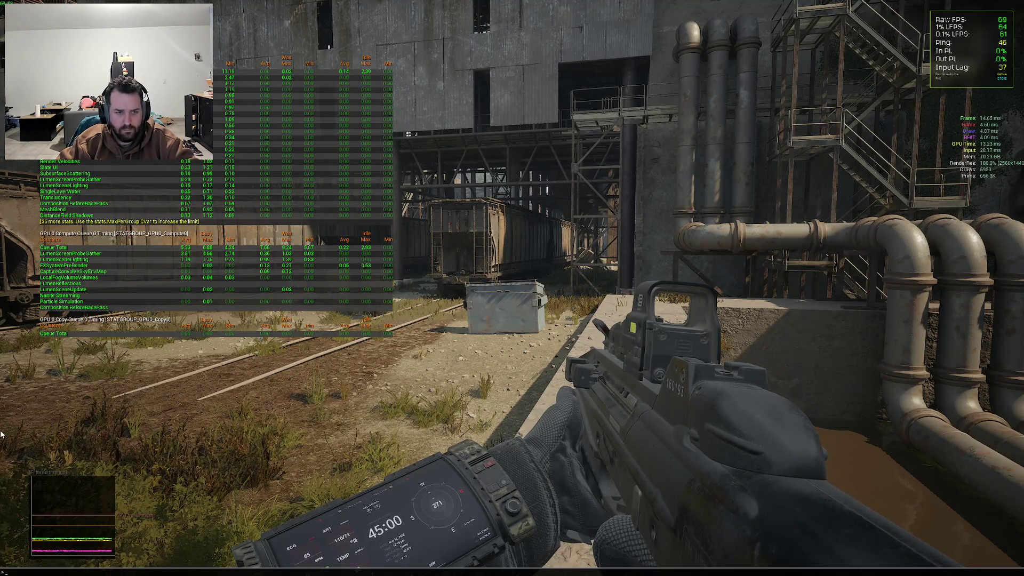
key(BackSpace)
text(1)
key(BackSpace)
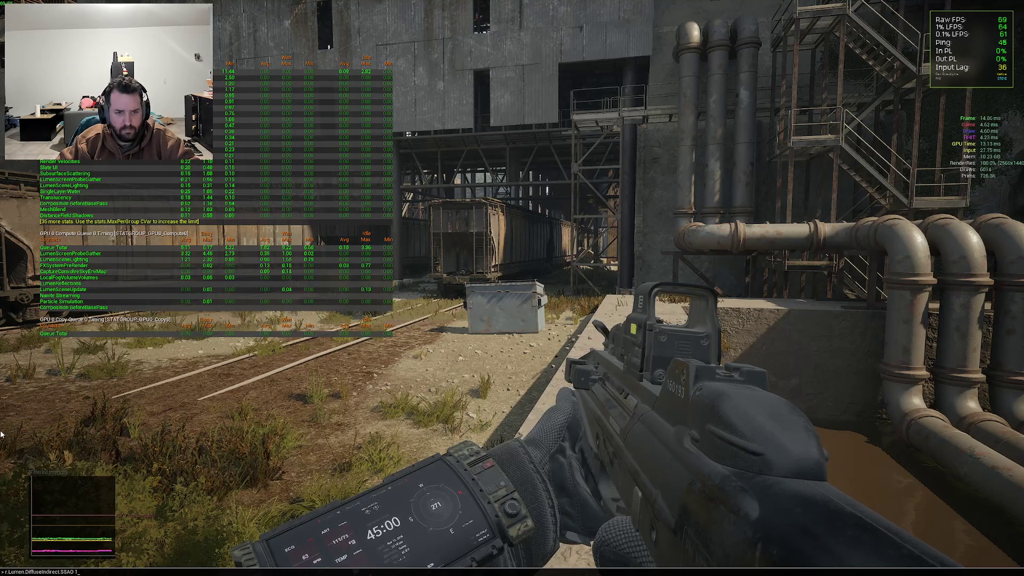
key(Return)
Return diffuse-indirect SSAO to 0, then toggle ShortRangeAO to 1 and back to 0
key(grave)
key(Up)
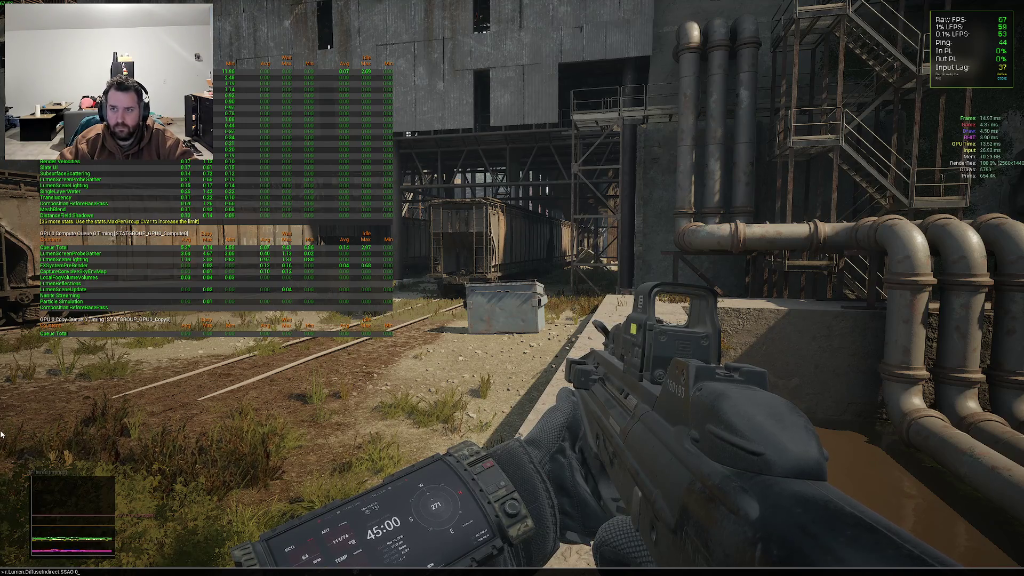
key(Return)
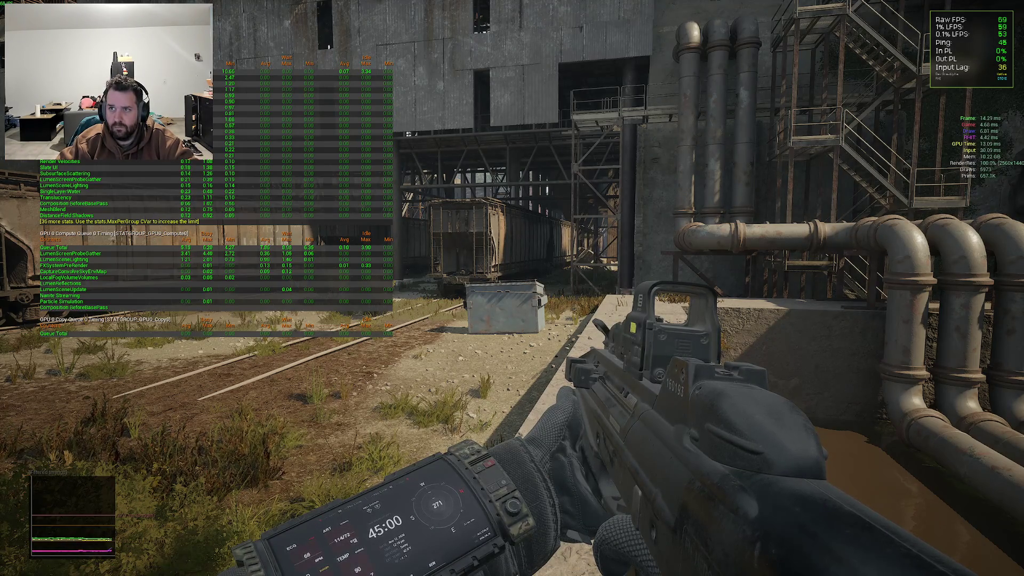
key(grave)
key(Up)
key(Up)
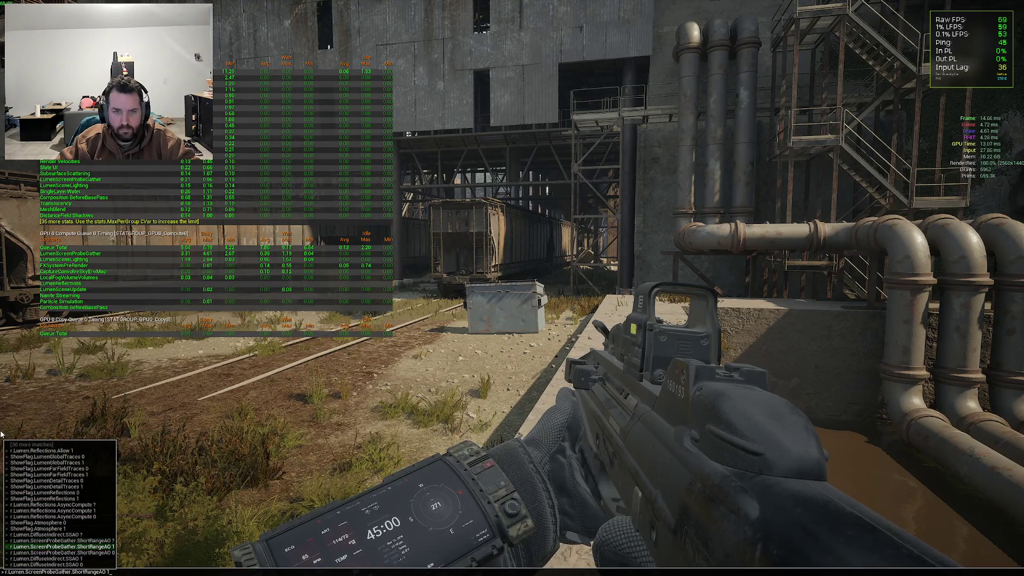
key(Return)
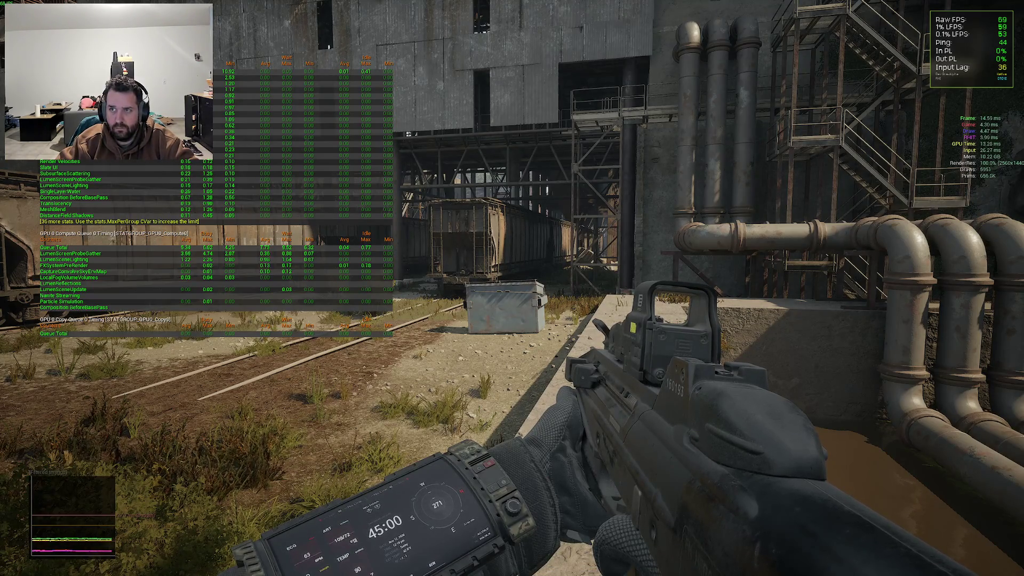
key(grave)
key(Up)
key(Return)
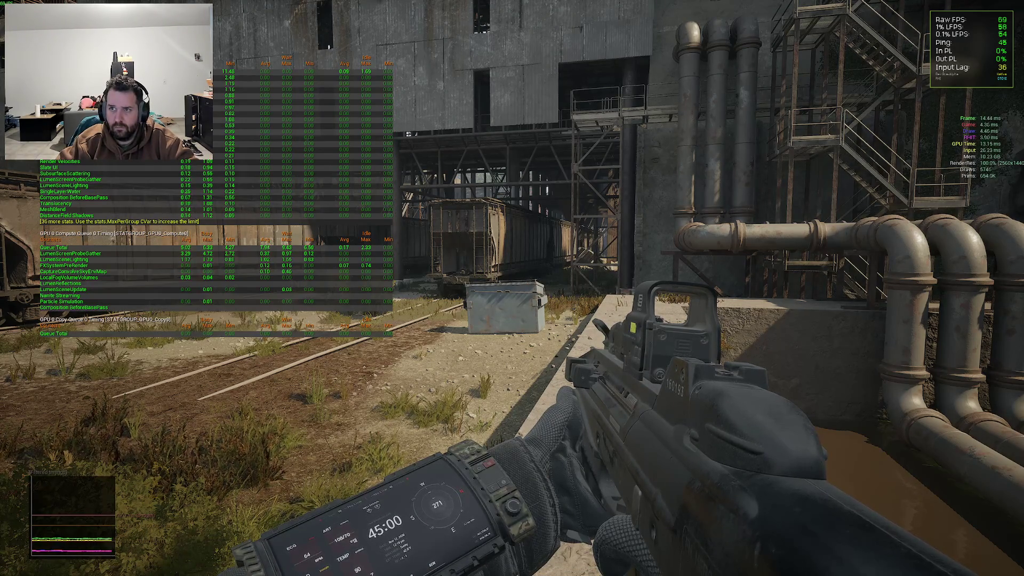
Re-apply r.Lumen.ScreenProbeGather.ShortRangeAO 0 from the console history
key(grave)
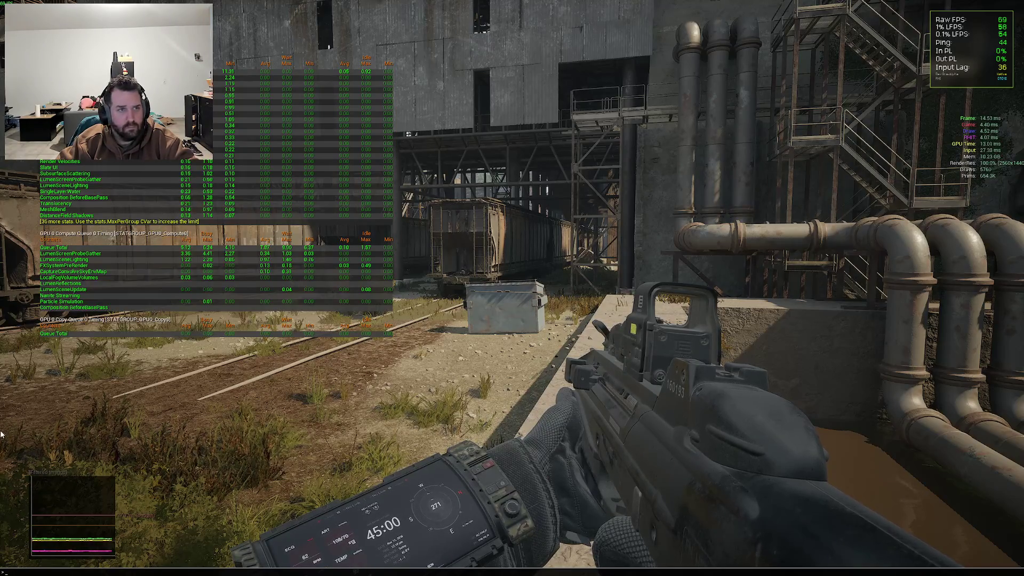
key(Up)
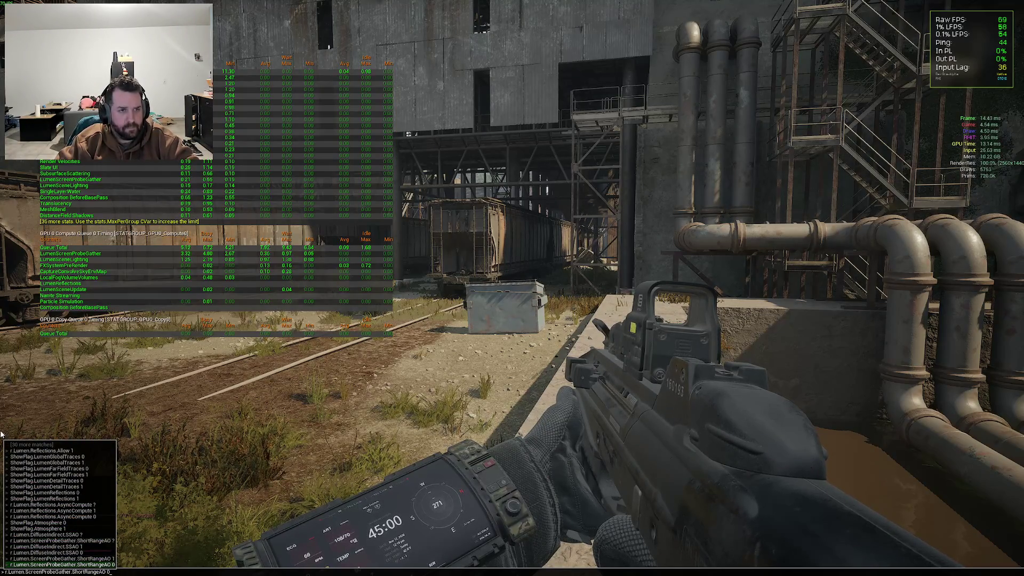
key(Return)
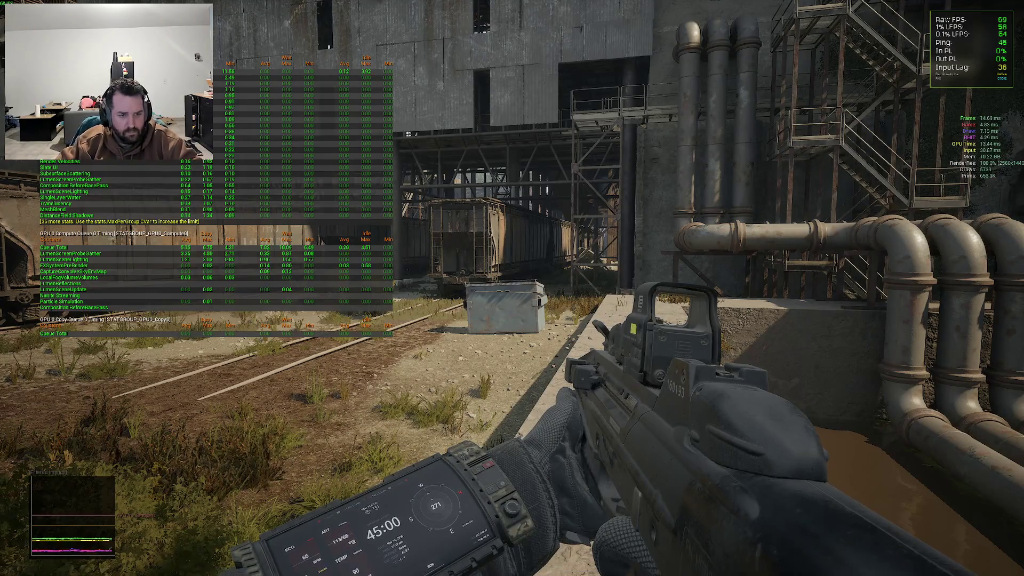
key(grave)
key(Up)
key(Return)
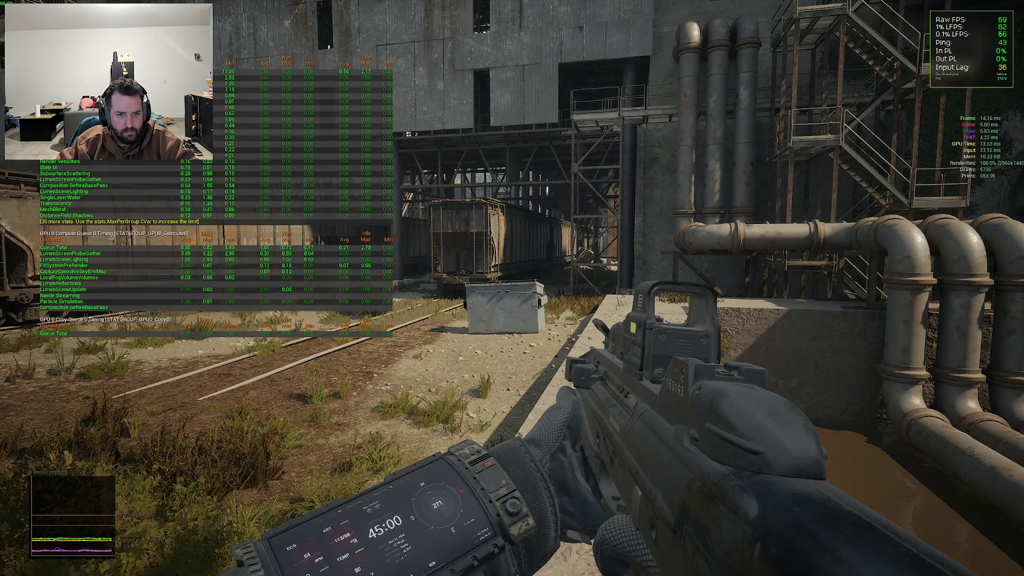
Search 'r.lume ao' and browse DiffuseIndirect SSAO, MaterialAO and ReSTIRGather ShortRangeAO settings
key(grave)
text(r.l)
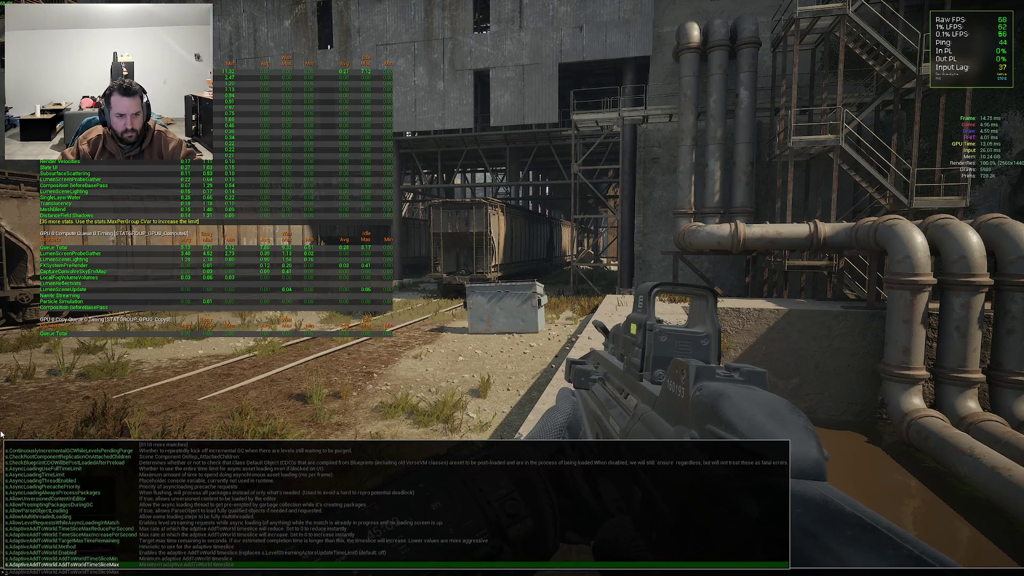
text(umen)
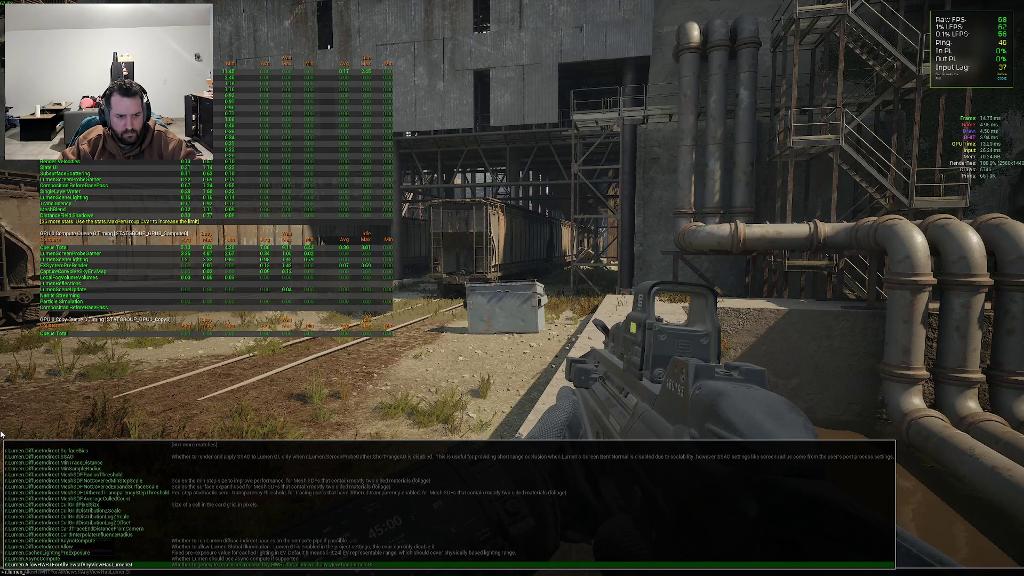
text( ao)
key(Up)
key(Up)
key(Up)
key(Down)
key(Down)
key(Down)
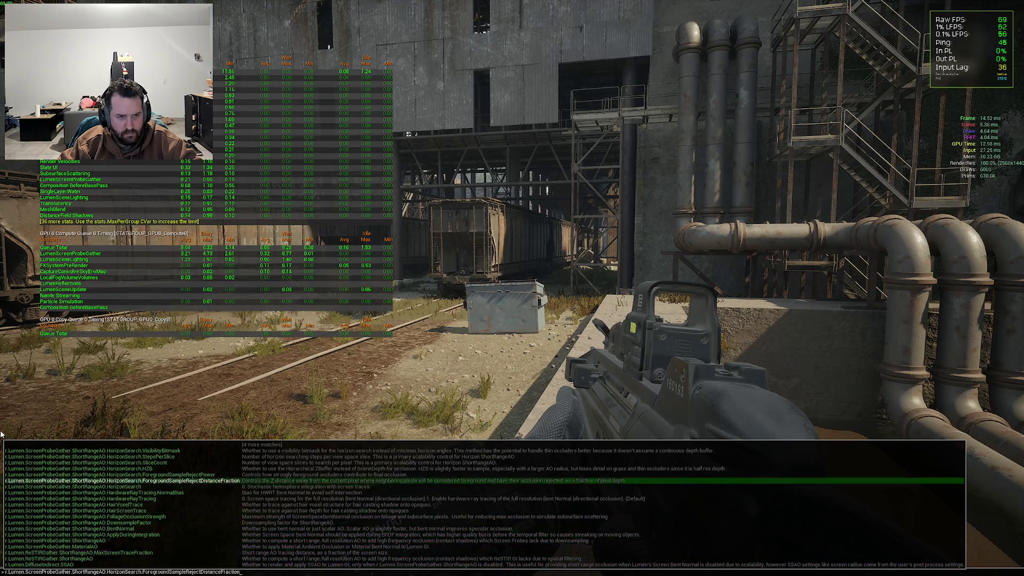
key(Up)
key(Down)
key(Up)
key(Up)
key(Up)
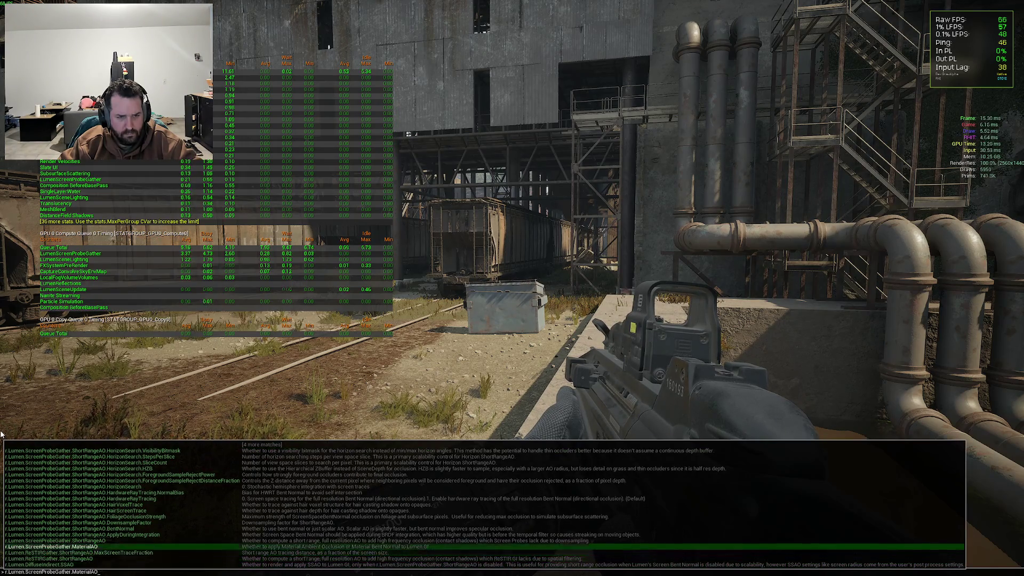
key(Down)
key(Down)
key(Down)
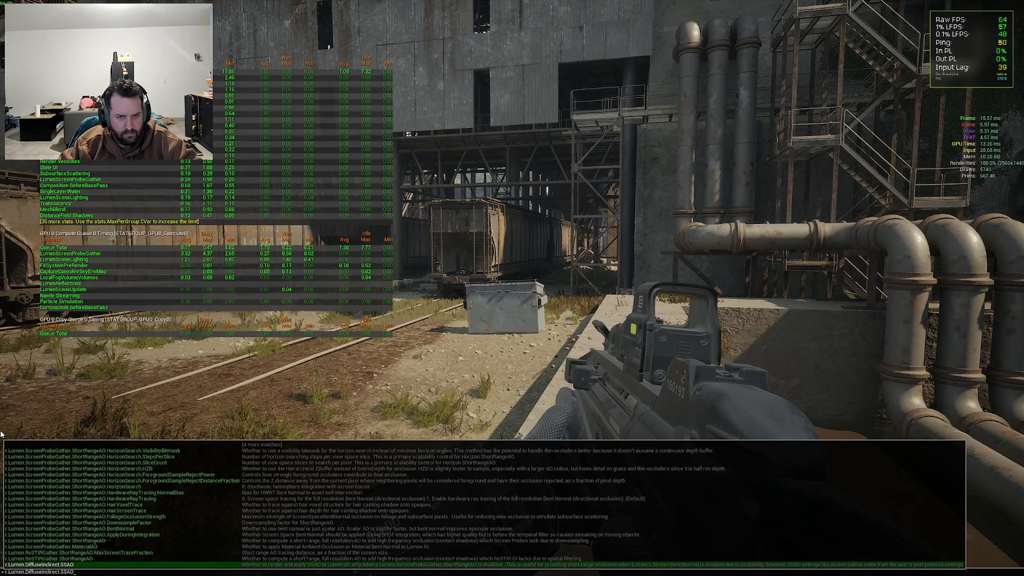
key(Up)
key(Up)
key(Up)
key(Up)
key(Up)
key(Down)
key(Down)
key(Down)
key(BackSpace)
key(BackSpace)
key(BackSpace)
Run r.Lumen.DiffuseIndirect.Allow 0, then switch it back to 1
text(.Diff)
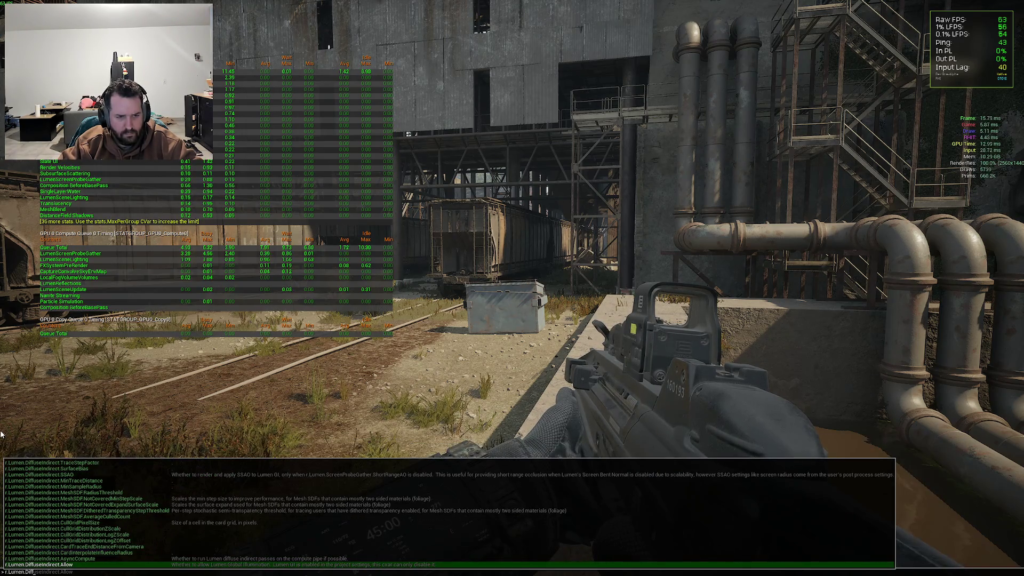
text(Indirect.Allow 0)
key(Return)
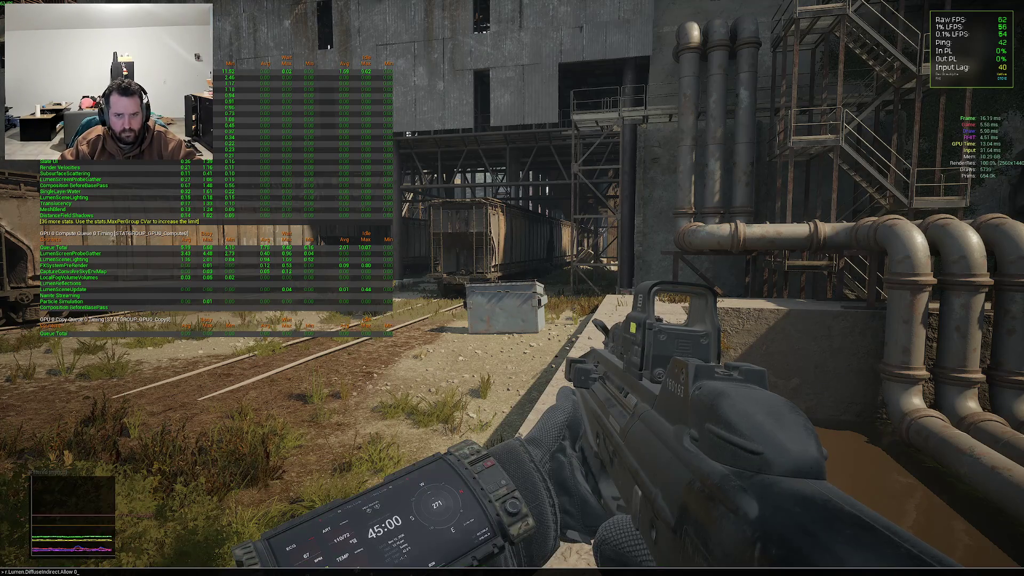
key(grave)
key(Up)
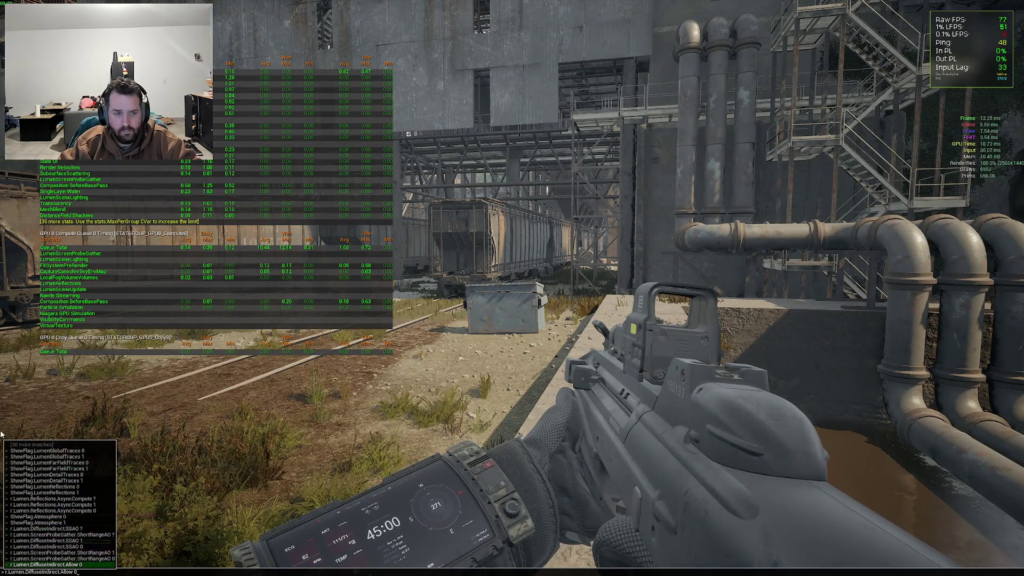
key(Return)
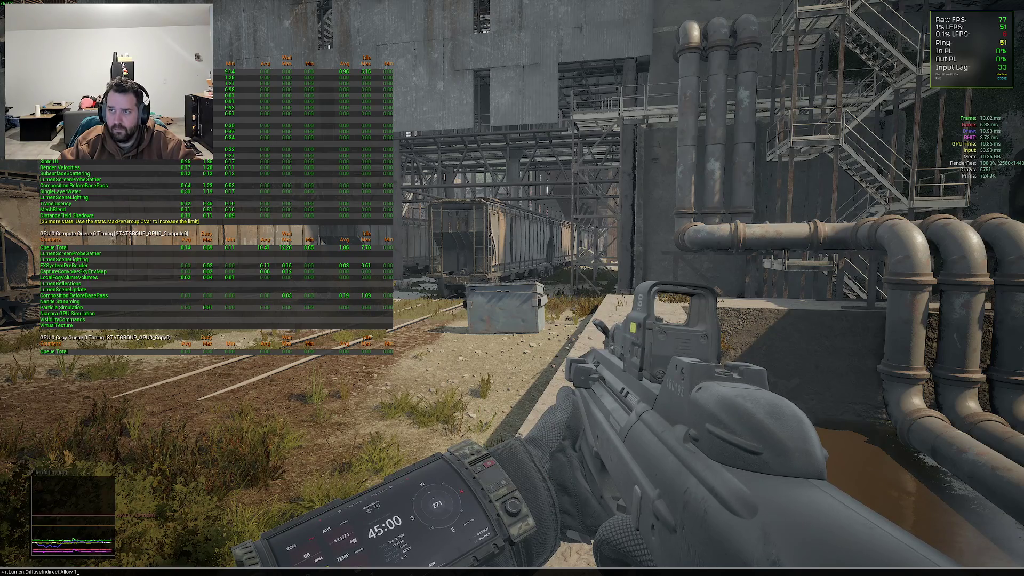
Set r.Lumen.ReSTIRGather.ShortRangeAO to 0, picked via autocomplete
key(grave)
text(show)
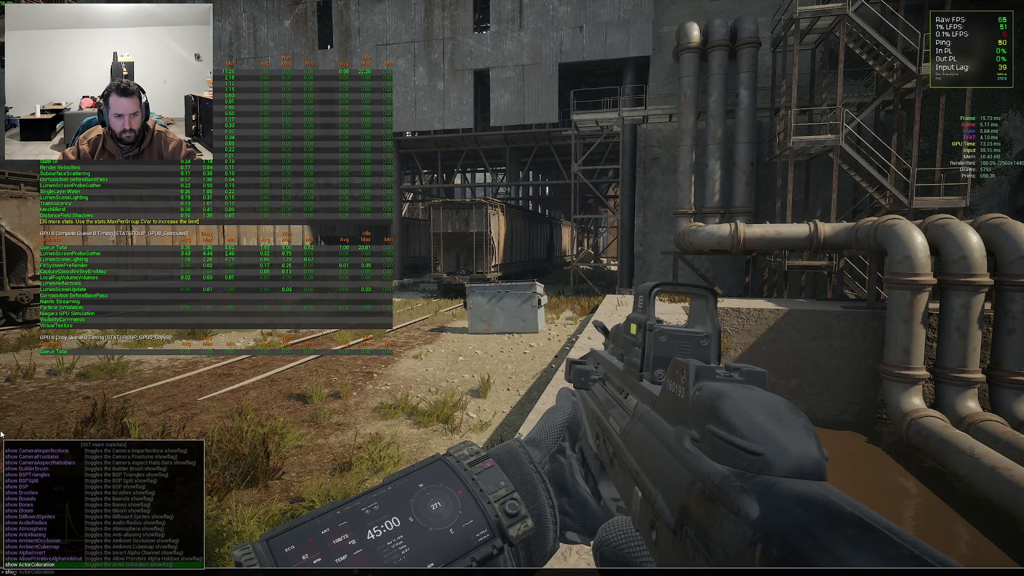
key(BackSpace)
key(BackSpace)
key(BackSpace)
text(r.lumen.)
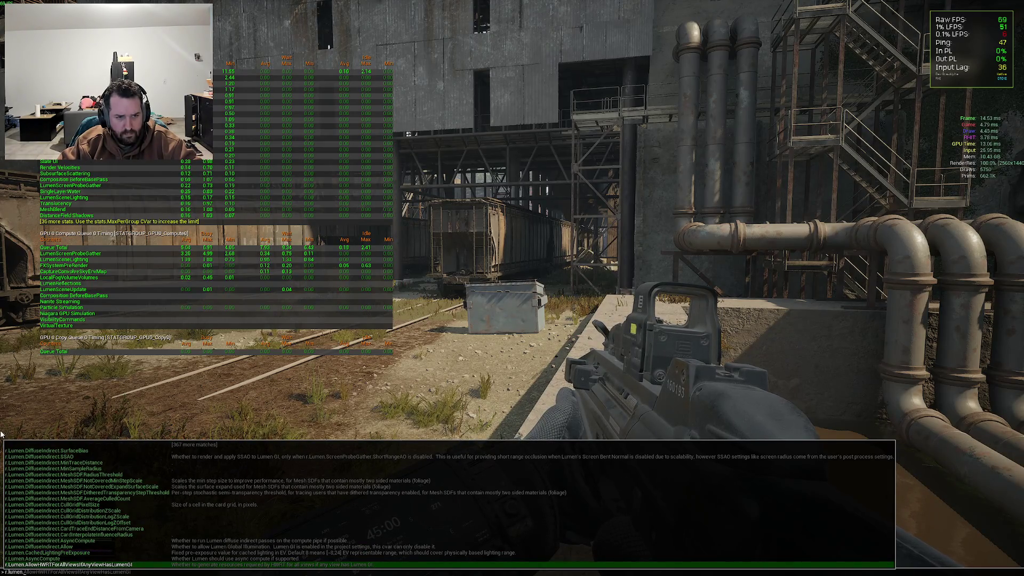
text( shortrange)
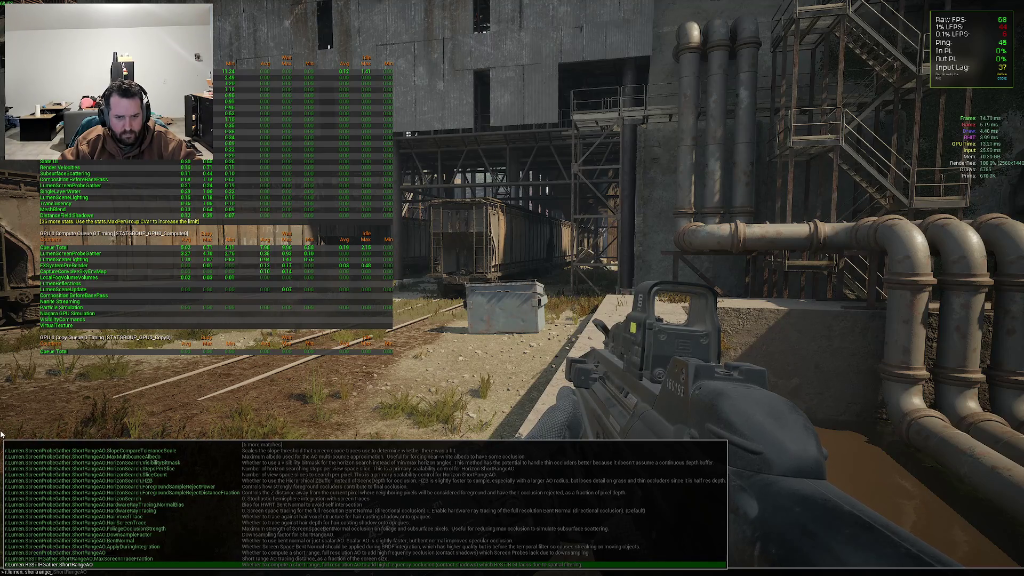
key(Tab)
key(Return)
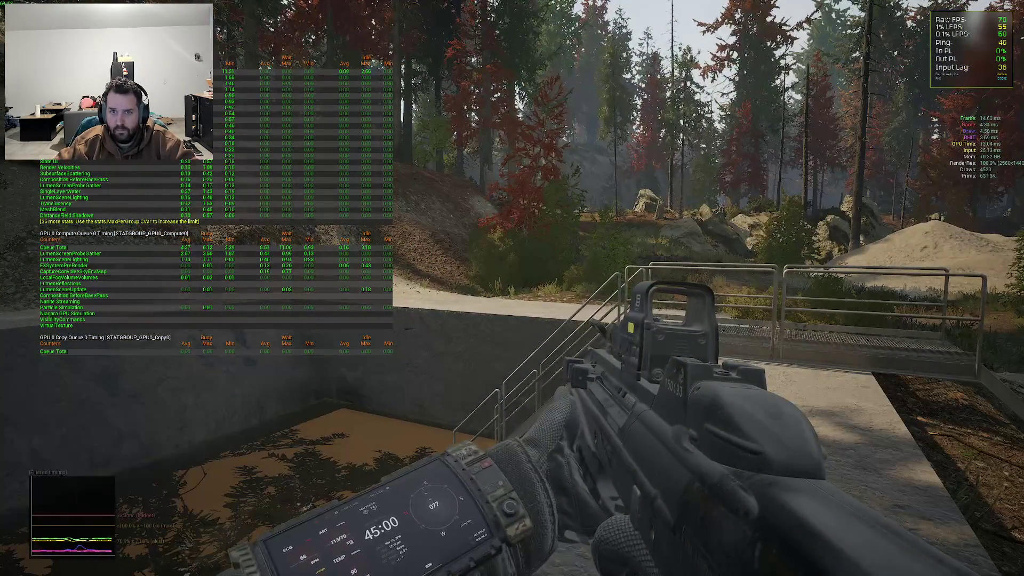
Re-run the ReSTIR short-range AO console command from history
key(grave)
key(Up)
key(Return)
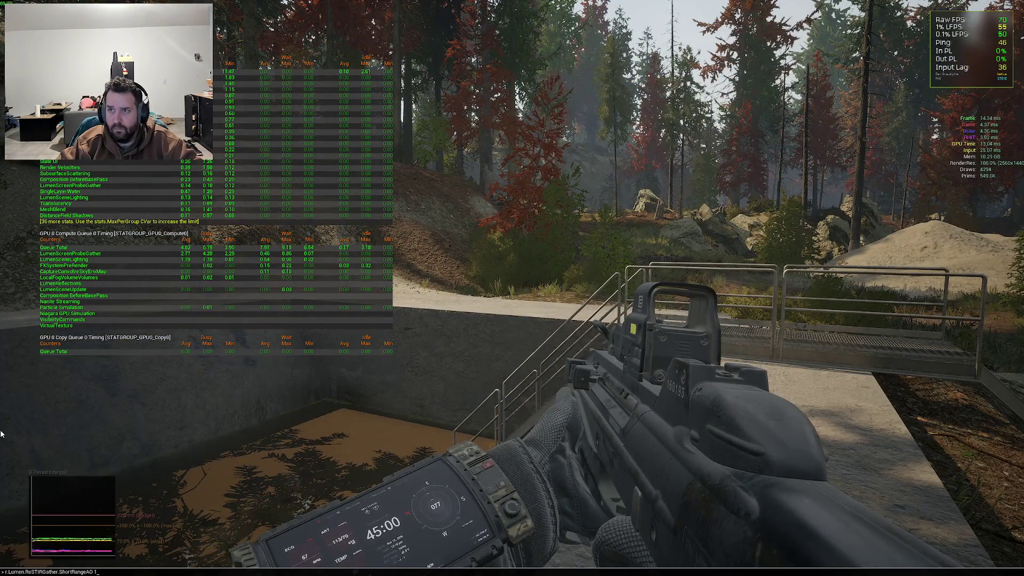
Find r.Lumen.Reflections.DownsampleFactor and read its help with the '?' query in the full console log
key(grave)
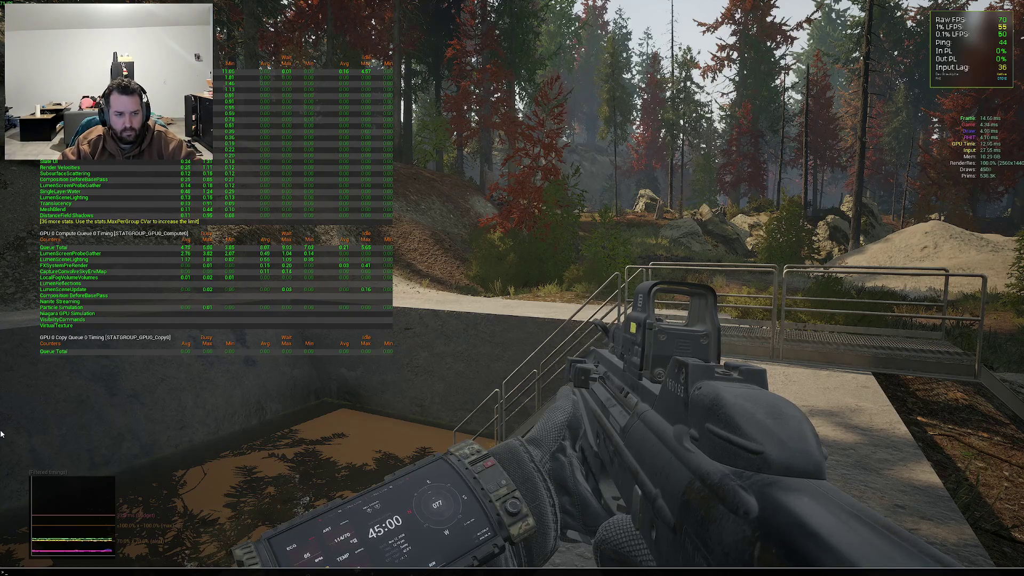
text(r.lumen.refle)
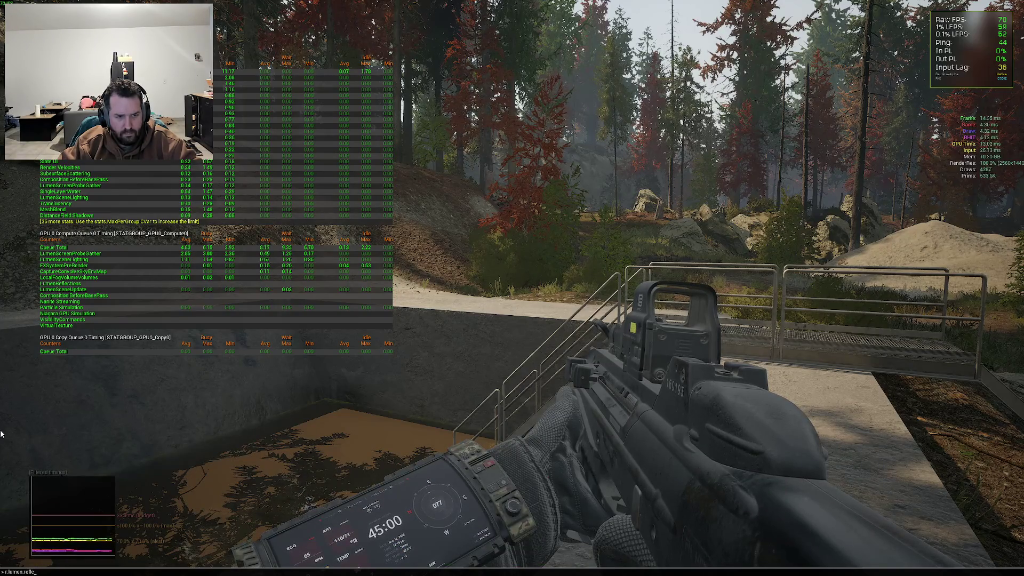
text(c)
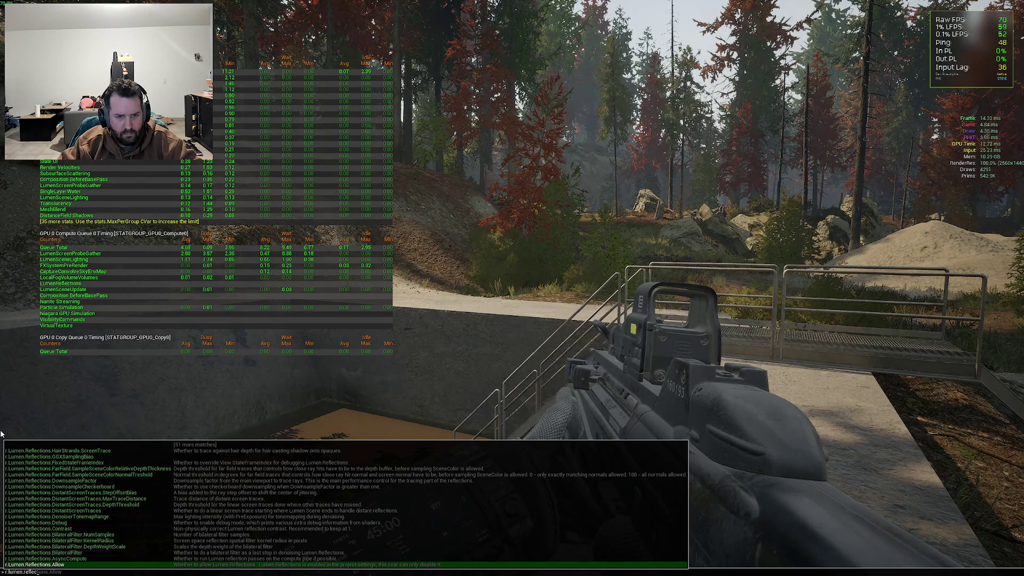
key(Up)
key(Up)
key(Up)
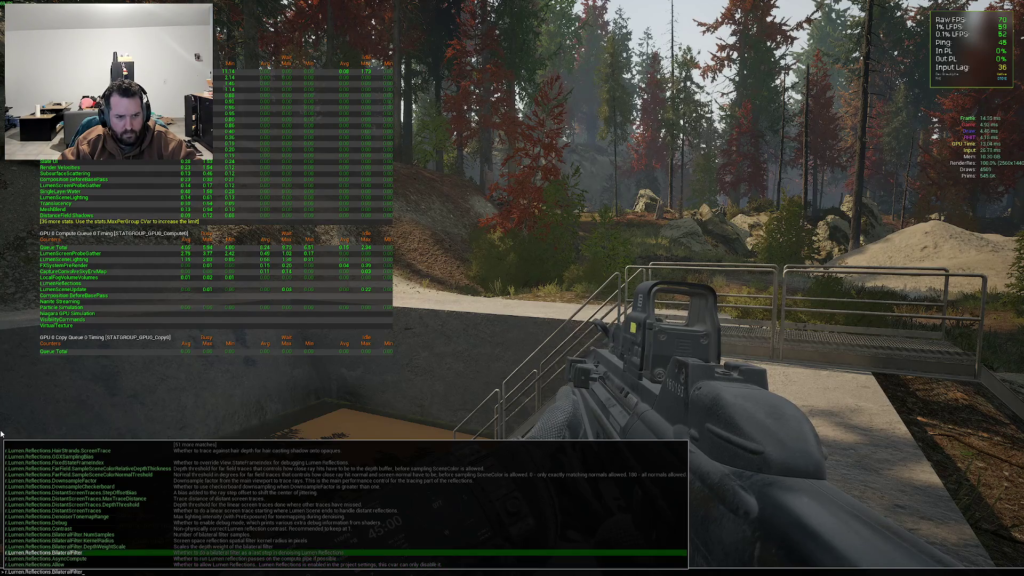
key(Up)
key(Up)
key(Up)
key(Up)
key(Up)
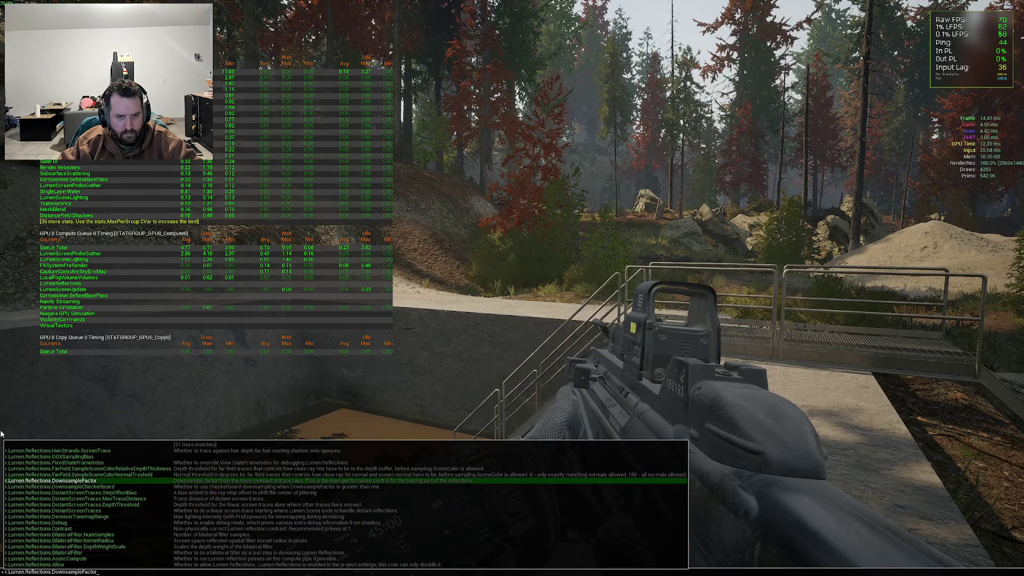
key(BackSpace)
key(BackSpace)
key(BackSpace)
text(Checkerboard)
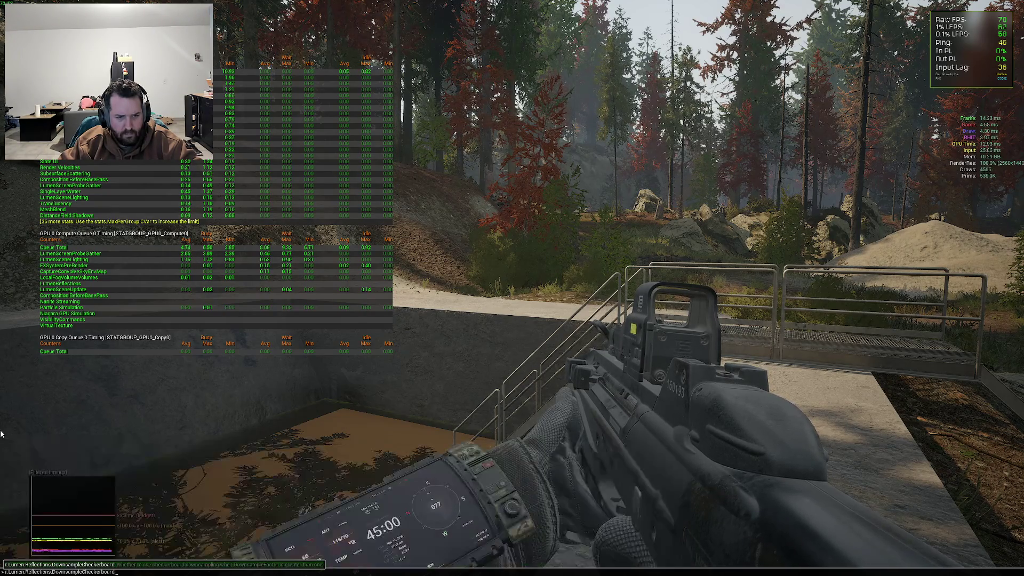
key(BackSpace)
key(BackSpace)
key(BackSpace)
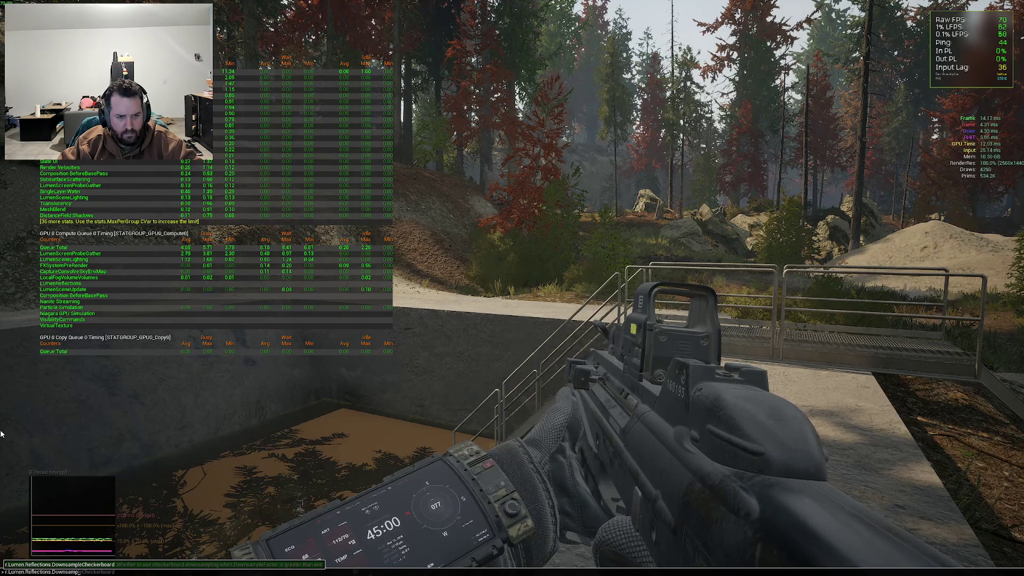
key(BackSpace)
key(BackSpace)
key(BackSpace)
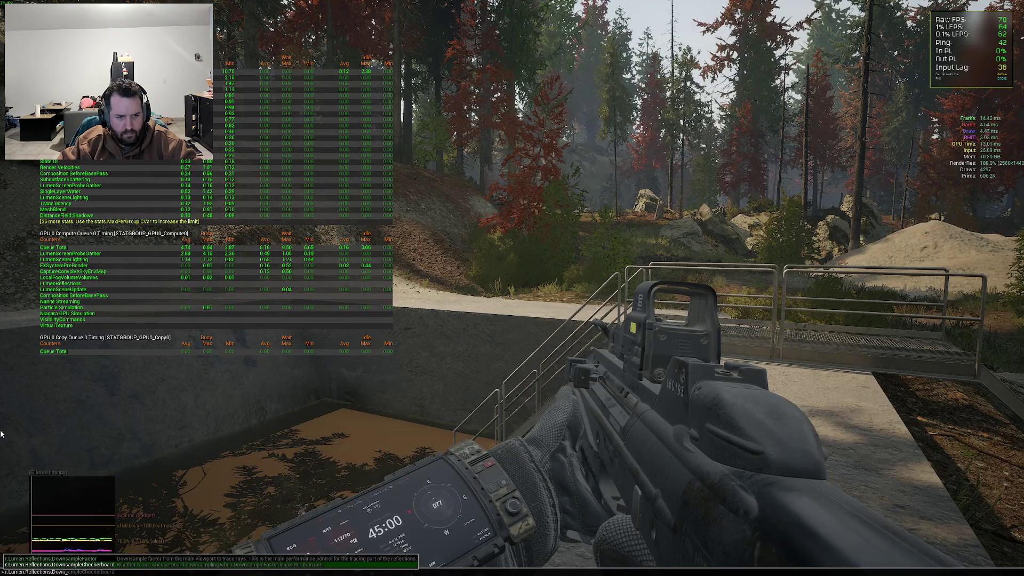
key(Tab)
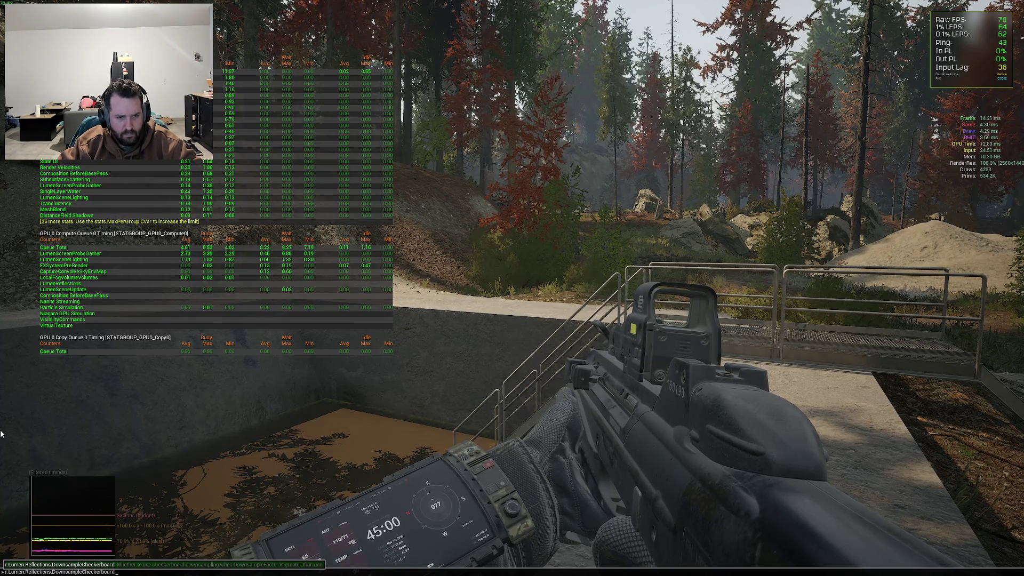
key(BackSpace)
key(BackSpace)
key(BackSpace)
text(Facto)
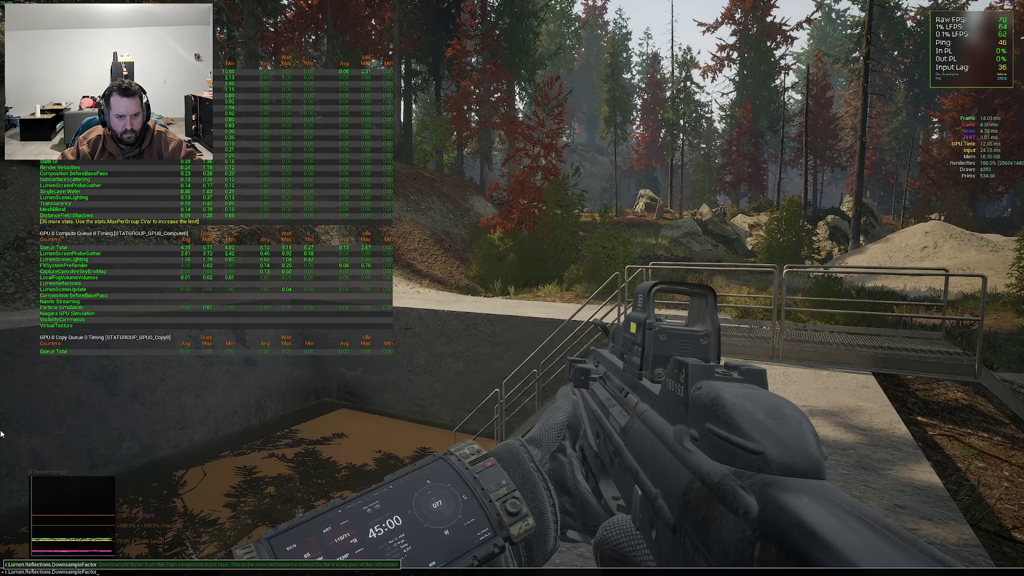
text( ?)
key(Return)
key(grave)
key(grave)
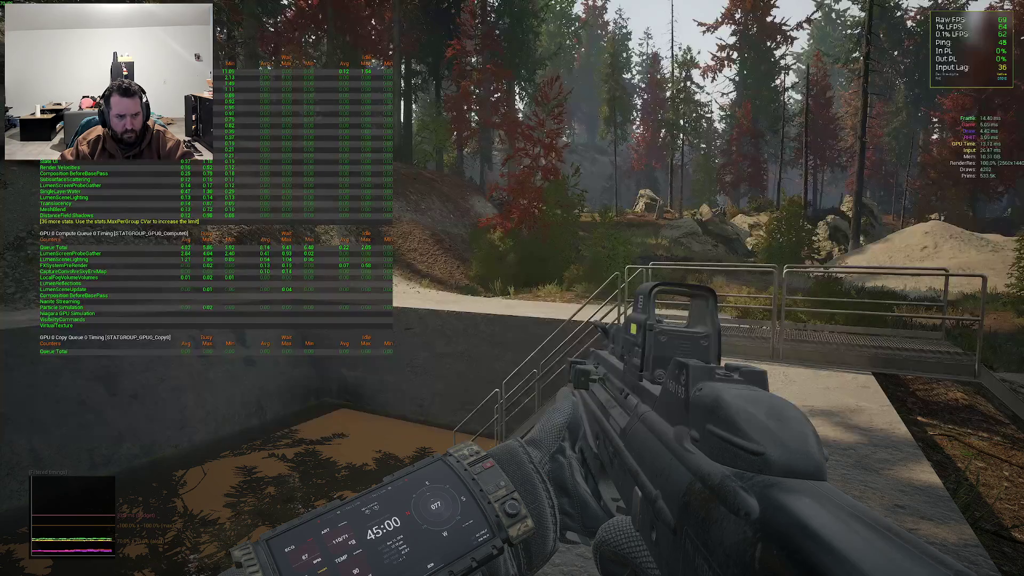
Set r.Lumen.Reflections.DownsampleFactor to 5, then to 10
key(grave)
key(Up)
key(BackSpace)
text(5)
key(Return)
Set r.Lumen.Reflections.DownsampleFactor to 0, then to 150
key(grave)
key(Up)
key(BackSpace)
text(10)
key(Return)
key(grave)
key(Up)
key(BackSpace)
key(BackSpace)
text(0)
key(Return)
key(grave)
key(Up)
key(BackSpace)
text(15)
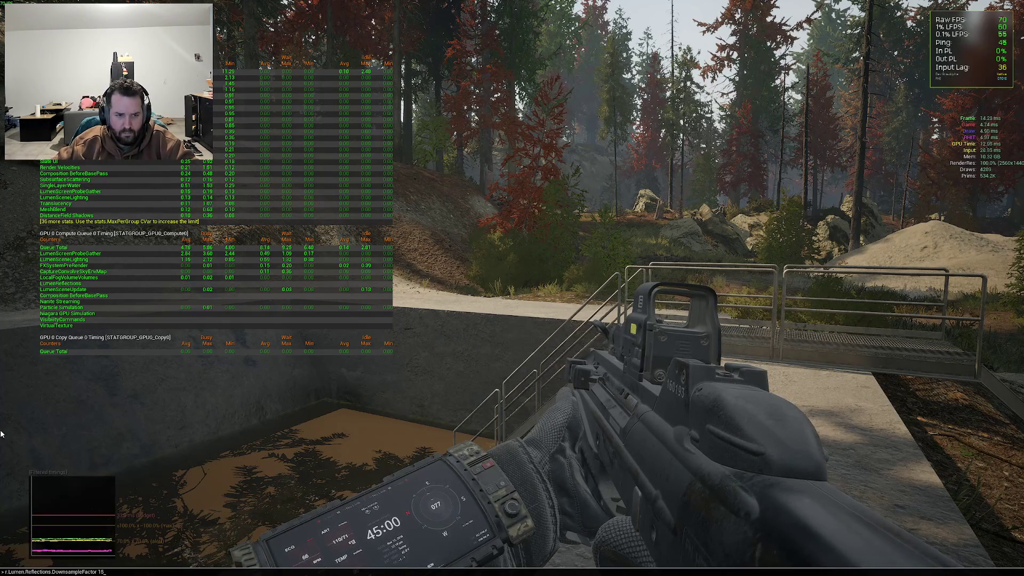
key(Return)
Run the DownsampleFactor help query again from command history
key(grave)
key(Up)
key(Up)
key(Up)
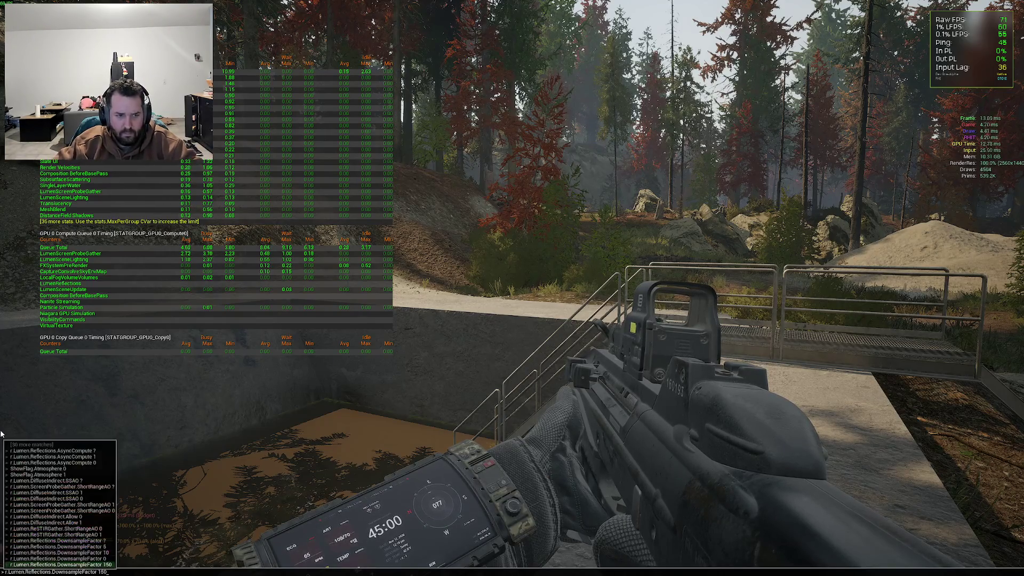
key(Up)
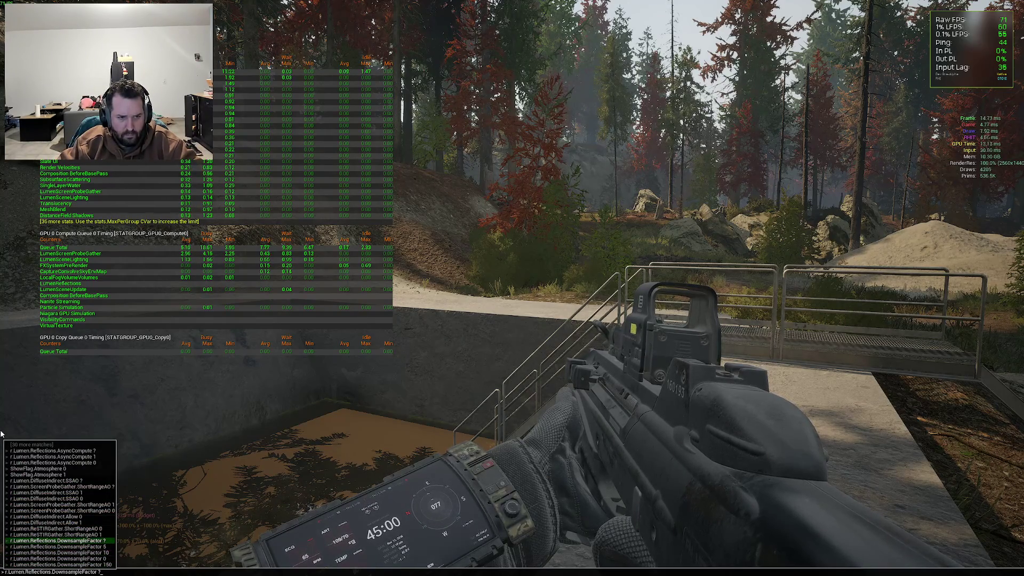
key(Return)
key(grave)
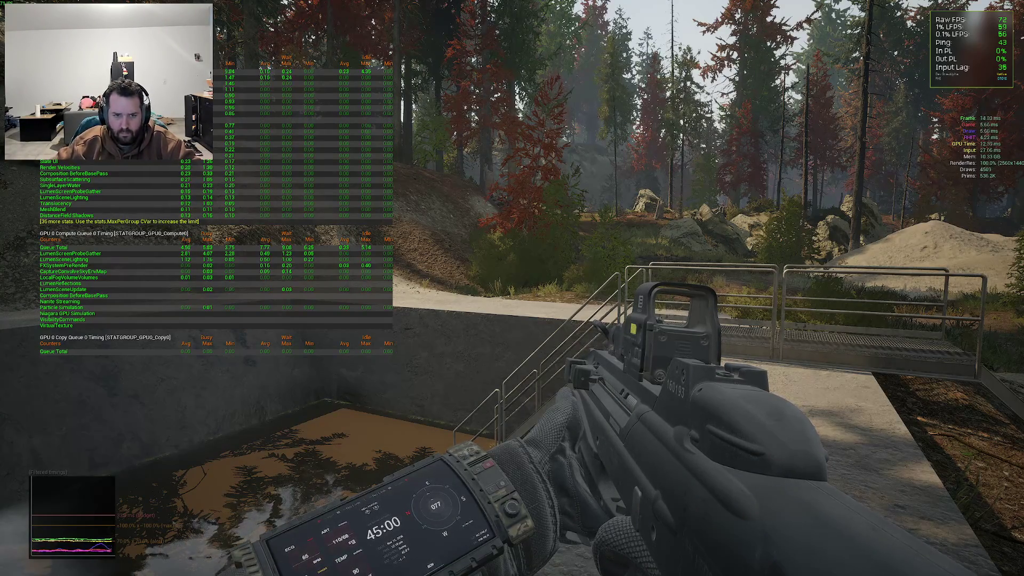
Rerun DownsampleFactor 150 and check the result in the full console log
key(grave)
key(Up)
key(Up)
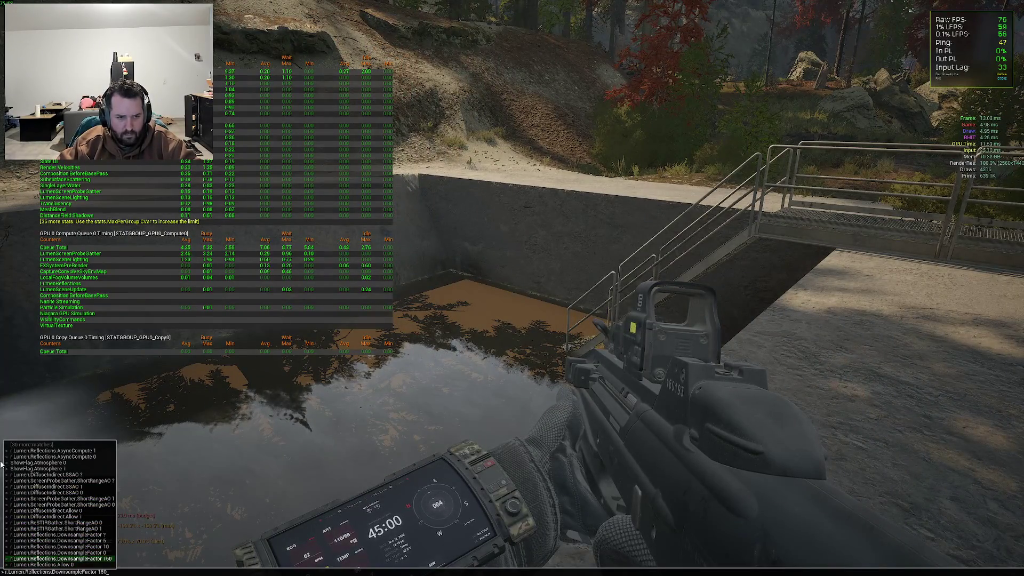
key(Return)
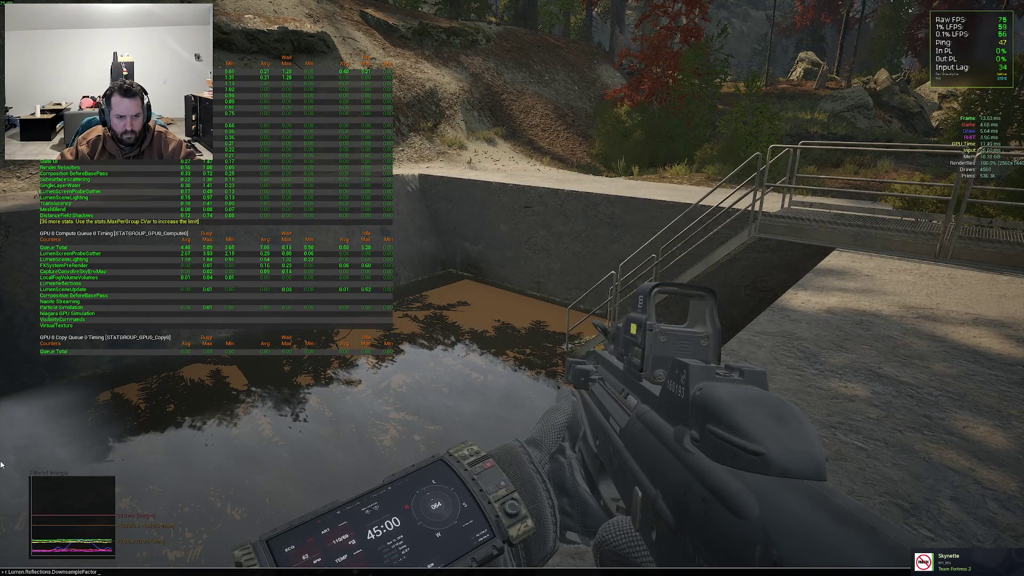
key(grave)
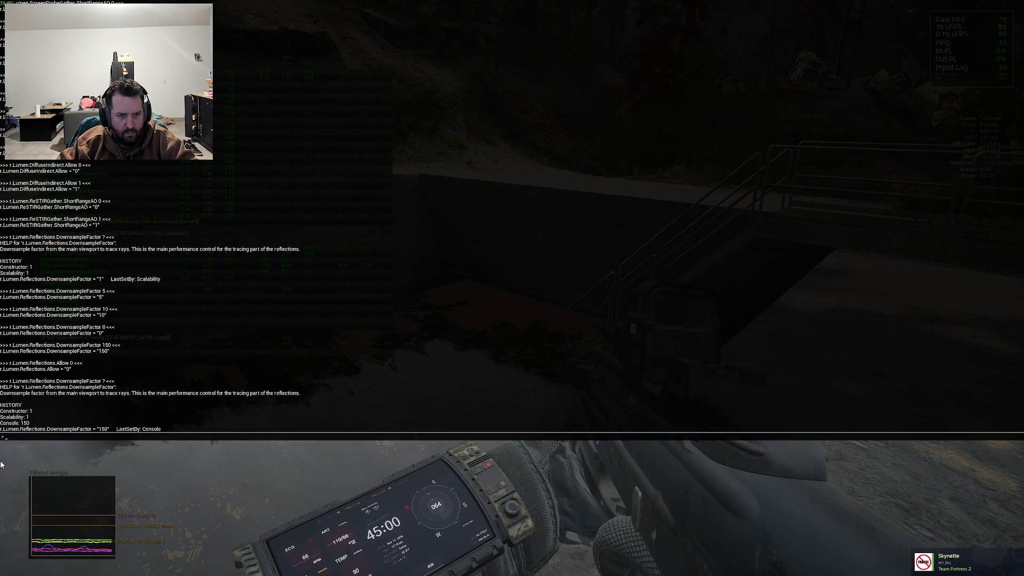
key(grave)
key(grave)
Switch Lumen reflections off, then back on with r.Lumen.Reflections.Allow 1
key(Up)
key(Up)
key(Return)
key(Up)
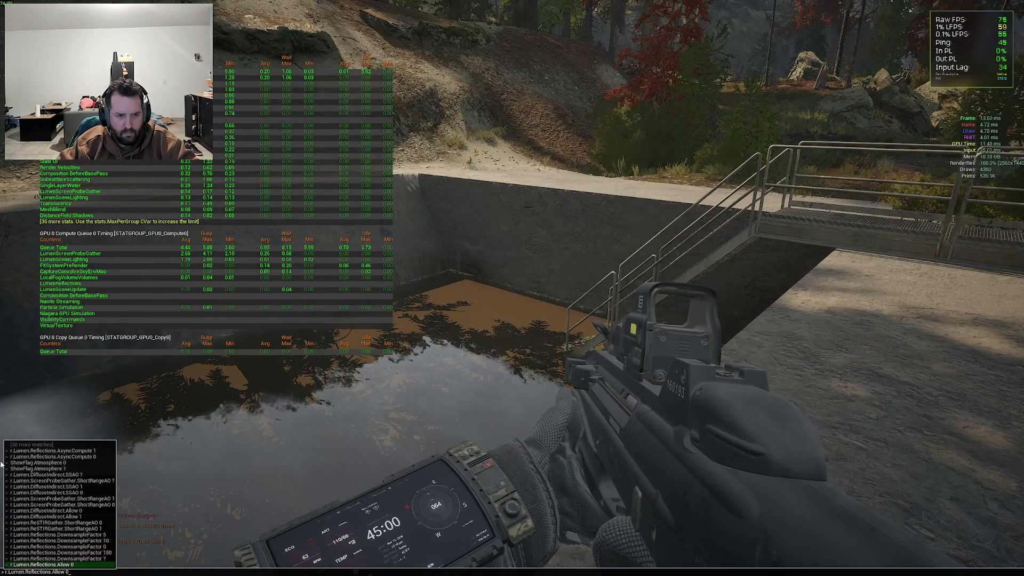
key(BackSpace)
text(1)
key(Return)
key(Up)
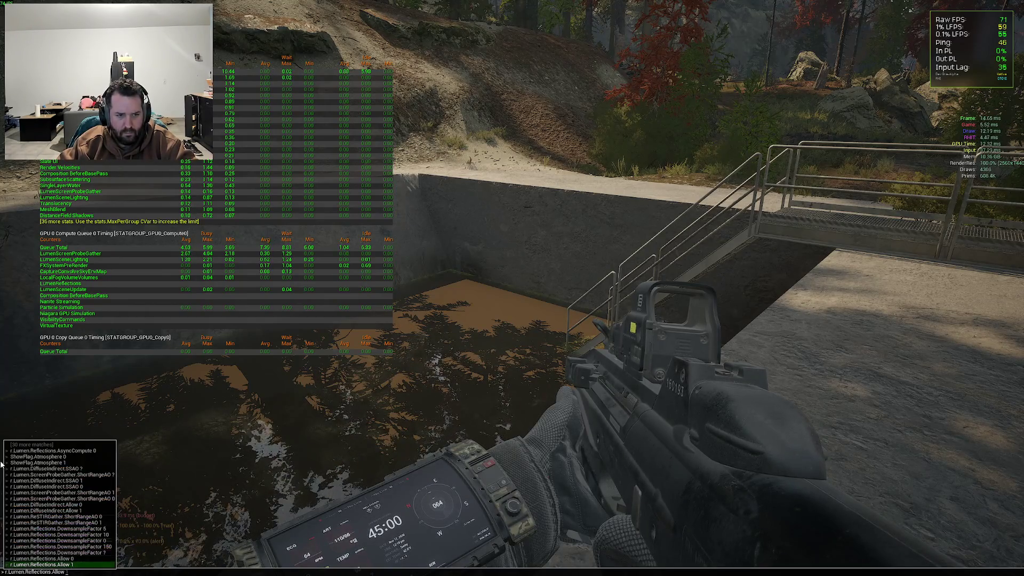
key(Return)
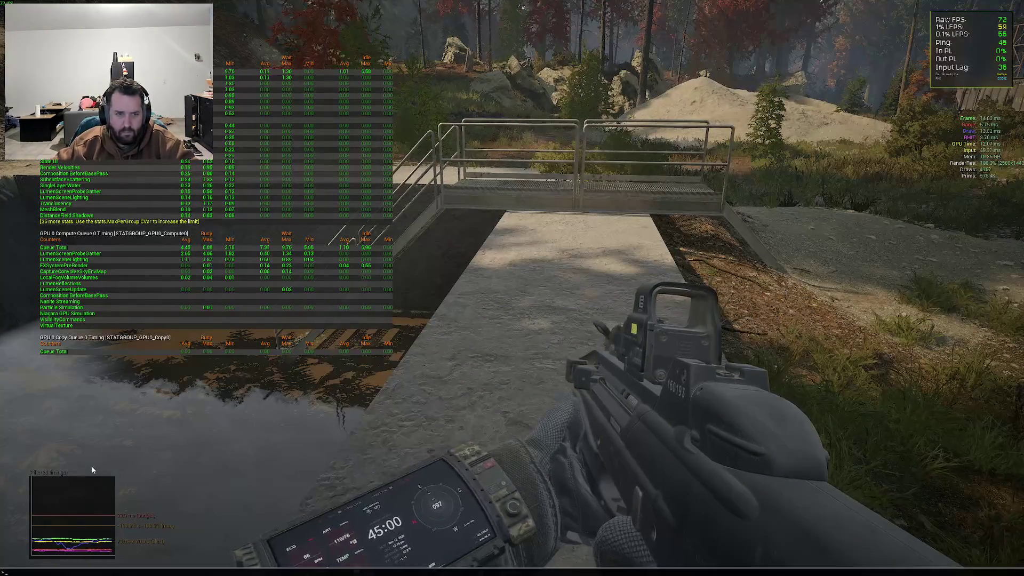
Set r.Lumen.Reflections.DownsampleFactor to 2048
key(Up)
key(Up)
key(Up)
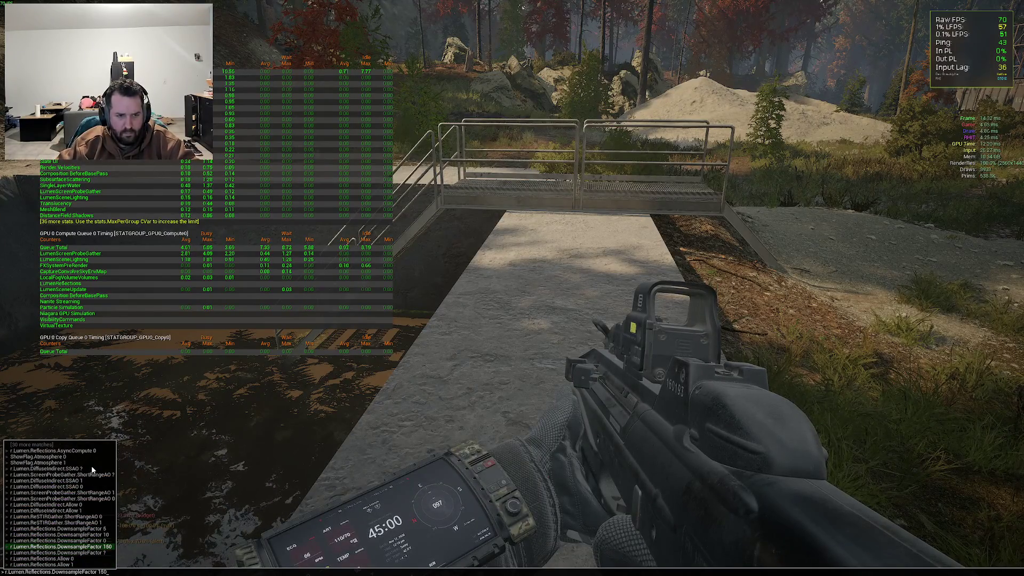
key(BackSpace)
key(BackSpace)
key(BackSpace)
text(2048)
key(Return)
key(Up)
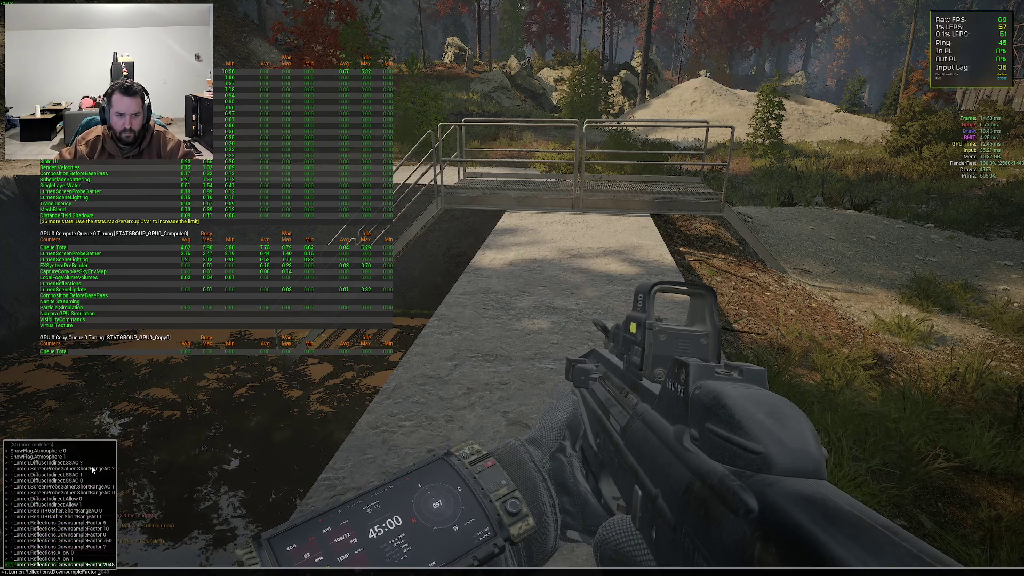
key(Return)
key(Up)
key(Escape)
Set r.Lumen.Reflections.DownsampleFactor back to 5
key(grave)
key(Up)
key(BackSpace)
key(BackSpace)
key(BackSpace)
text(5)
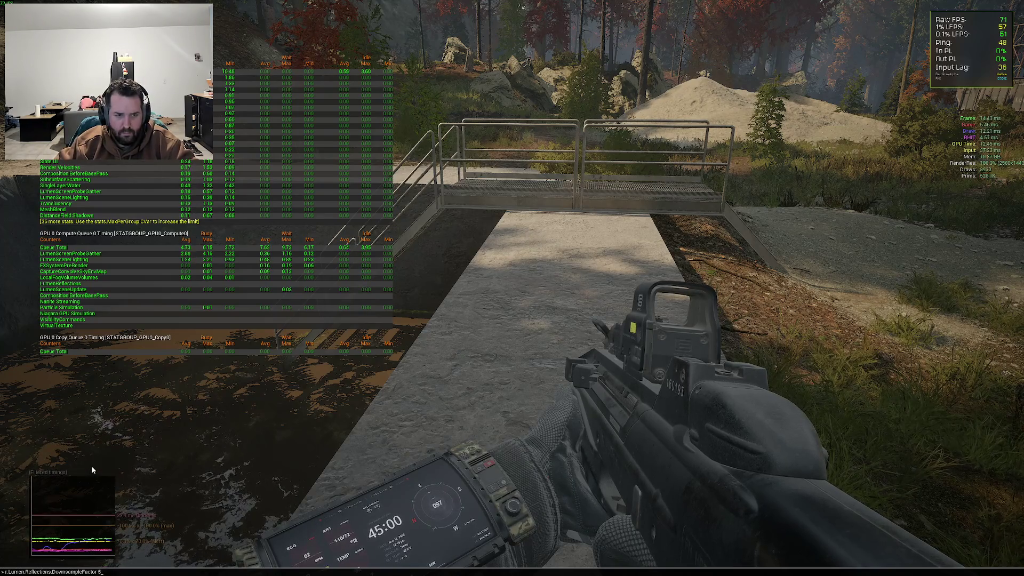
key(Return)
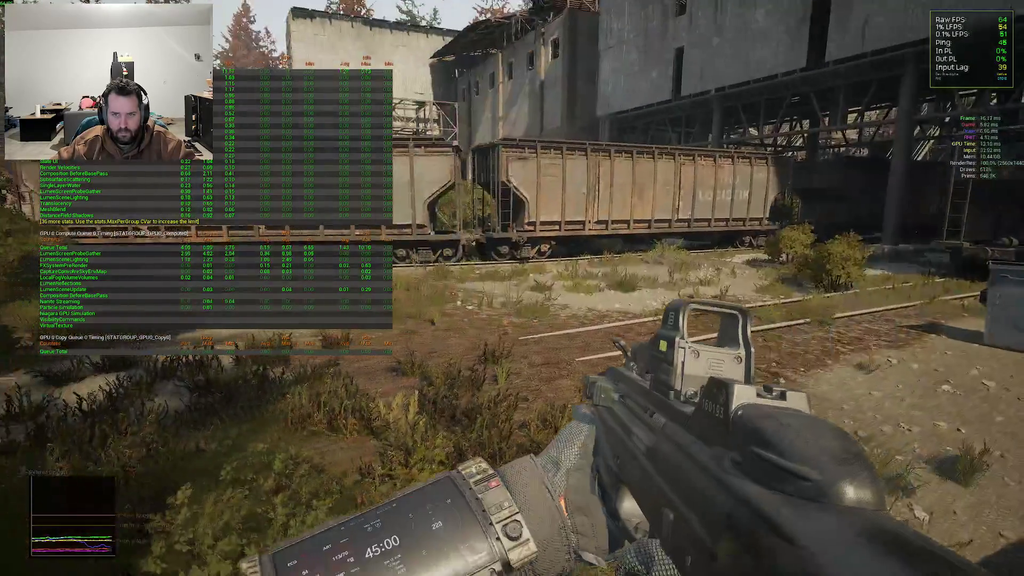
Enter r.Lumen.Reflections.DownsampleFactor 0 from the recalled command
key(grave)
key(Up)
key(BackSpace)
text(0)
key(BackSpace)
key(BackSpace)
key(BackSpace)
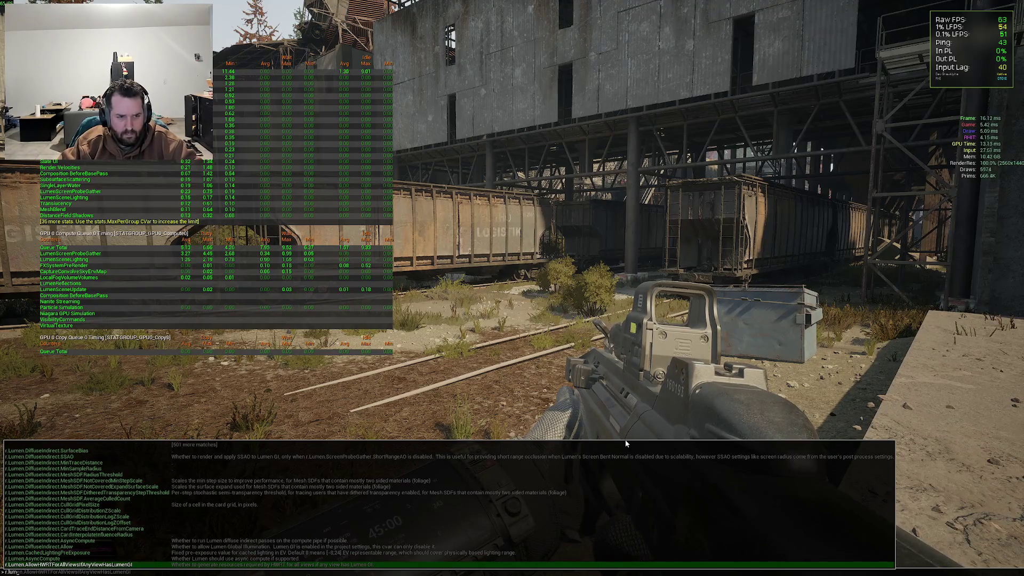
Filter the console autocomplete list with 'lumen trace' to show Lumen trace settings
text(.)
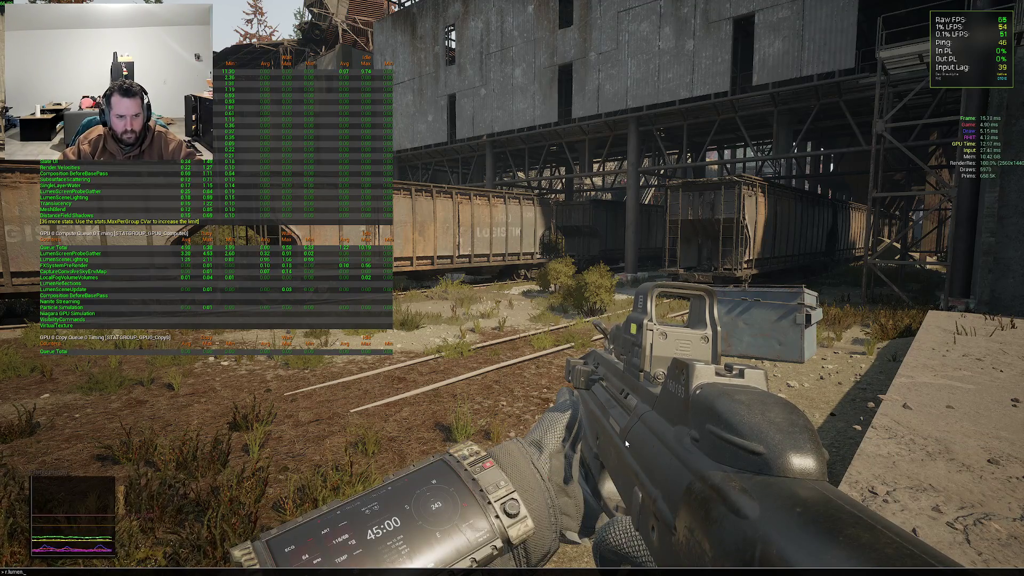
key(BackSpace)
key(BackSpace)
key(BackSpace)
text(lumen trace)
key(Up)
key(Up)
key(Up)
key(Up)
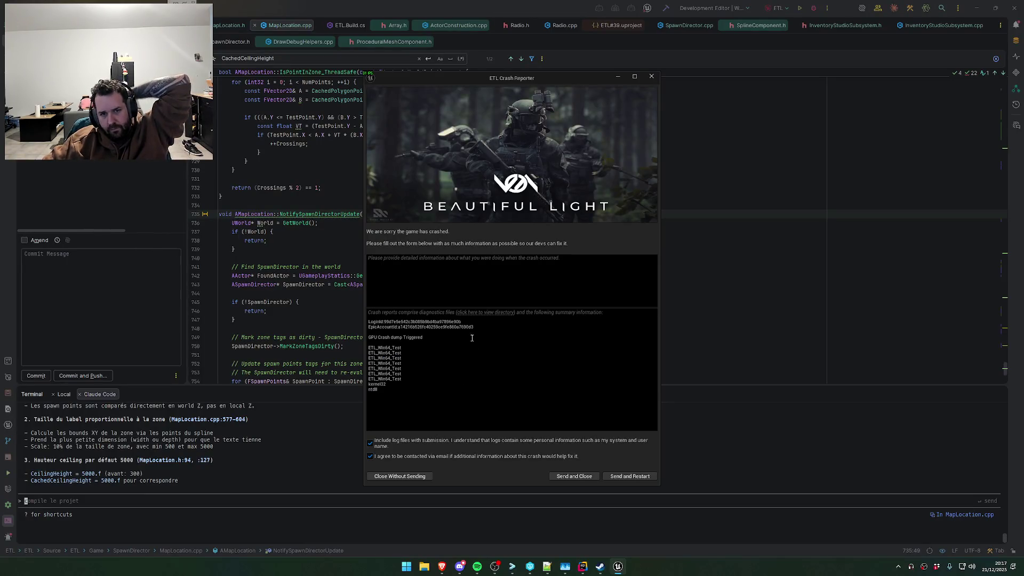
Close the ETL Crash Reporter without sending and bring Rider's MapLocation.cpp editor to the front
click(414, 476)
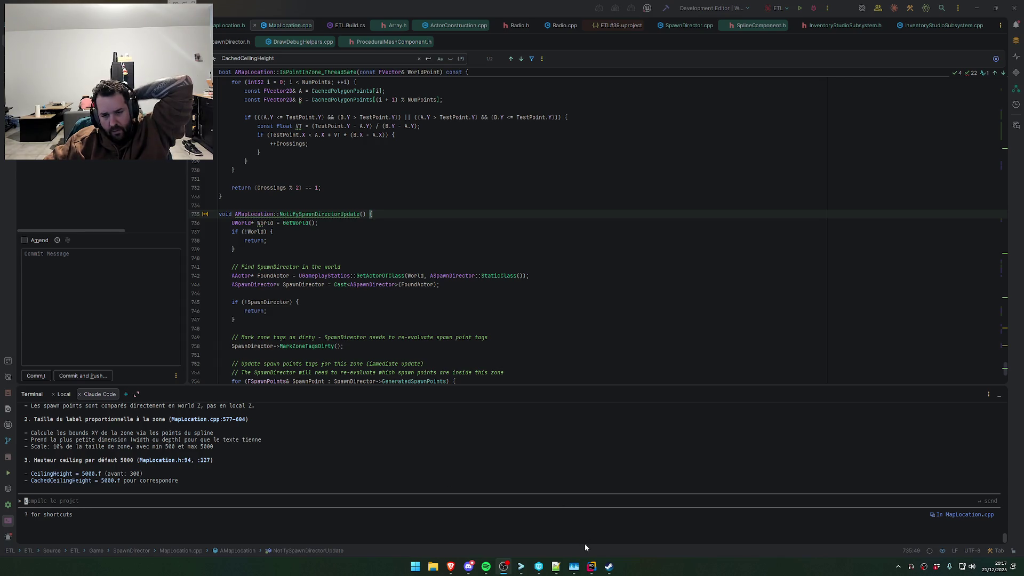
click(671, 475)
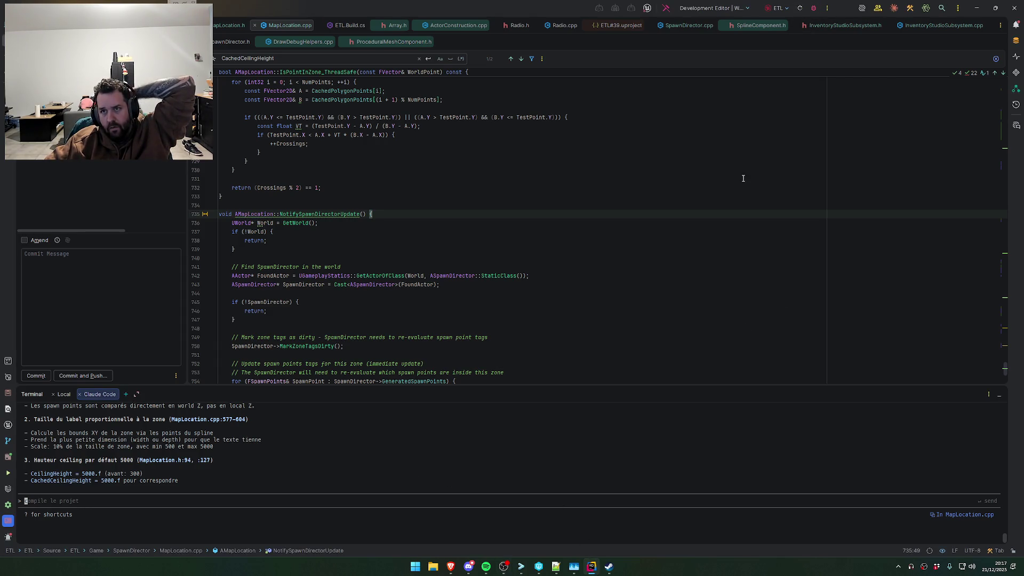
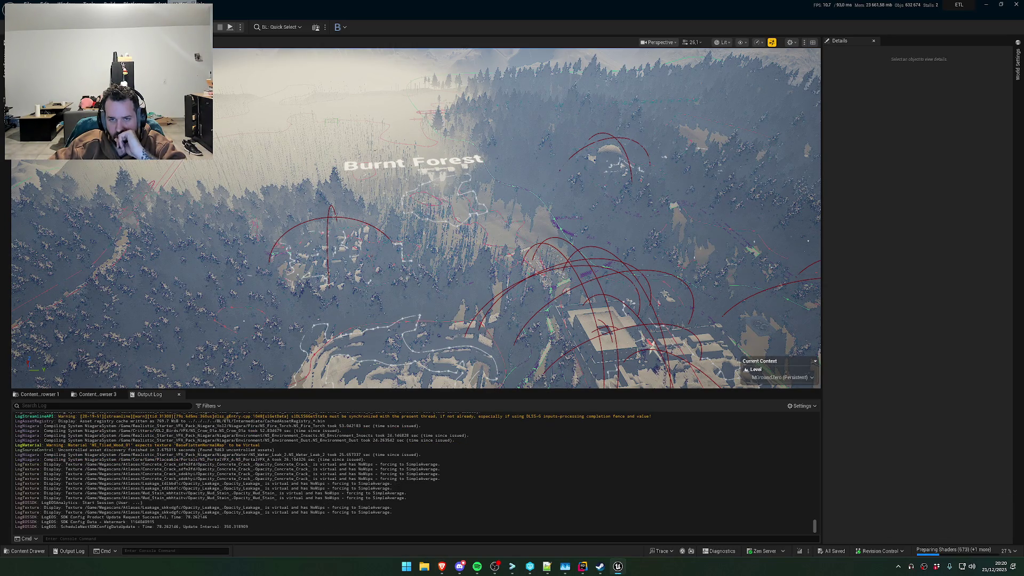
Focus on the PCG_BurntForest volume and the landscape, then swing the view down toward the mountains
right_click(438, 258)
key(Escape)
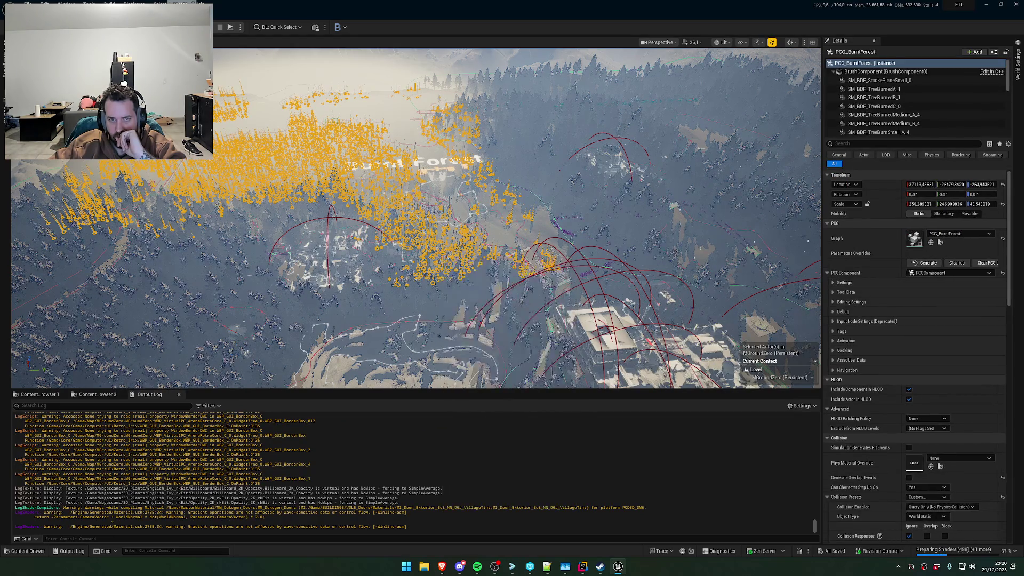
key(f)
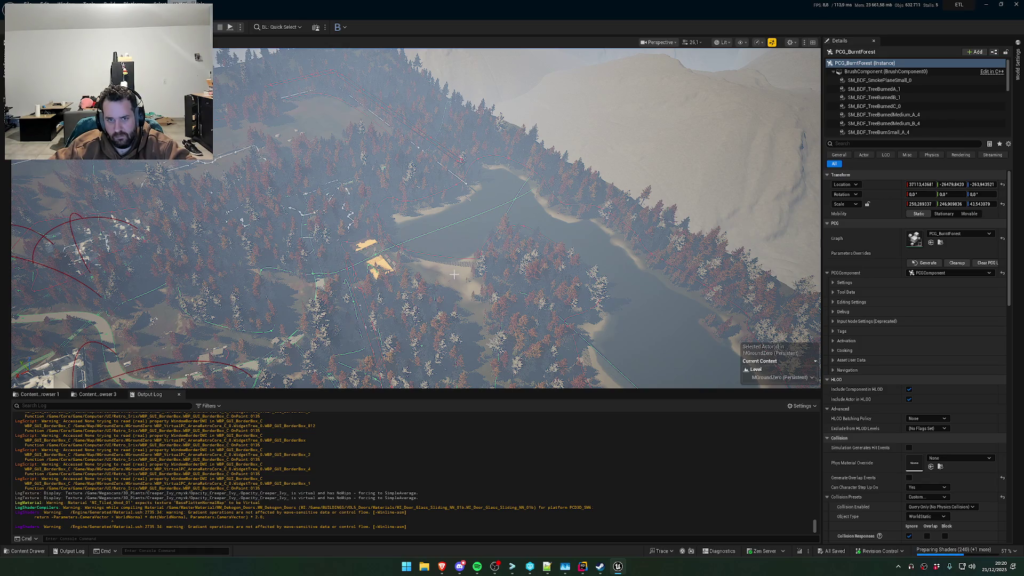
right_click(483, 213)
key(Escape)
mouse_move(539, 181)
mouse_down()
mouse_move(539, 138)
mouse_move(496, 134)
mouse_move(496, 208)
mouse_up()
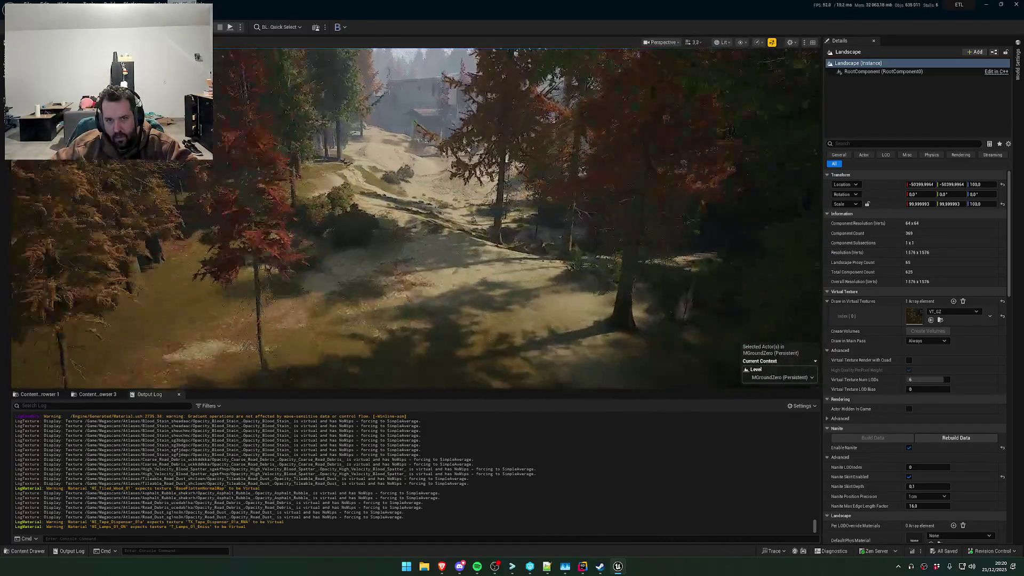
Fly over the rocky clearing and dense forest down to just above the village rooftops
scroll(517, 219, up, 5)
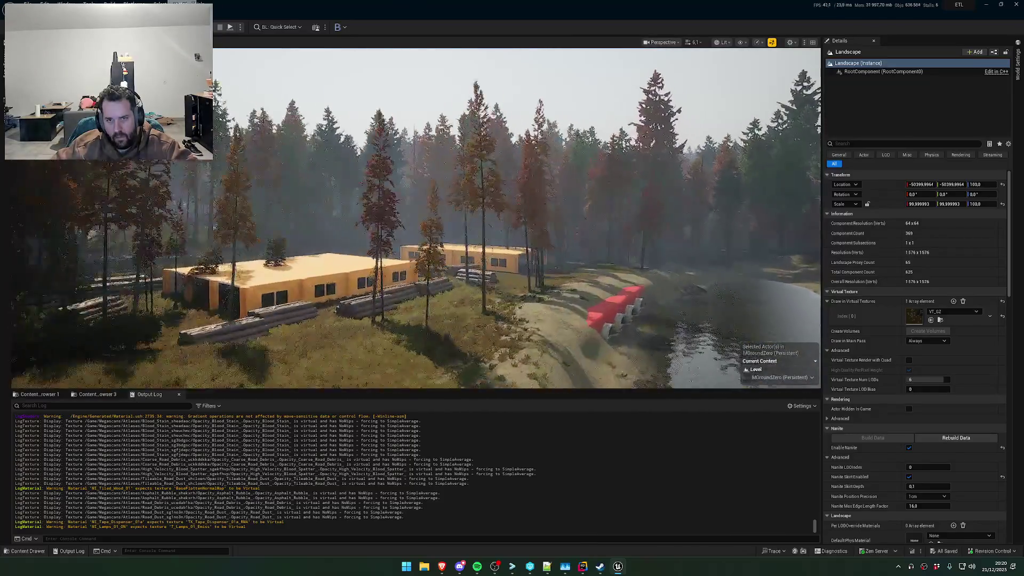
key(d)
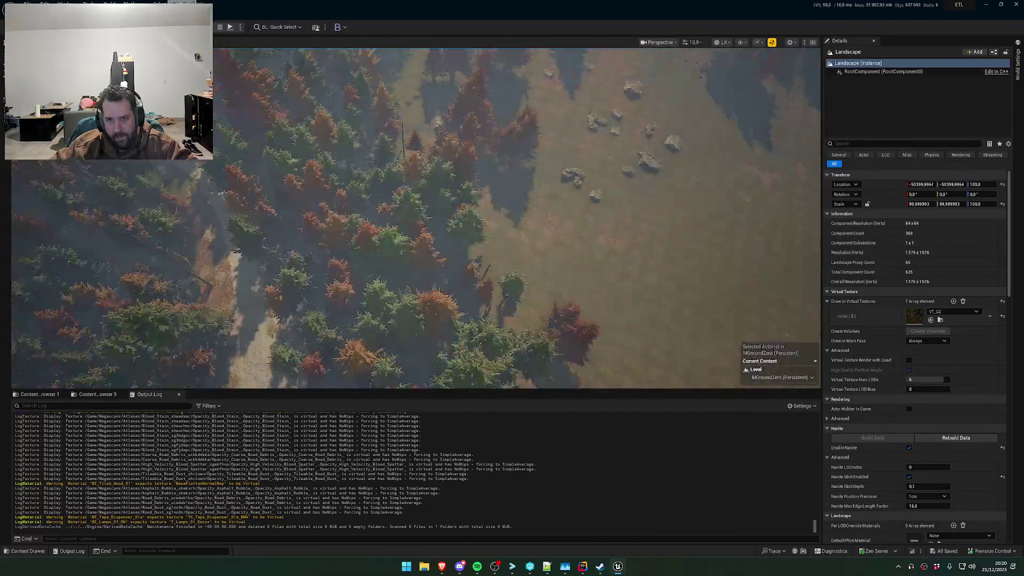
key(a)
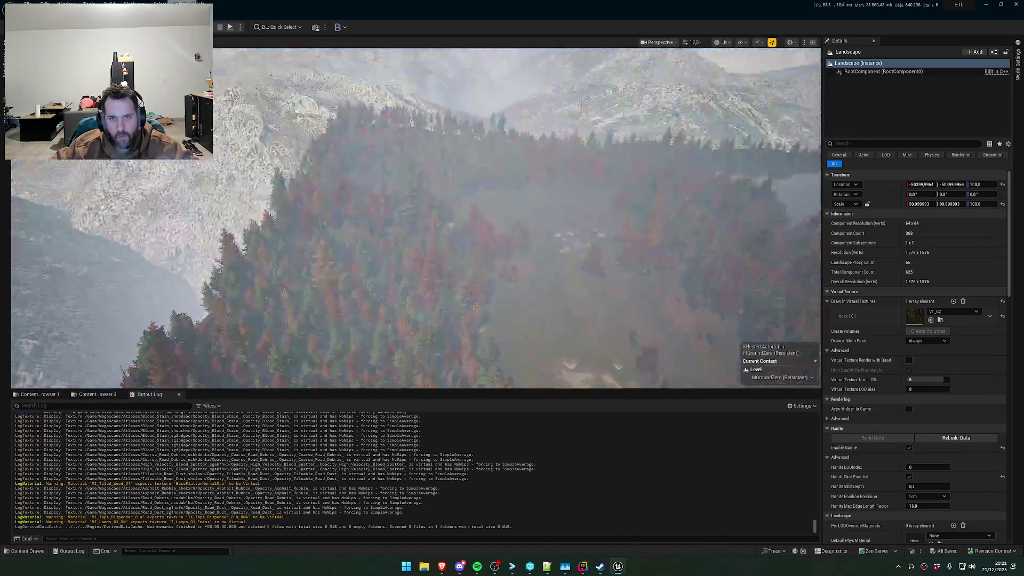
key(w)
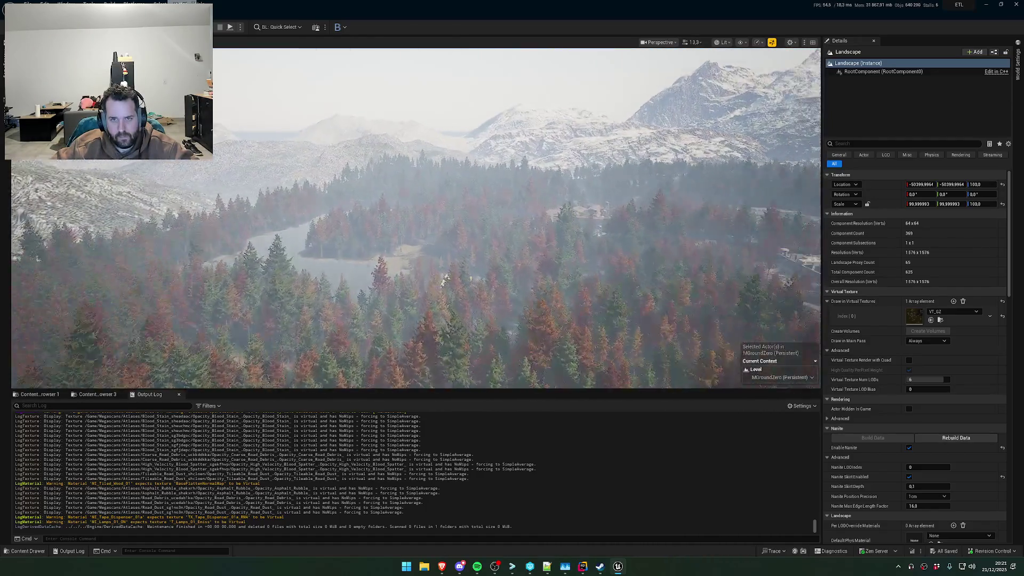
scroll(521, 219, up, 1)
scroll(416, 217, down, 2)
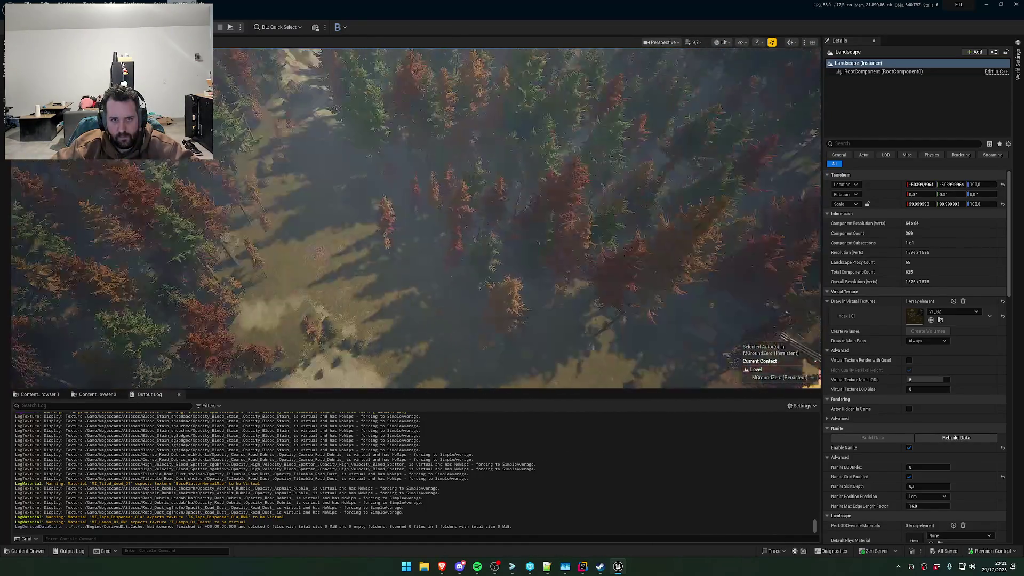
key(w)
Sweep across the forest slope to the walled compound and zone overlays, then bring up File Explorer
scroll(416, 217, up, 2)
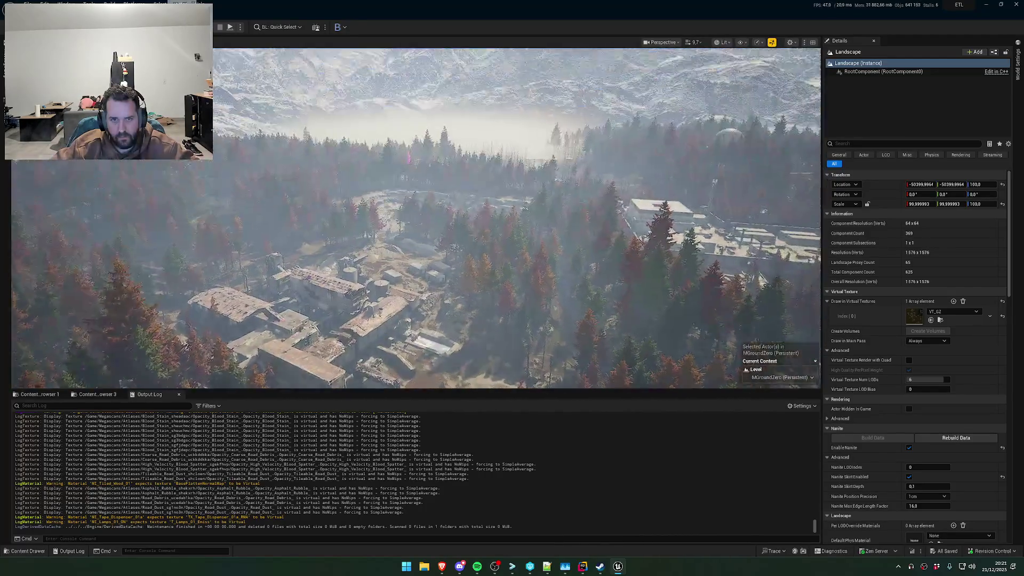
key(s)
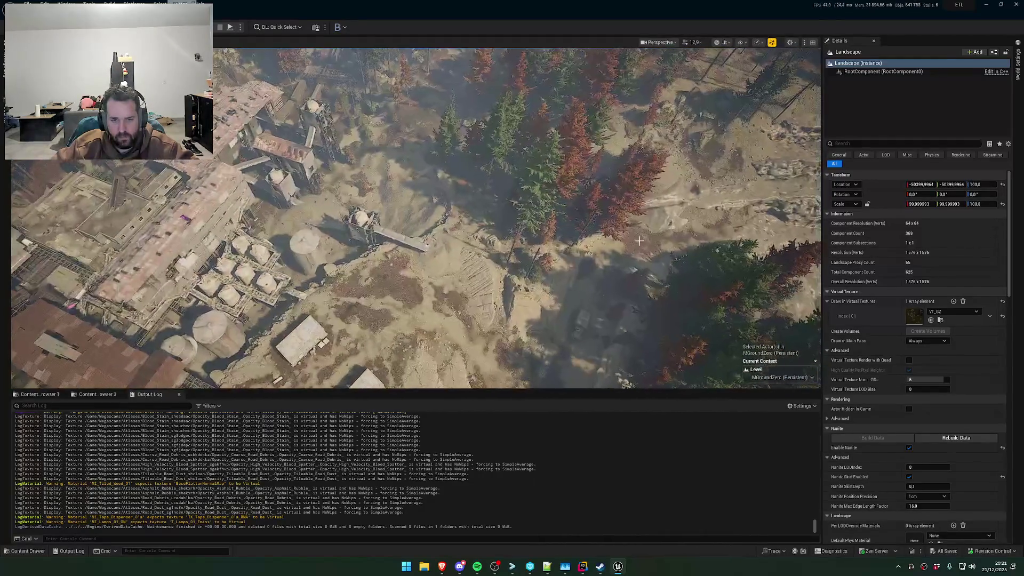
key(d)
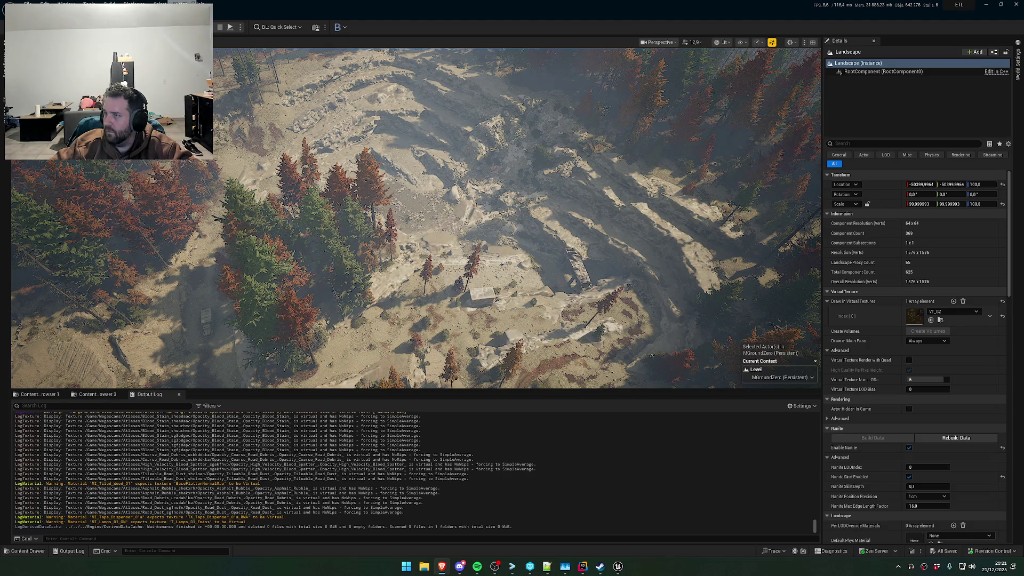
key(d)
key(w)
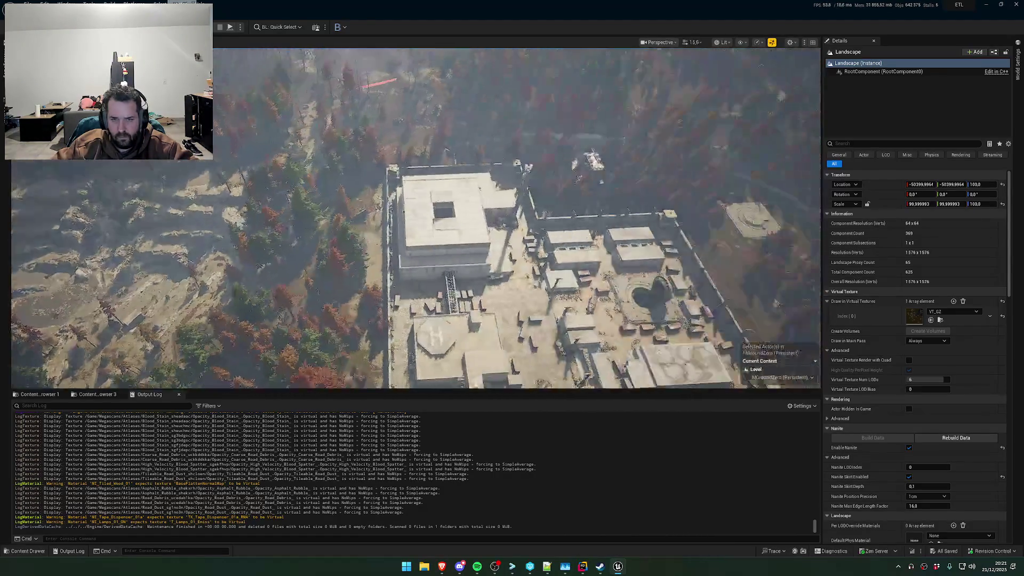
scroll(416, 217, down, 2)
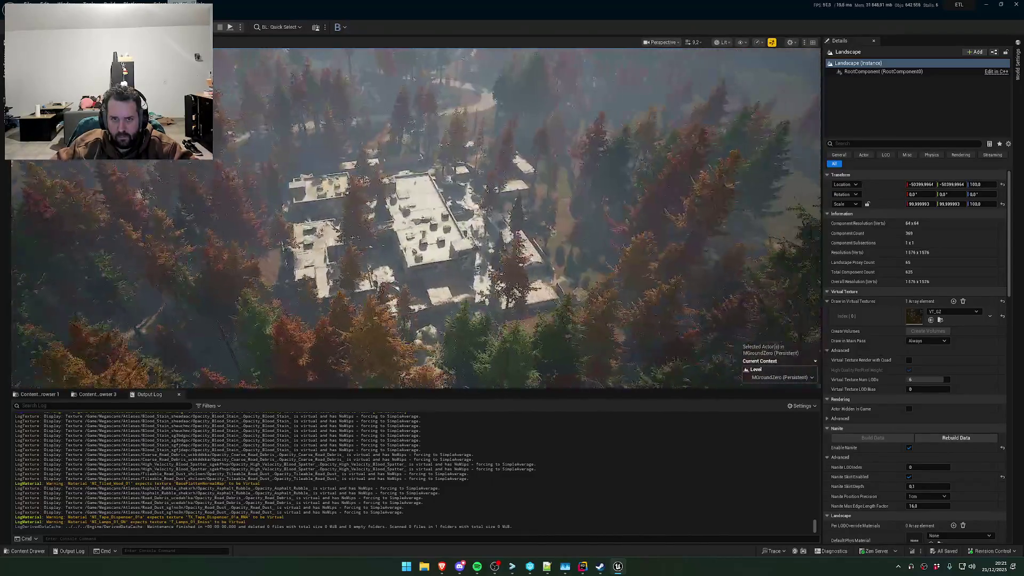
key(1)
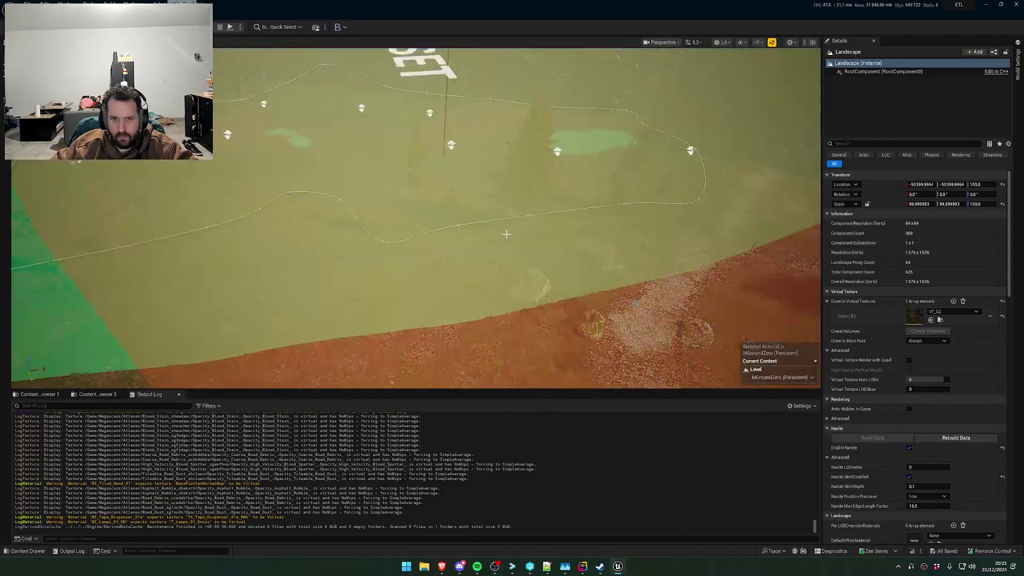
key(super+e)
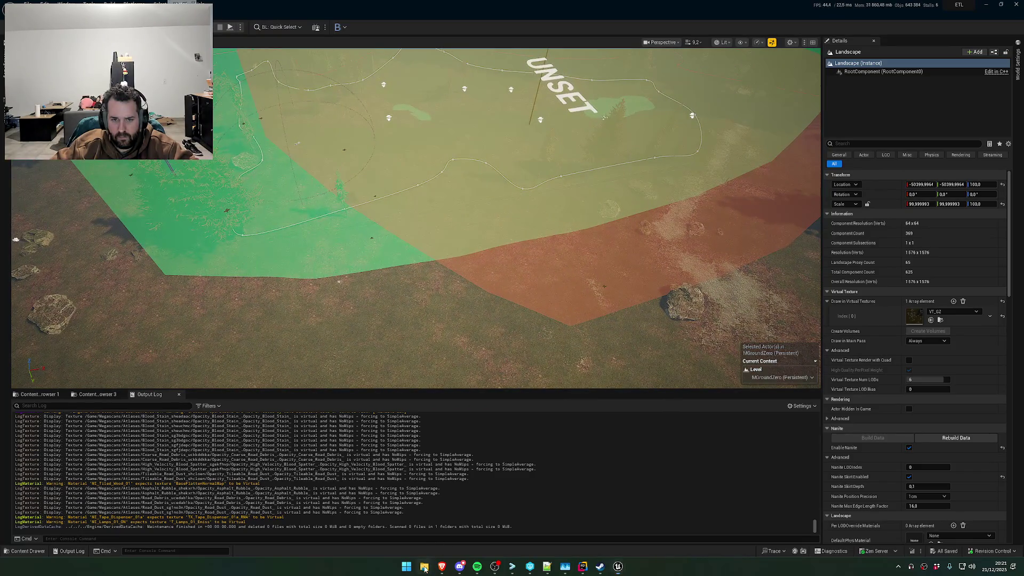
scroll(386, 379, down, 2)
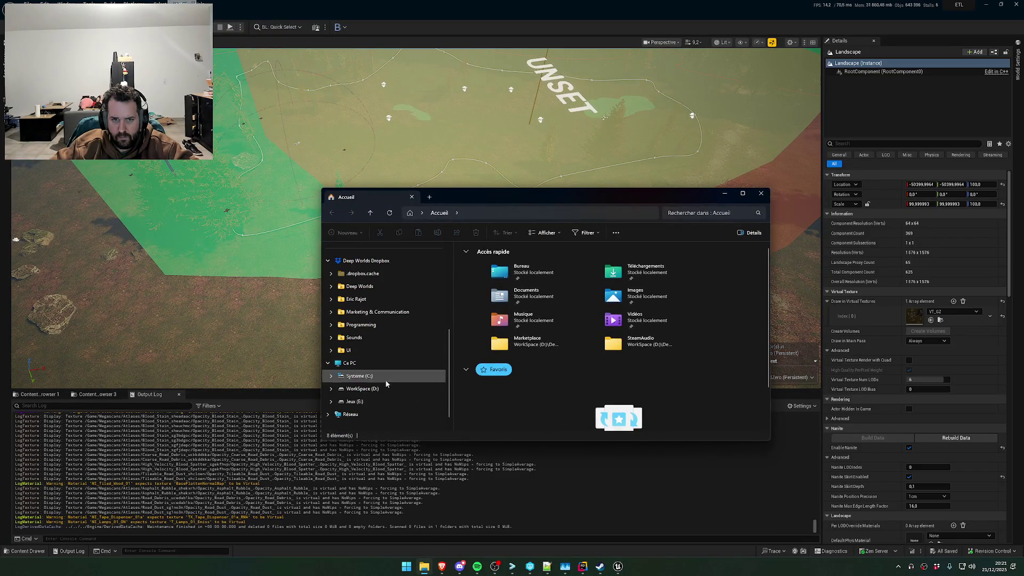
Browse Jeux (E:) to BeautifulLight\ETL\Saved\Crashes and open the first crash folder's ETL.log
click(373, 389)
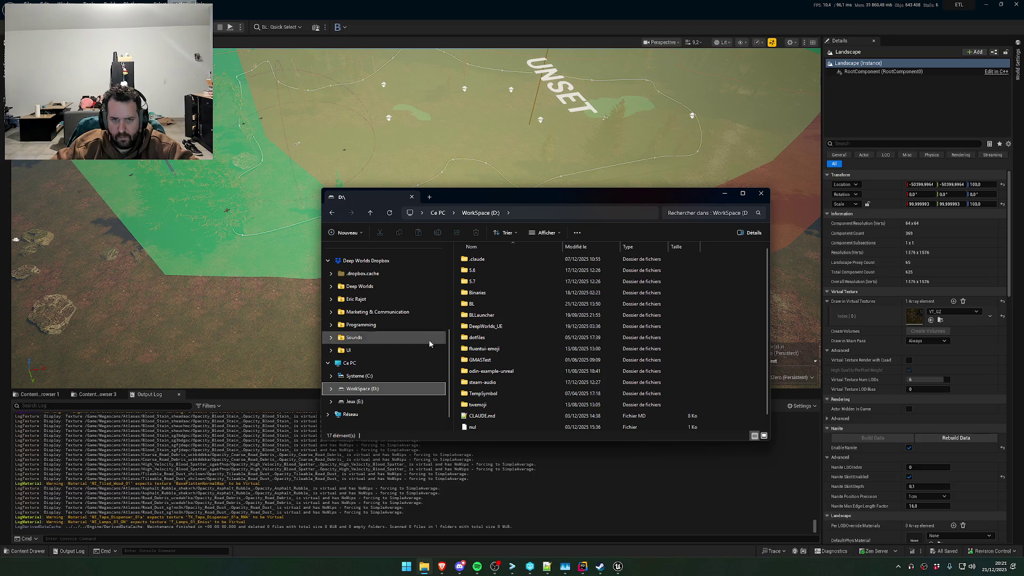
click(355, 401)
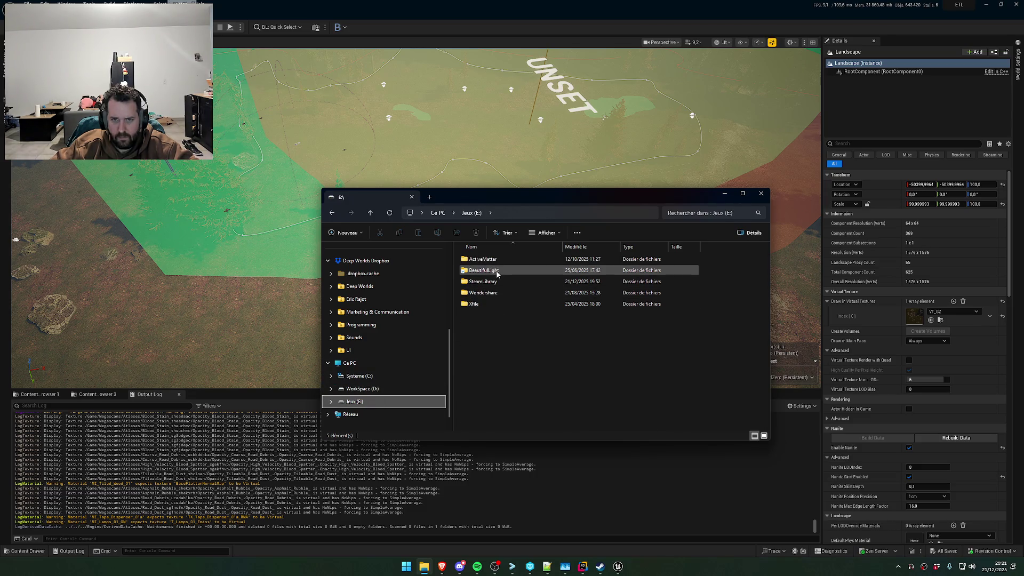
click(497, 274)
double_click(496, 271)
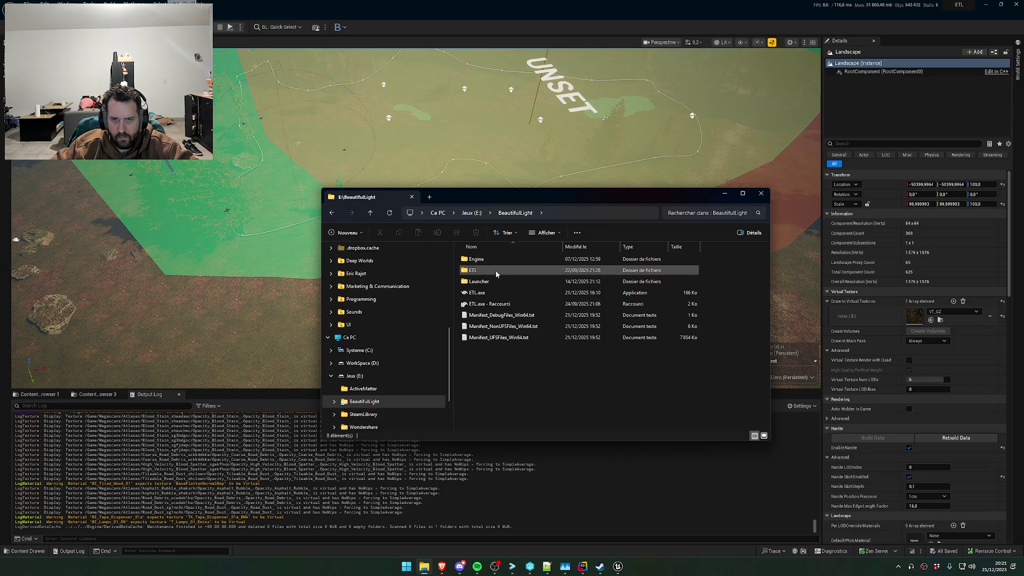
double_click(493, 271)
double_click(487, 293)
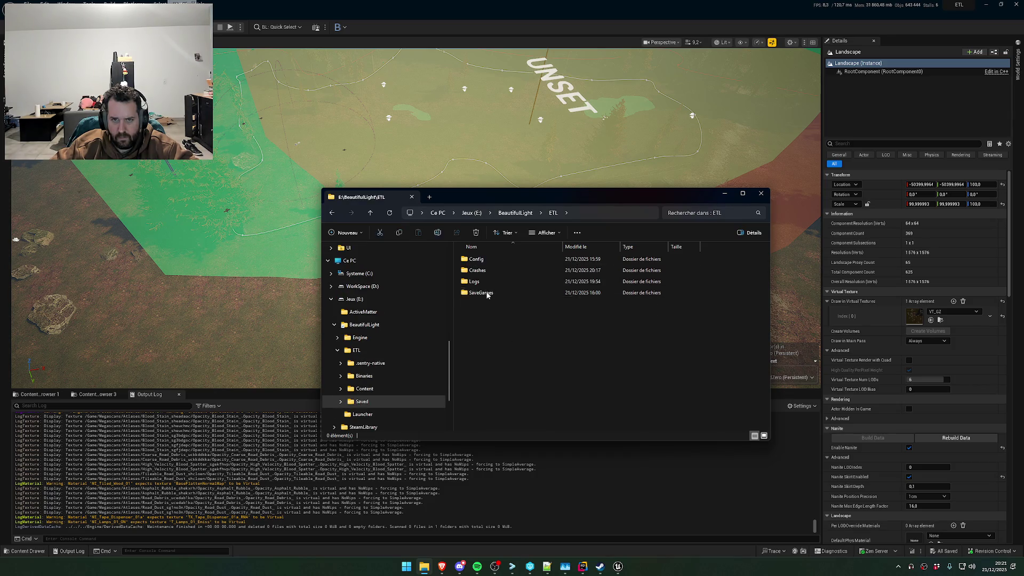
double_click(497, 268)
double_click(498, 261)
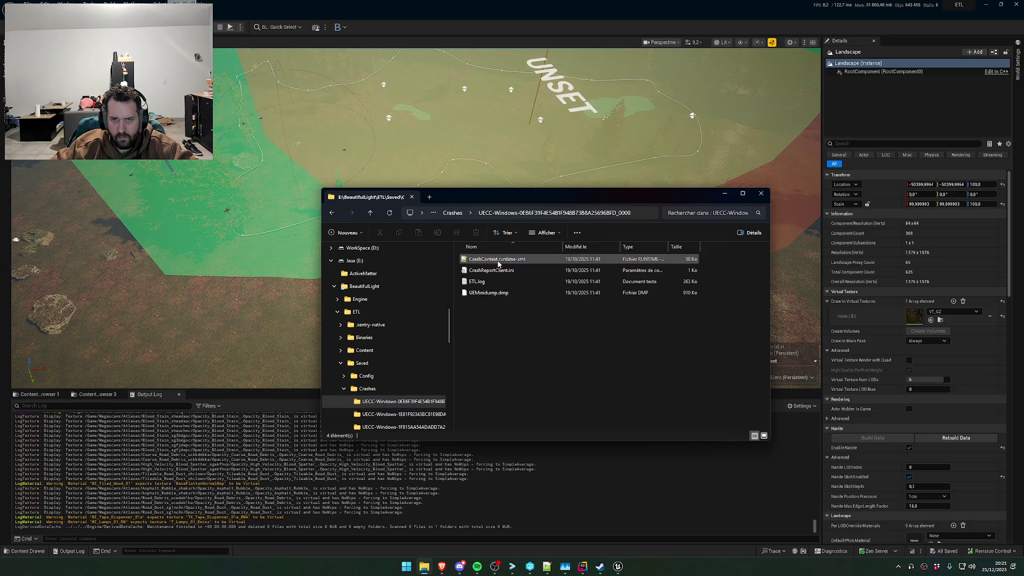
double_click(492, 283)
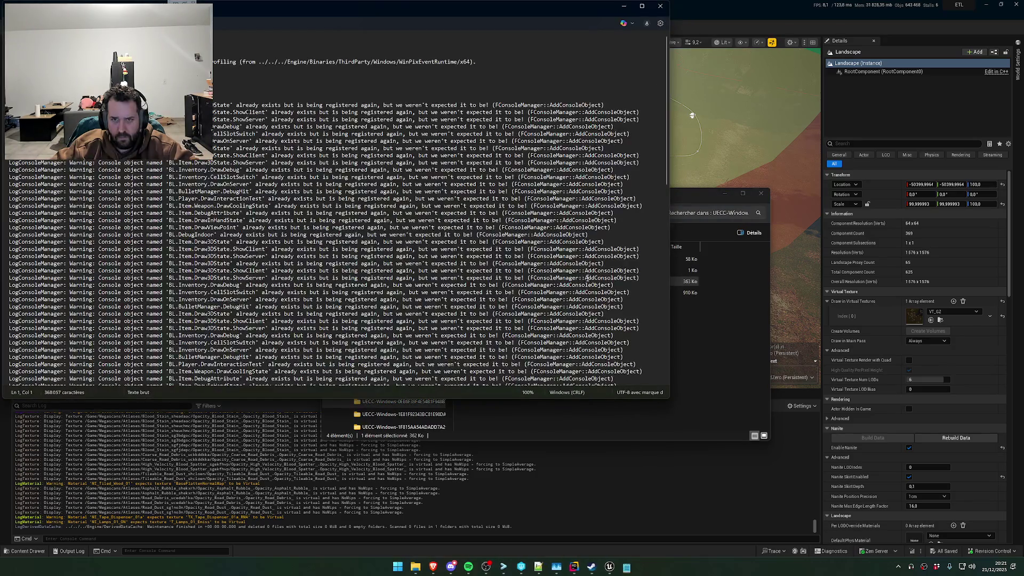
Read to the log's end, then open ETL.log from the newest crash folder, sorted by Modifié le
drag(665, 93, 661, 456)
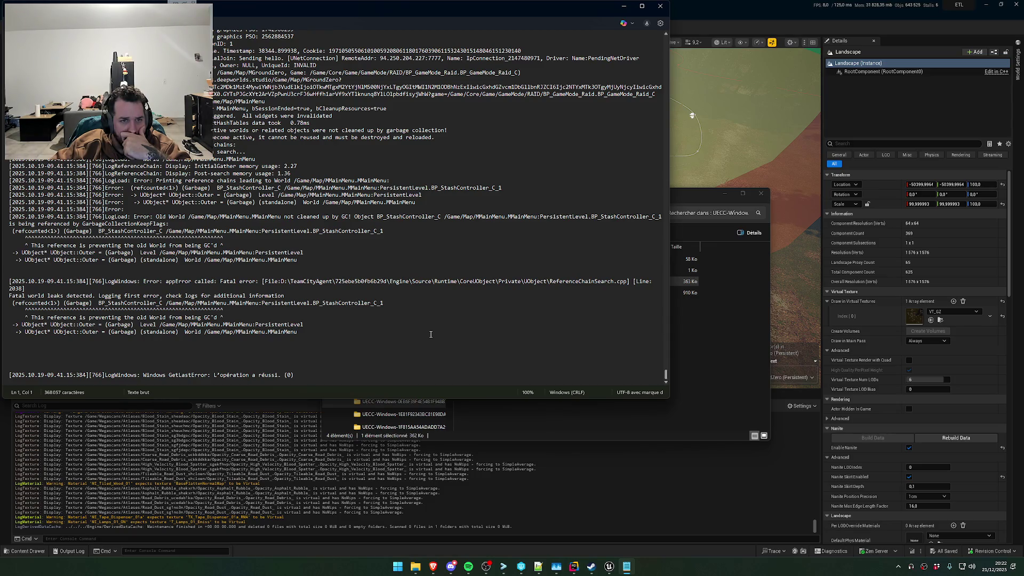
click(690, 366)
key(BackSpace)
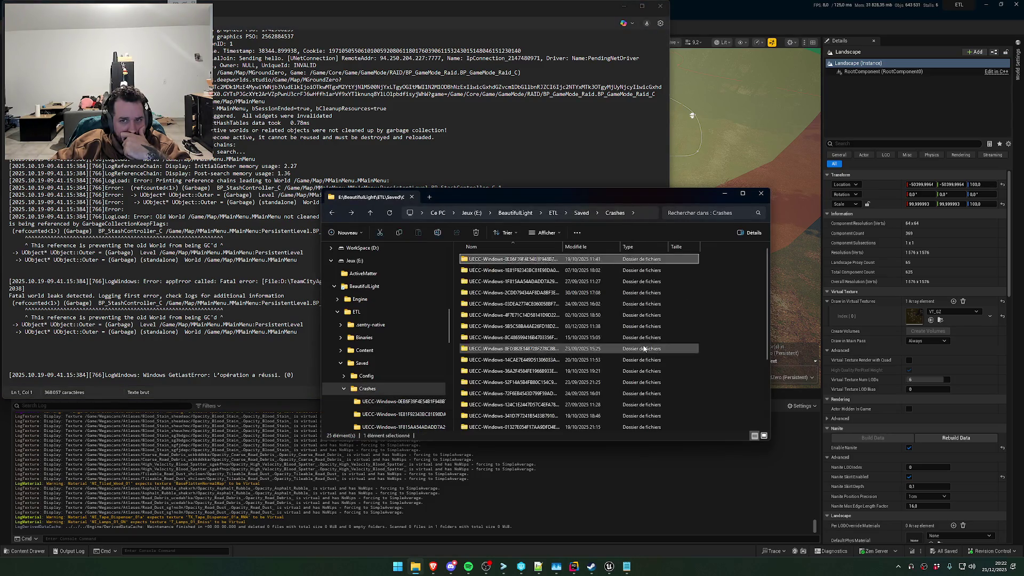
click(591, 247)
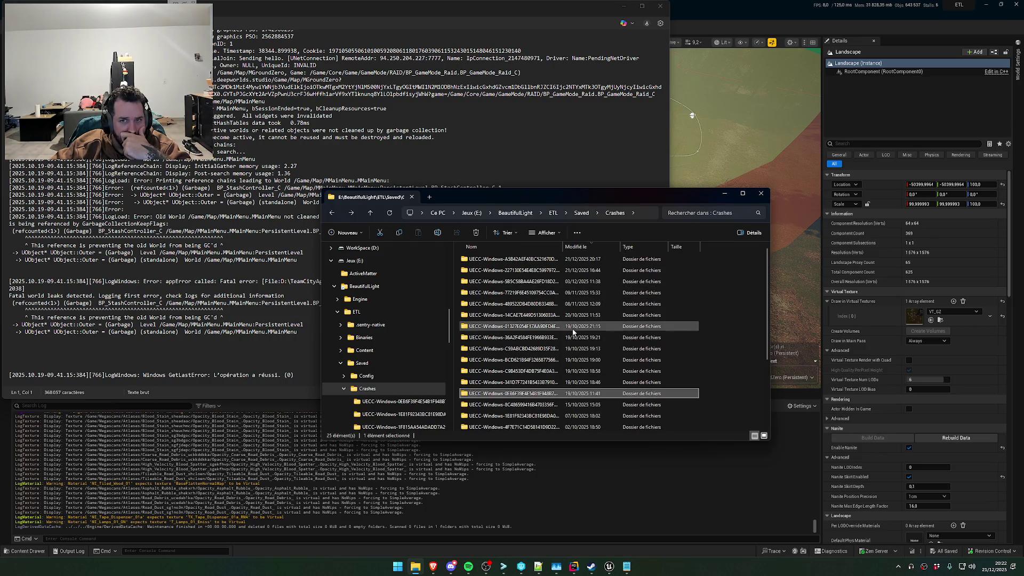
double_click(533, 260)
click(503, 307)
double_click(504, 307)
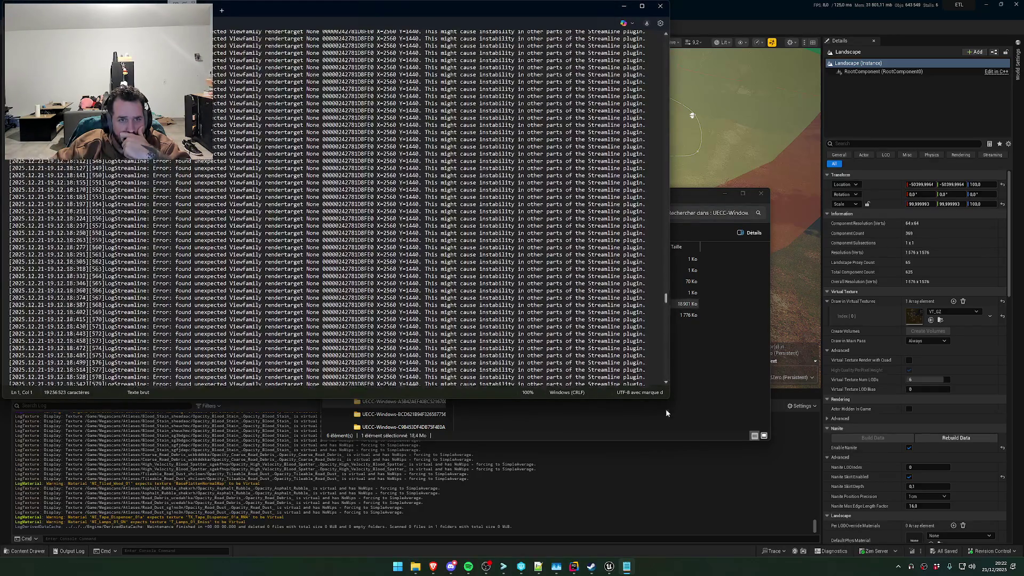
Scroll through the log's GPU crash section with the DXGI_ERROR_DEVICE_REMOVED entry
scroll(472, 339, up, 10)
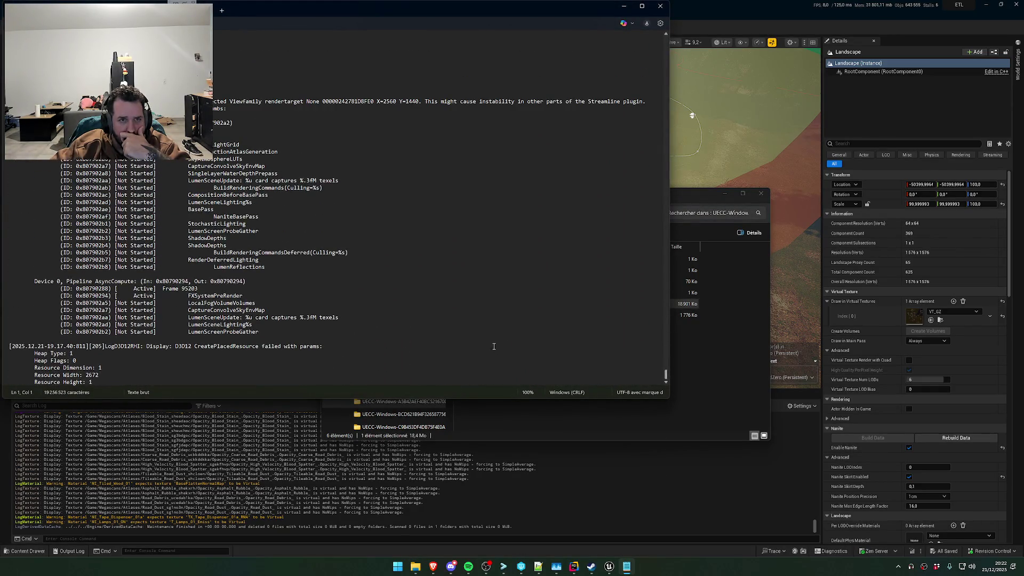
scroll(466, 338, up, 1)
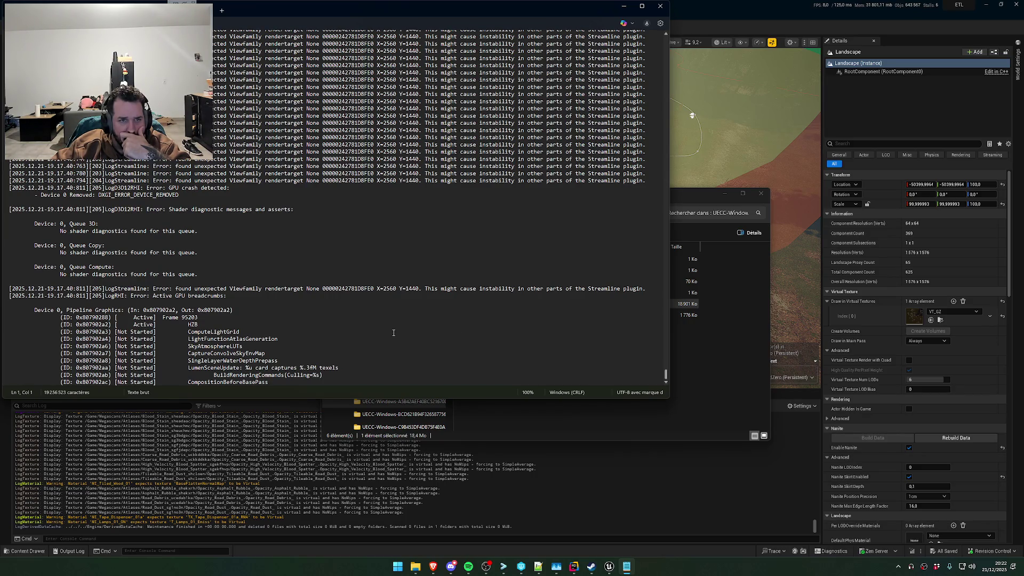
scroll(394, 332, down, 4)
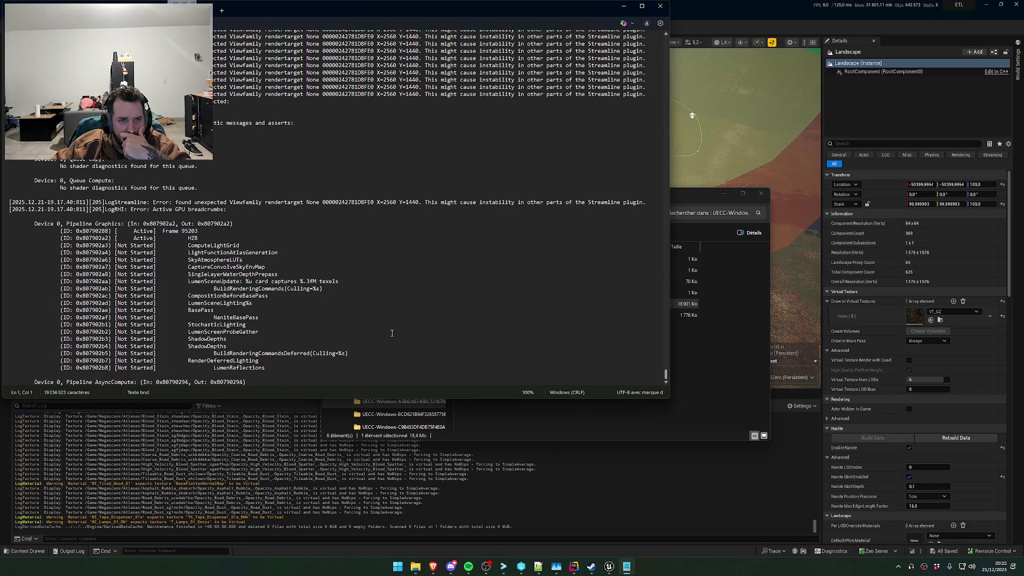
scroll(392, 333, down, 4)
scroll(391, 333, down, 4)
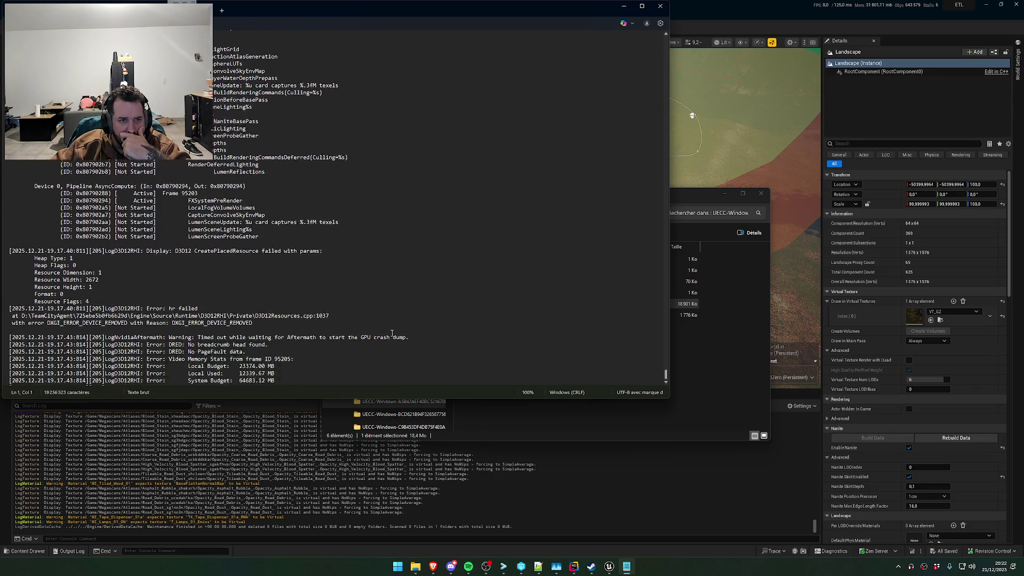
scroll(392, 333, up, 6)
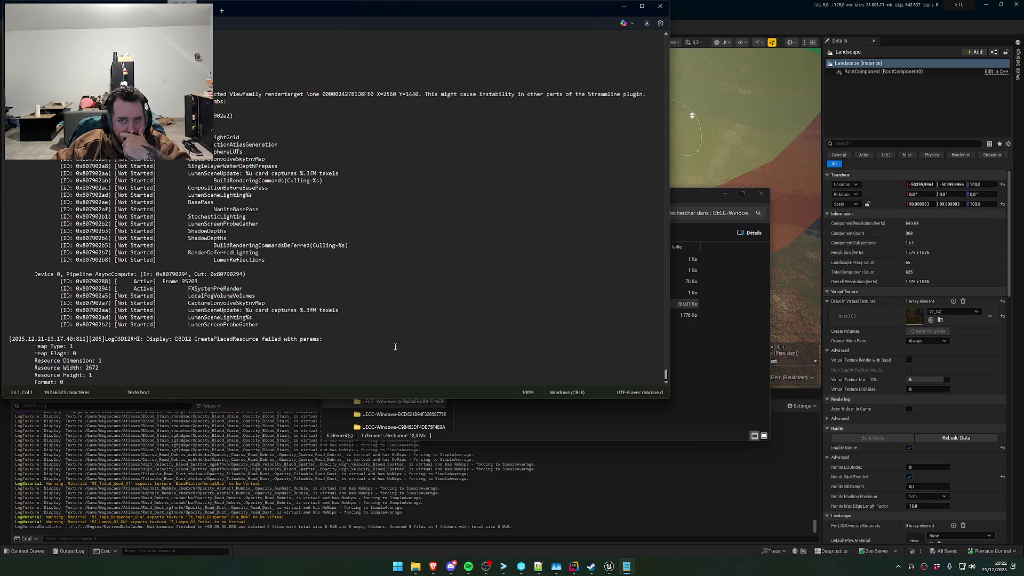
scroll(395, 347, up, 6)
scroll(395, 346, up, 4)
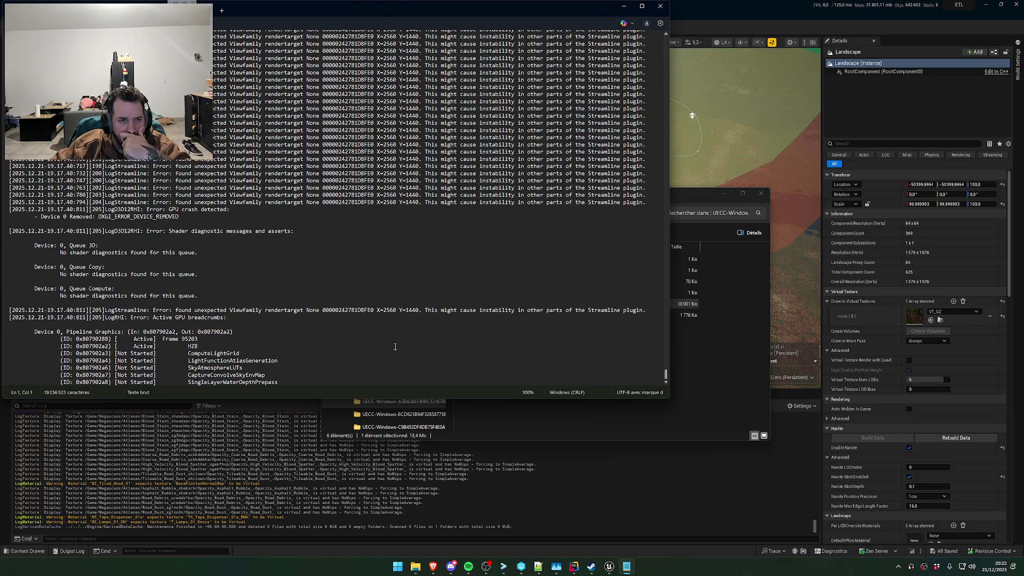
Select the entire LogStreamline unexpected Viewfamily rendertarget error line
drag(175, 309, 420, 310)
right_click(420, 314)
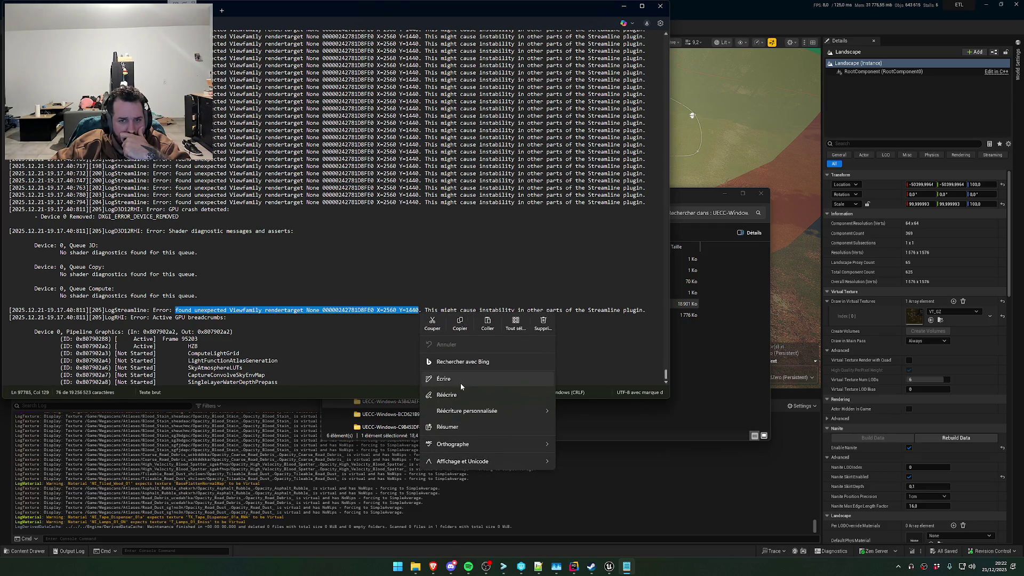
key(Escape)
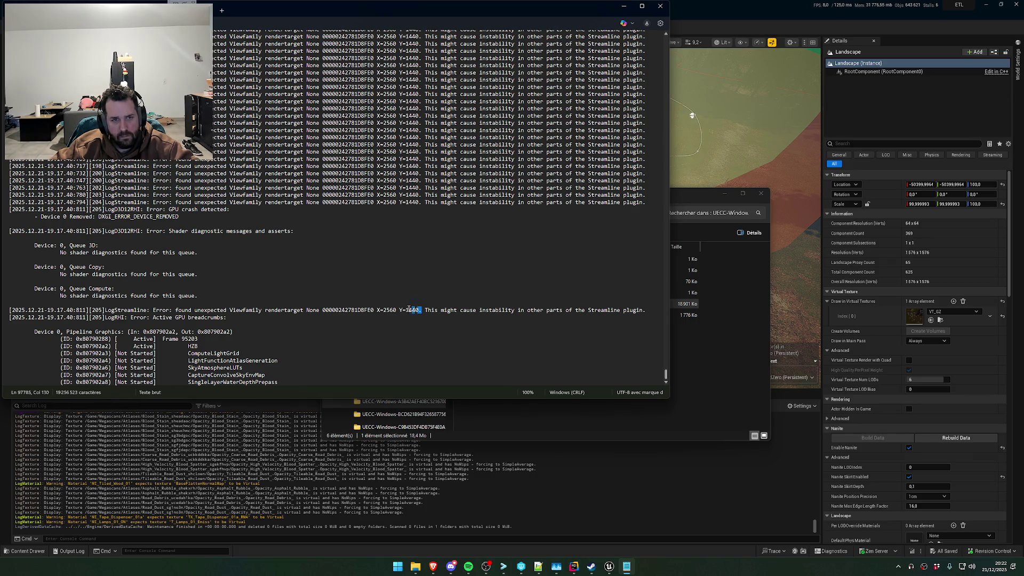
drag(178, 310, 421, 310)
mouse_move(176, 310)
mouse_down()
mouse_move(646, 318)
mouse_move(645, 308)
mouse_up()
triple_click(645, 310)
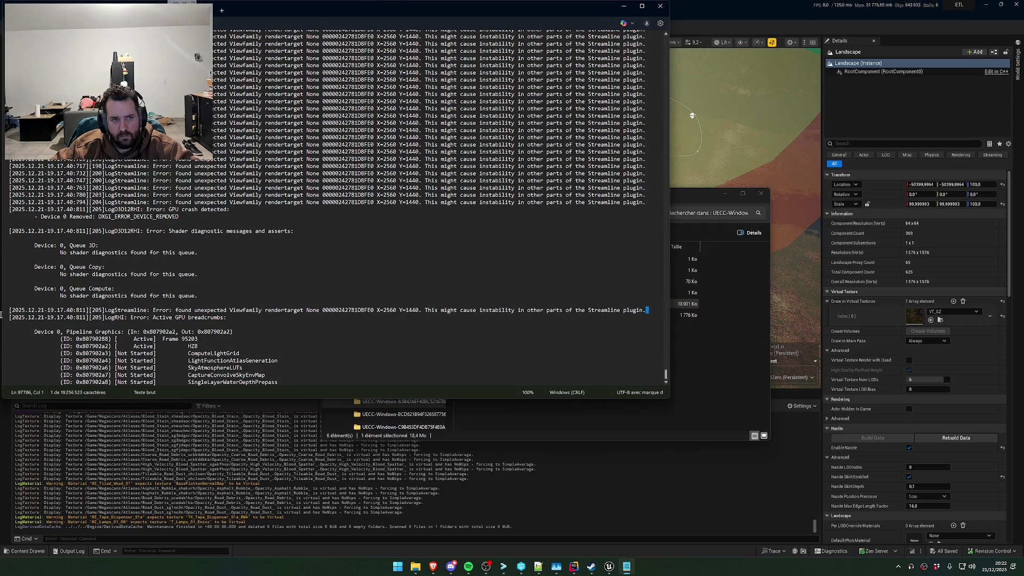